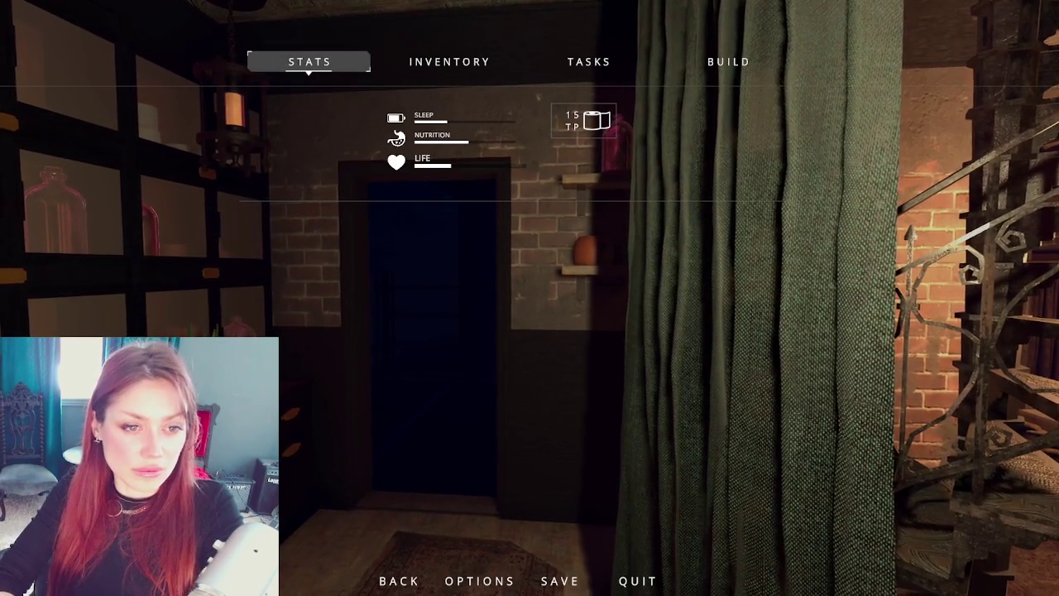
- Resume play and walk to the wooden bar counter and the Shop Rules sign
key(Escape)
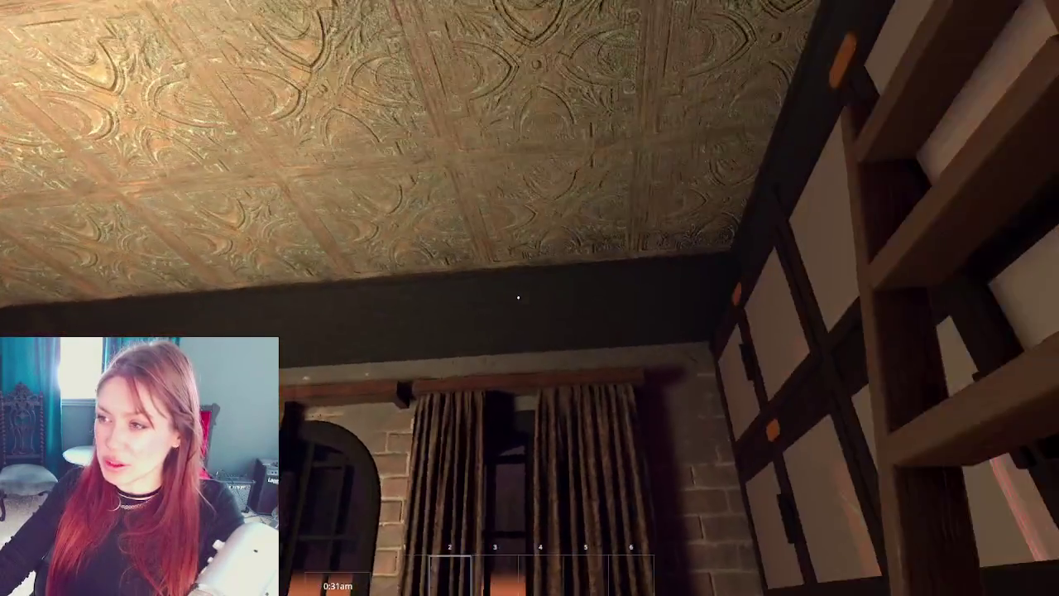
key(w)
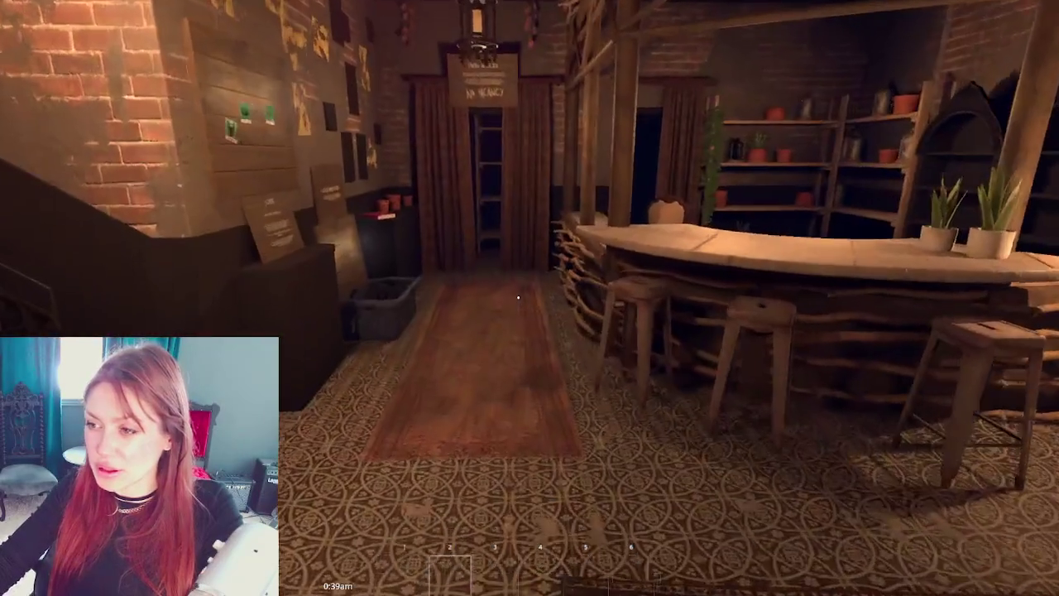
key(Escape)
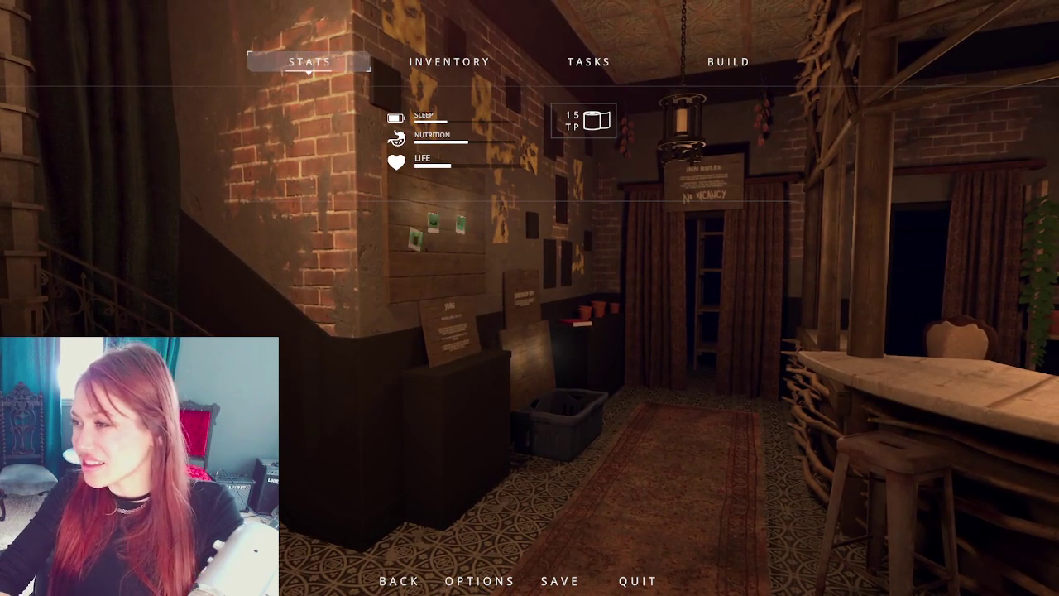
key(Escape)
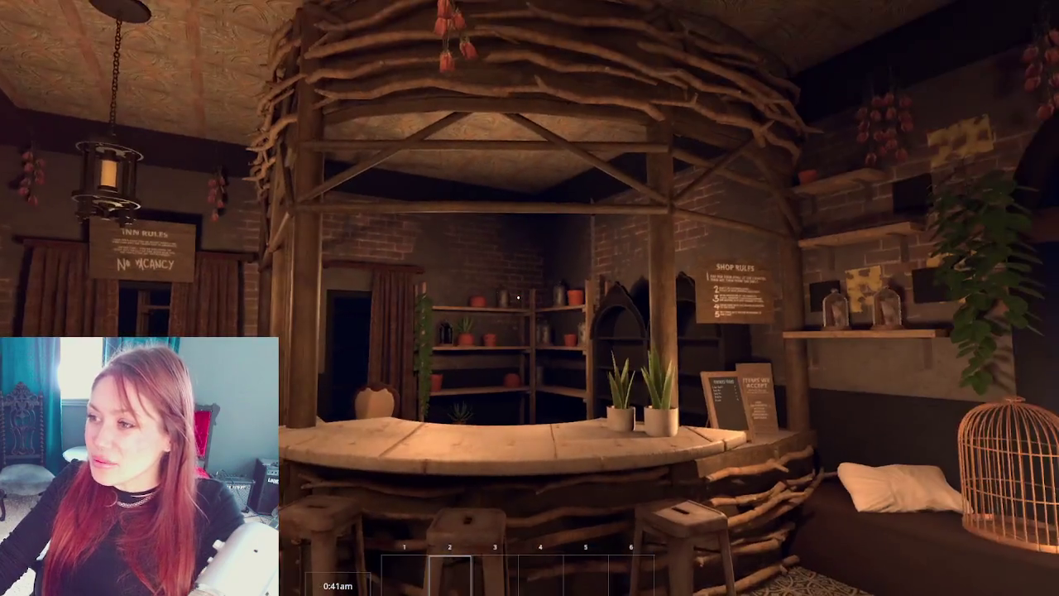
key(s)
key(w)
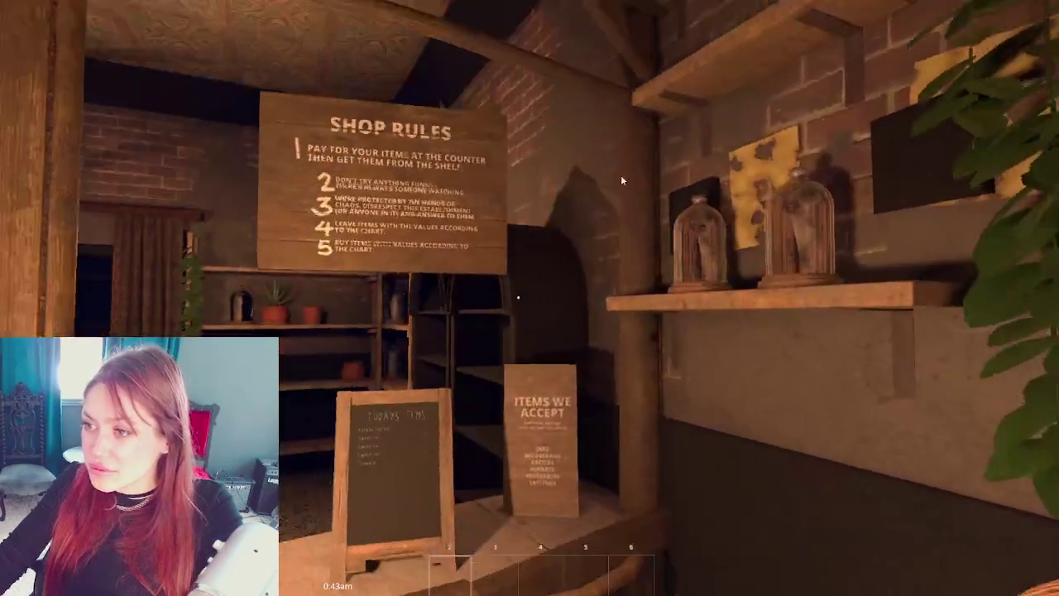
key(s)
- Pause and resume the game twice while looking around the shop
key(Escape)
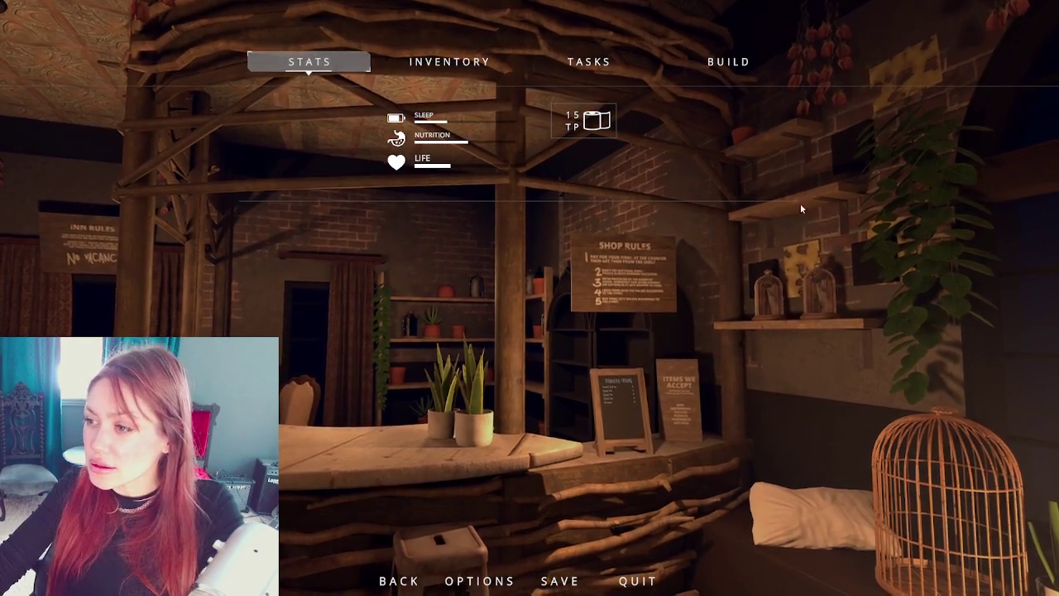
key(Escape)
mouse_move(518, 296)
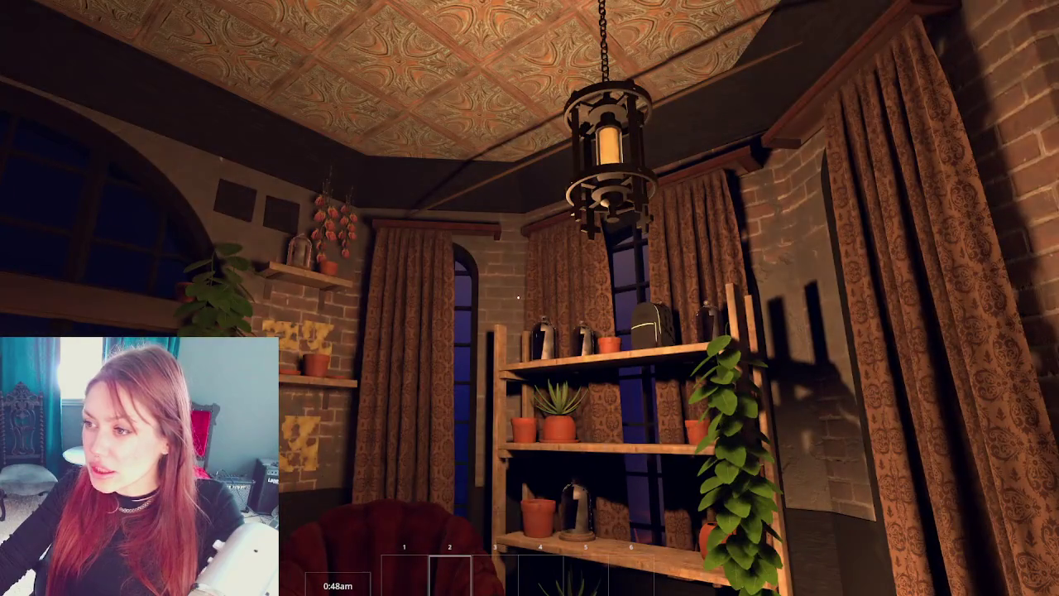
key(Escape)
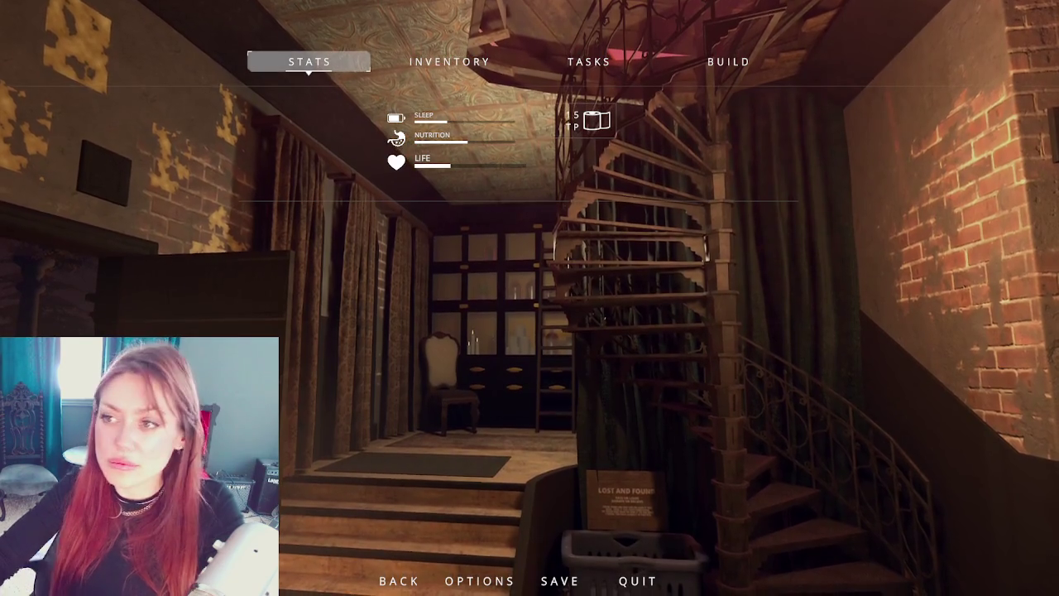
key(Escape)
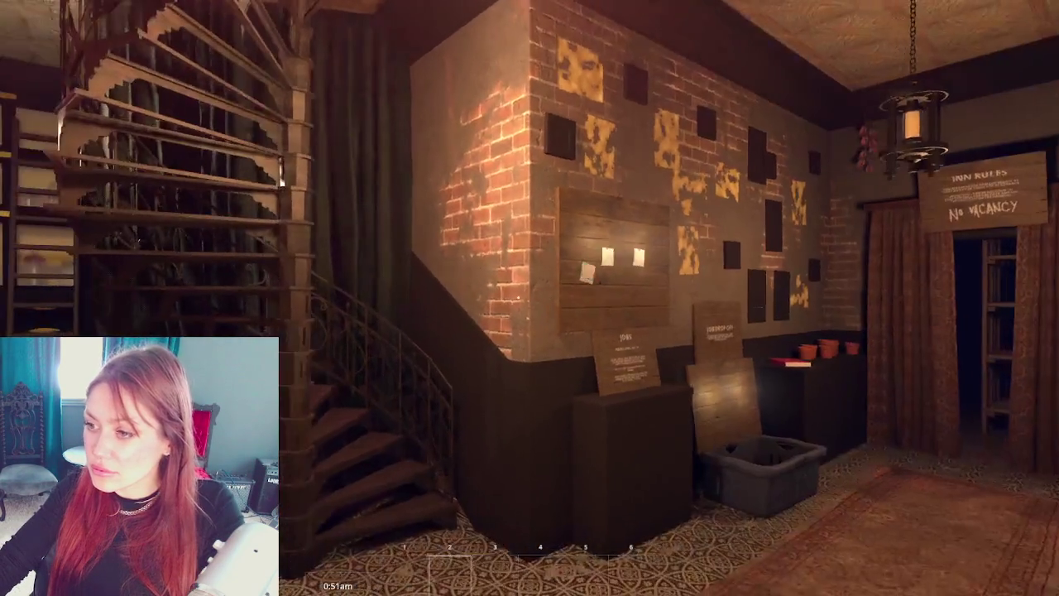
- Approach the stairs and brick wall, then step back to face the jobs board by the doorway
key(w)
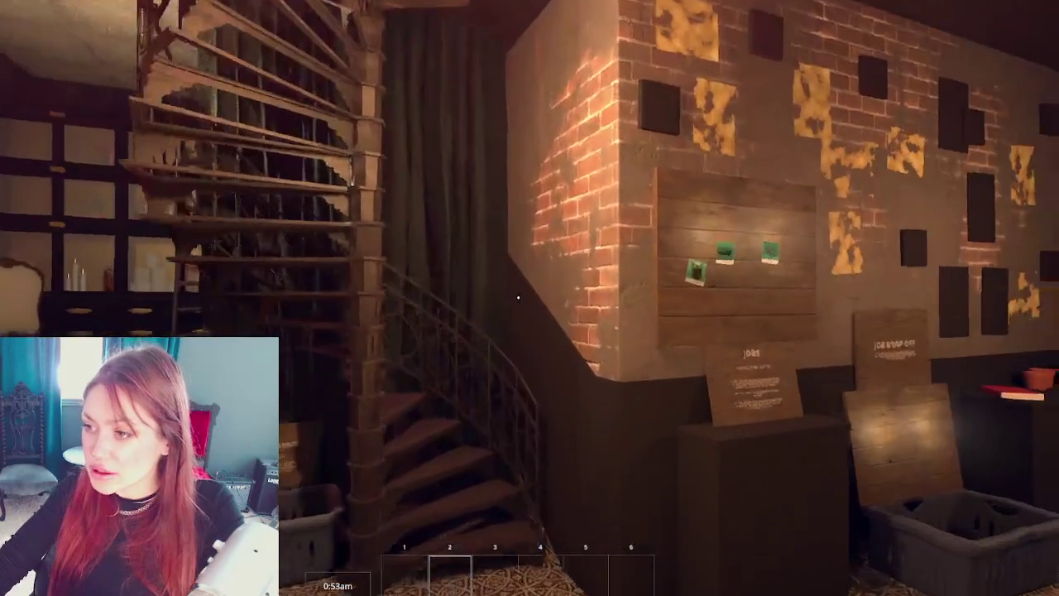
key(Escape)
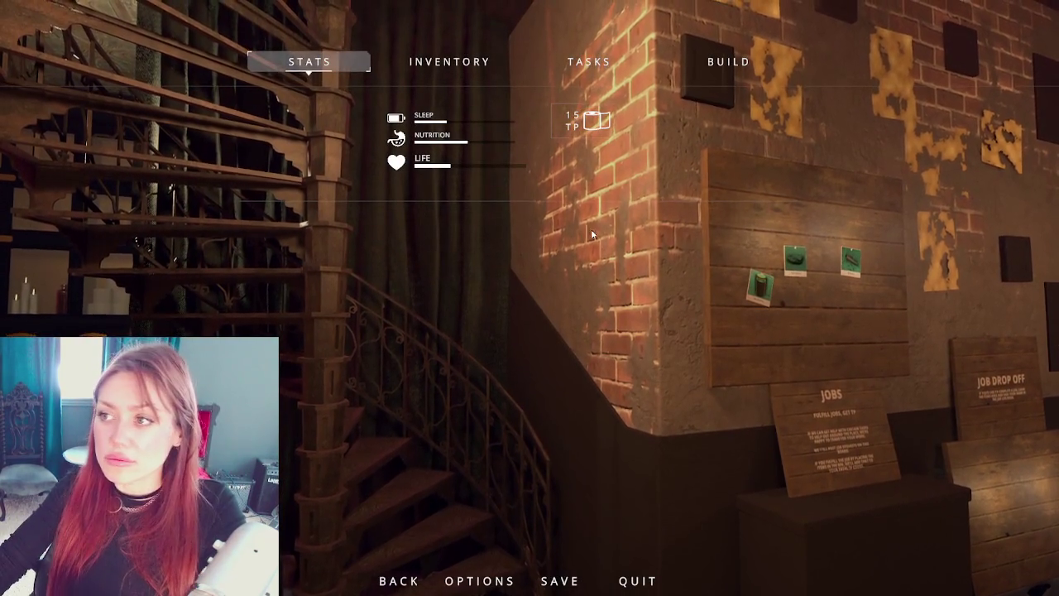
key(Escape)
key(s)
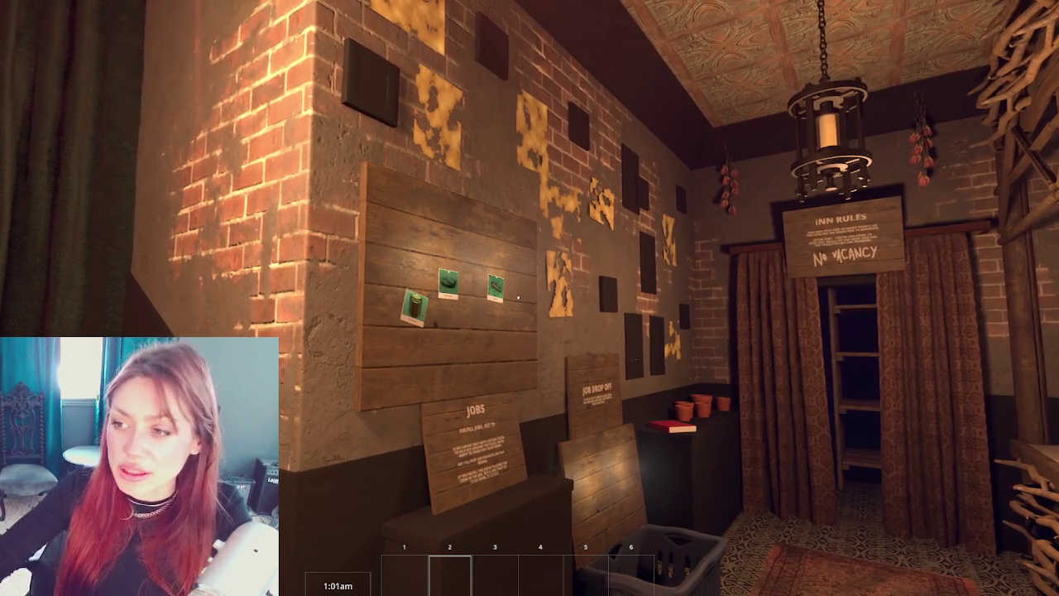
key(Escape)
key(Escape)
- Examine the job board's pinned cards up close, then walk right up to them
click(518, 296)
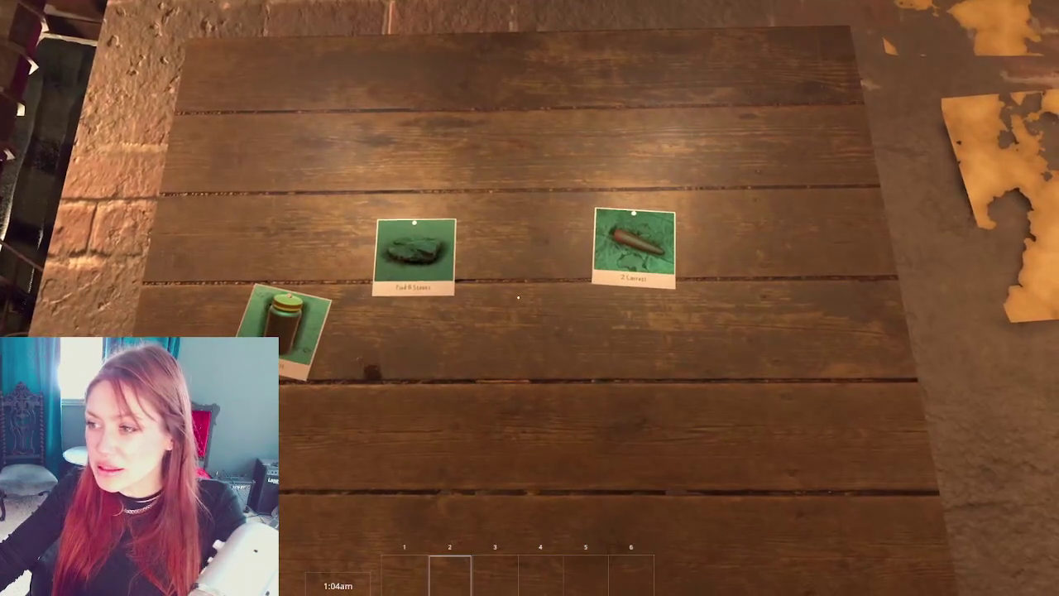
right_click(518, 296)
click(518, 296)
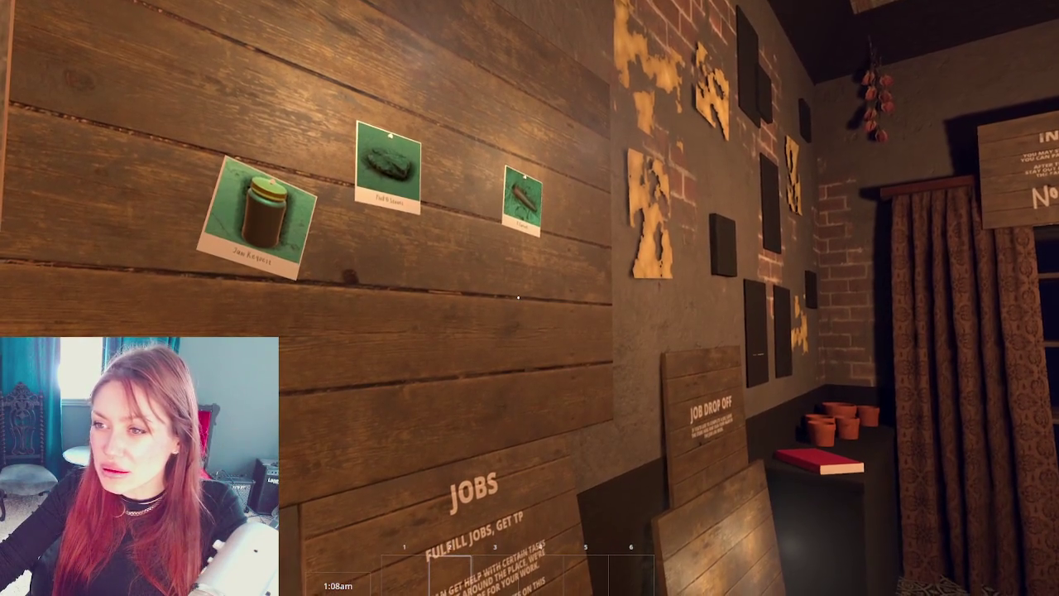
right_click(518, 296)
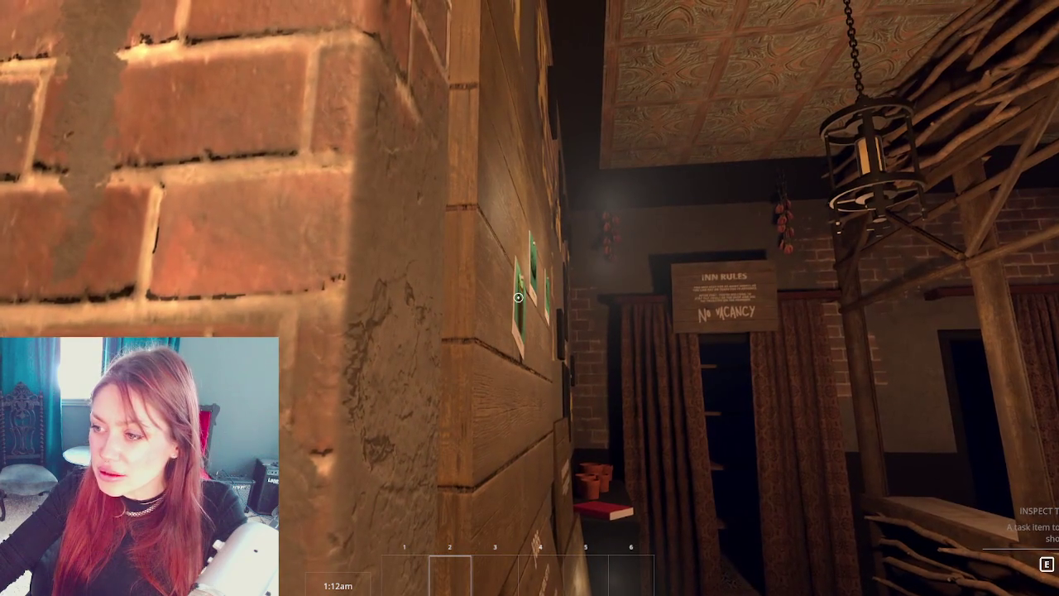
key(w)
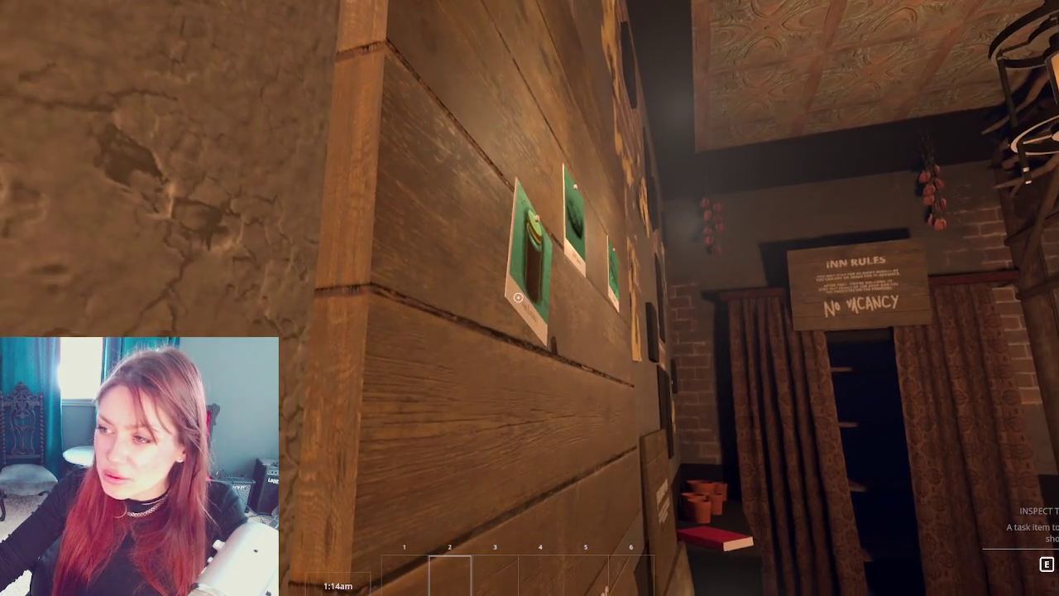
- Accept the Jam Request job from the board and step back toward the hallway
click(518, 296)
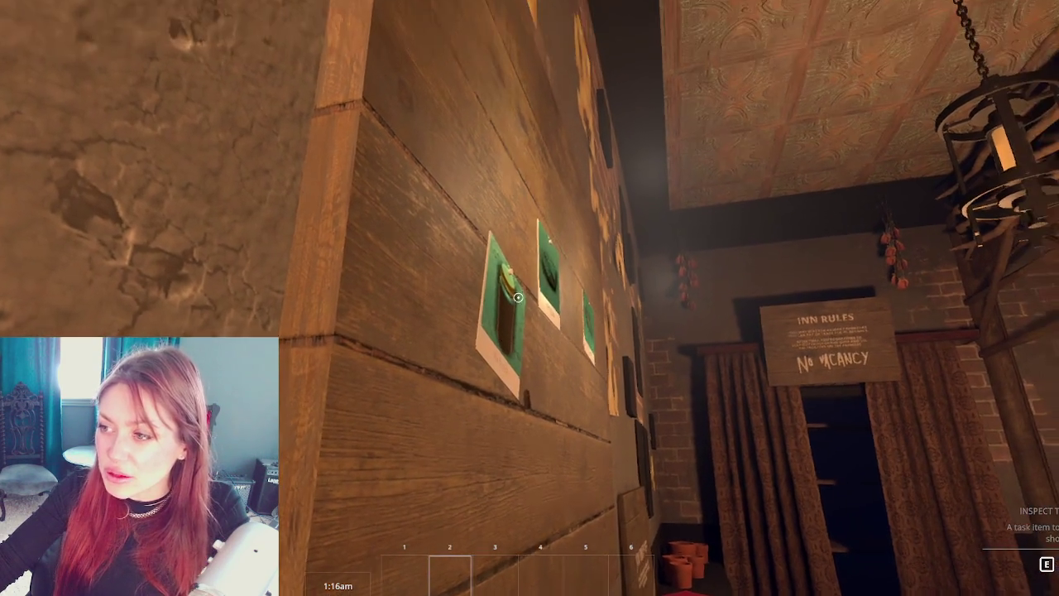
key(e)
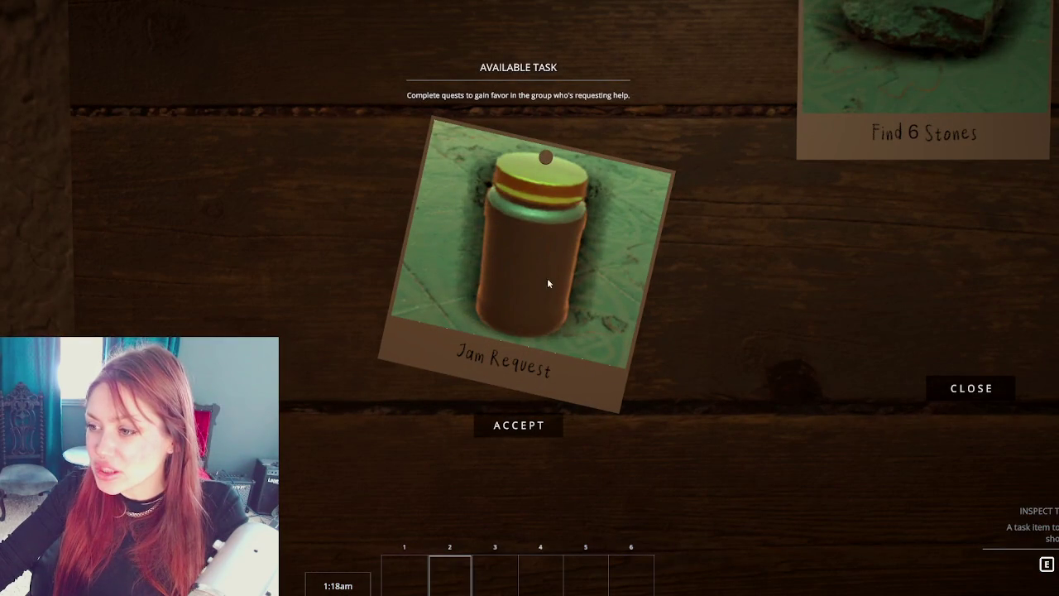
click(540, 425)
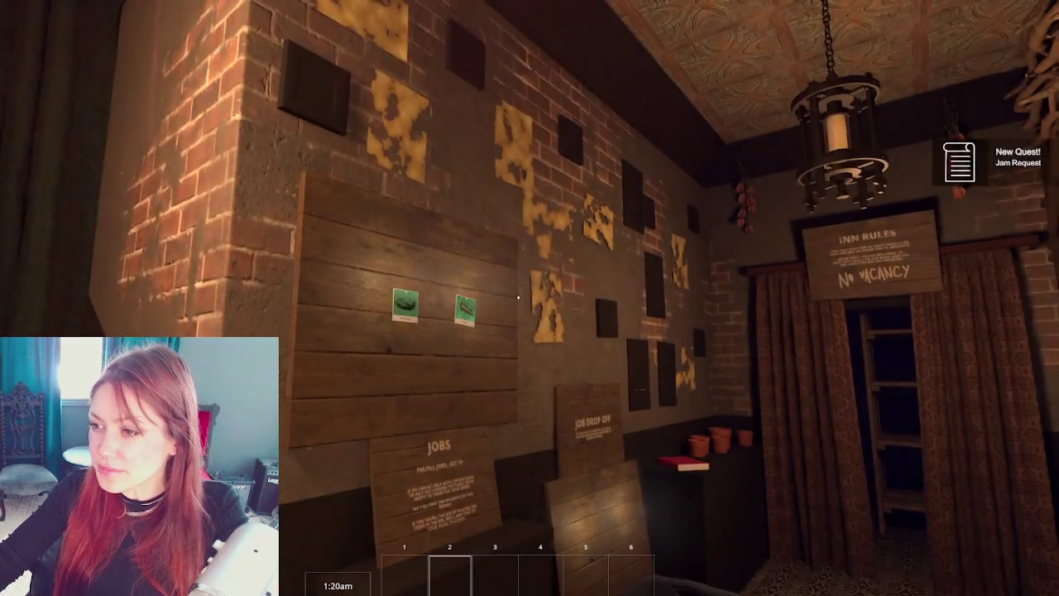
key(s)
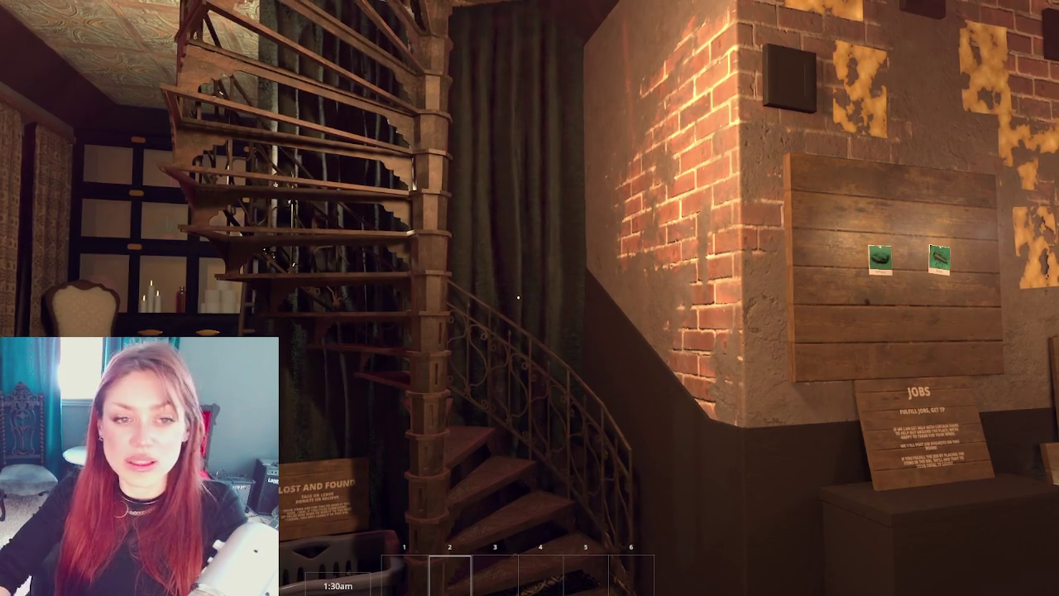
- Walk up to the bar counter and back, pausing and resuming the game along the way
key(w)
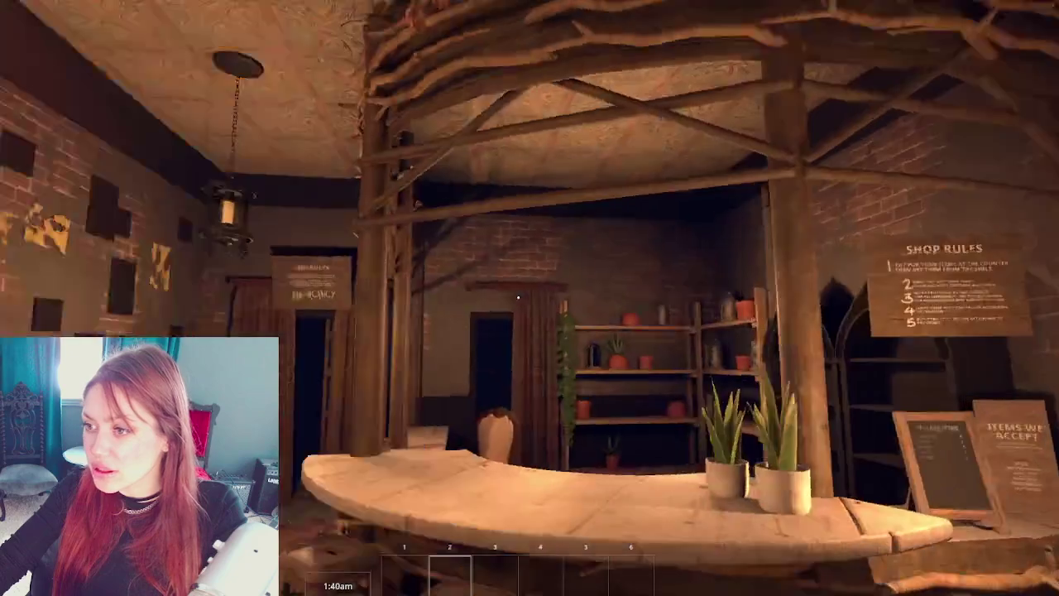
key(Escape)
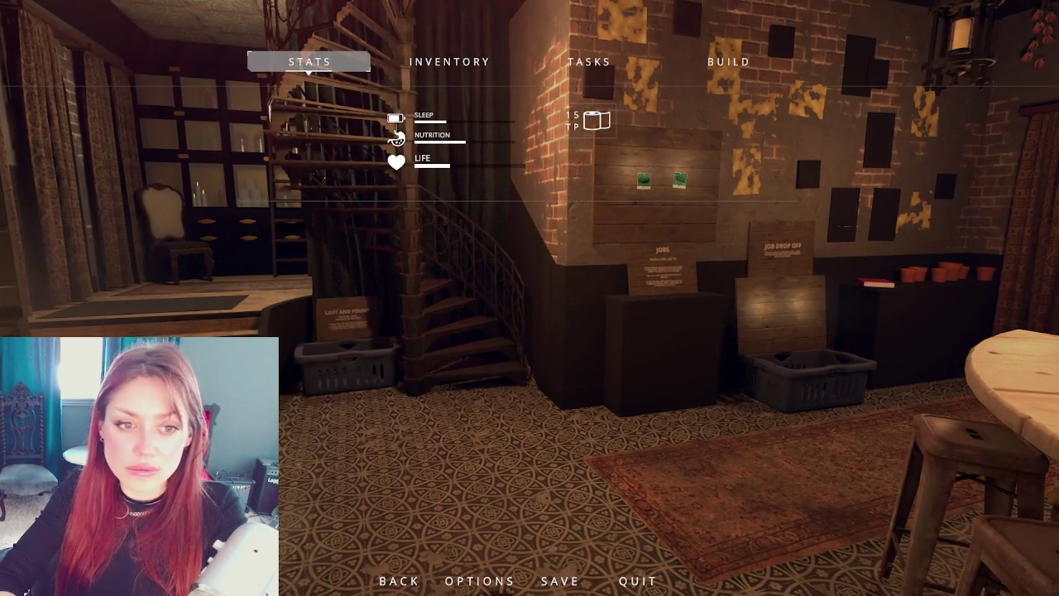
key(Escape)
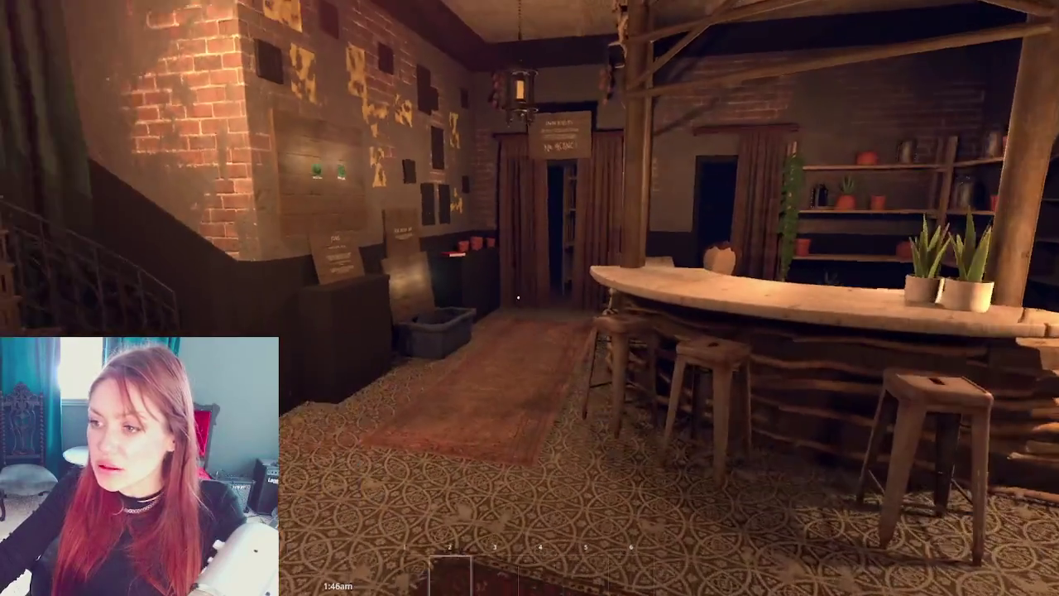
key(w)
key(w)
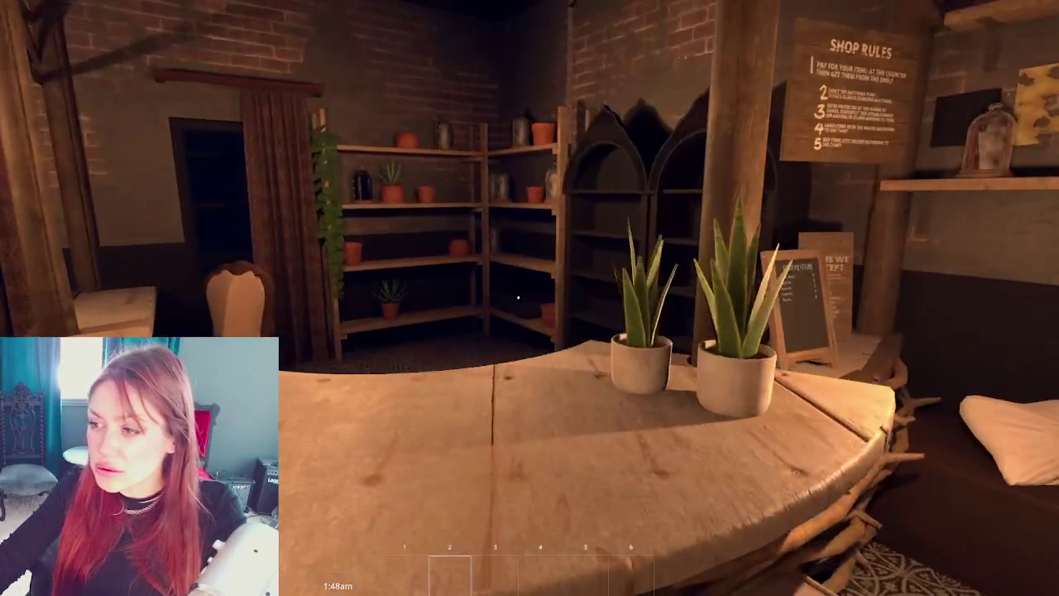
key(s)
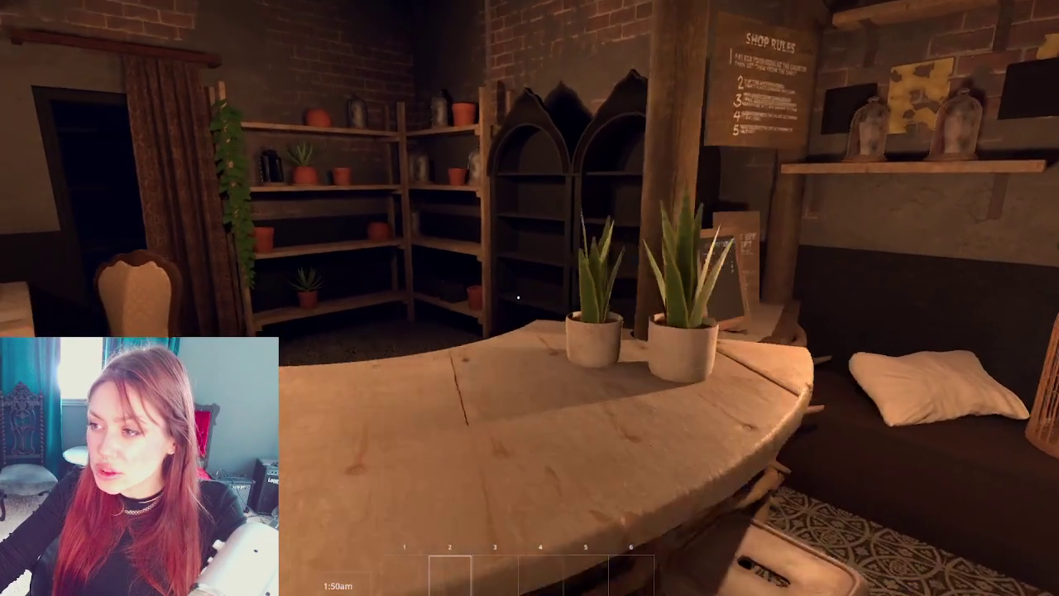
key(Escape)
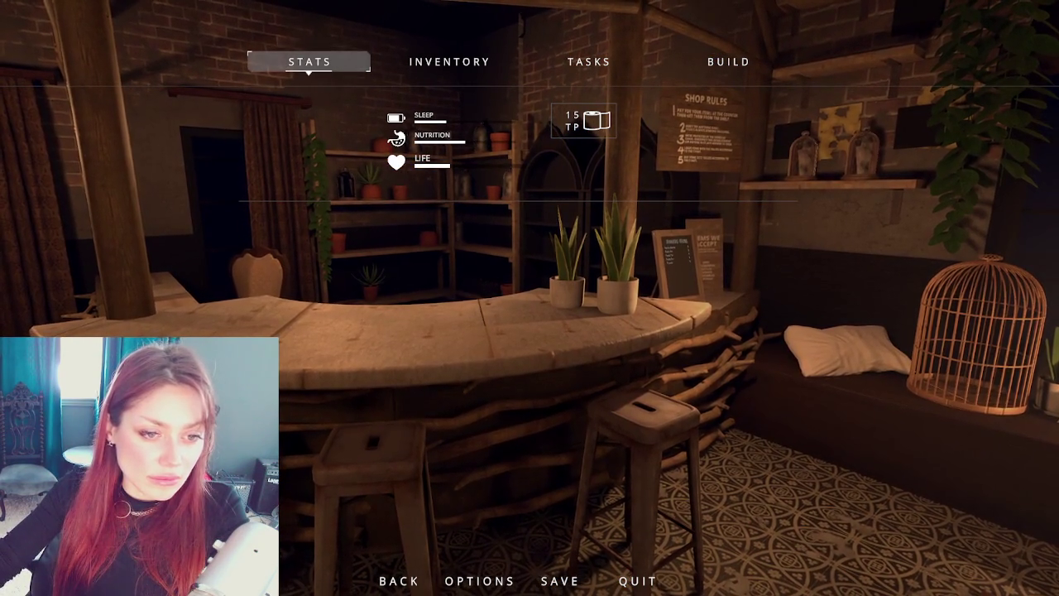
key(Escape)
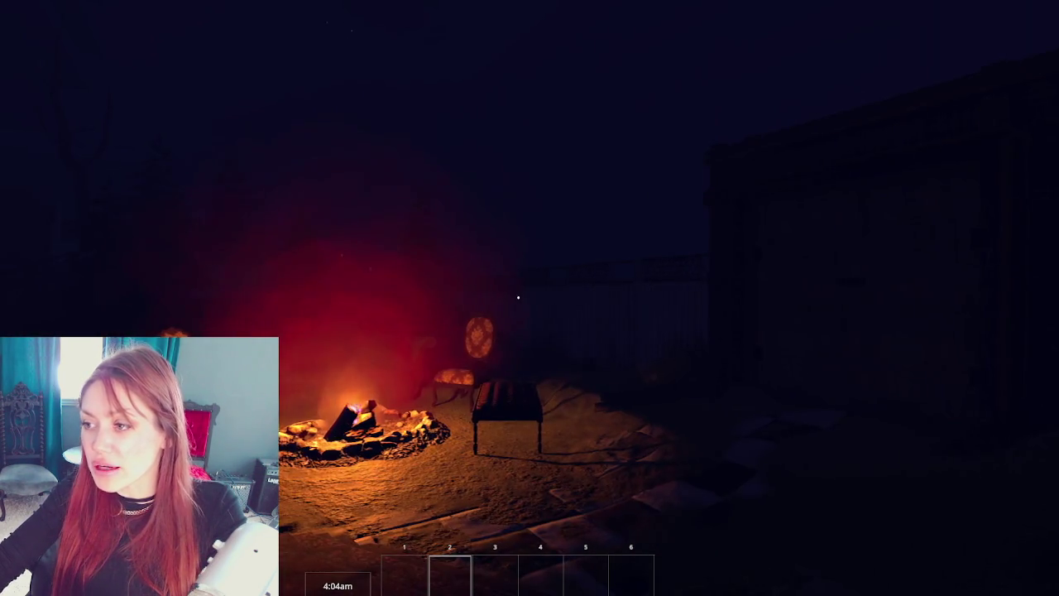
- Walk to the lattice fence signboard and travel to Home from its map
key(w)
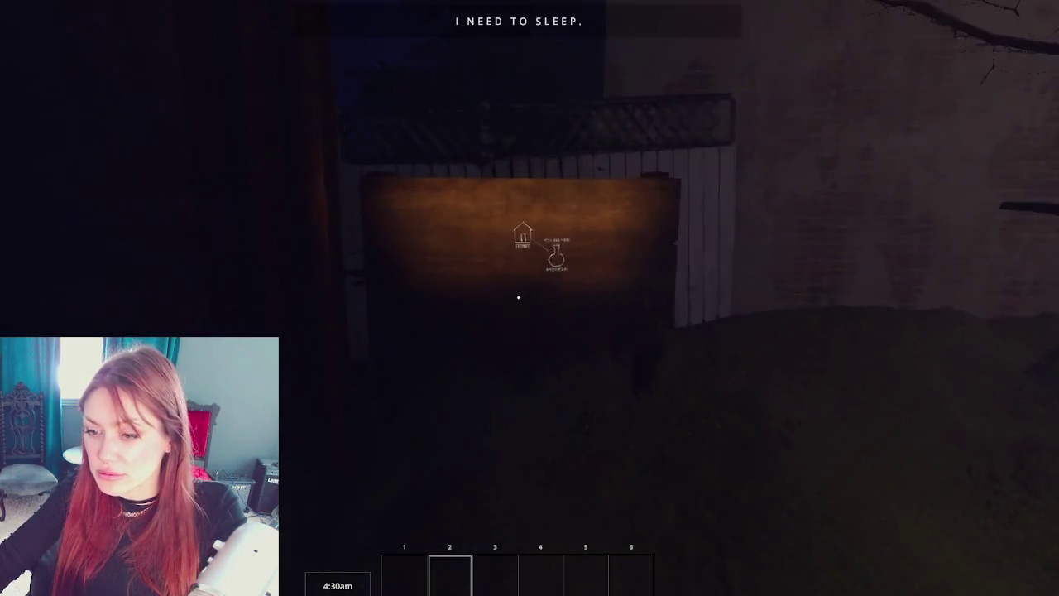
key(e)
click(494, 259)
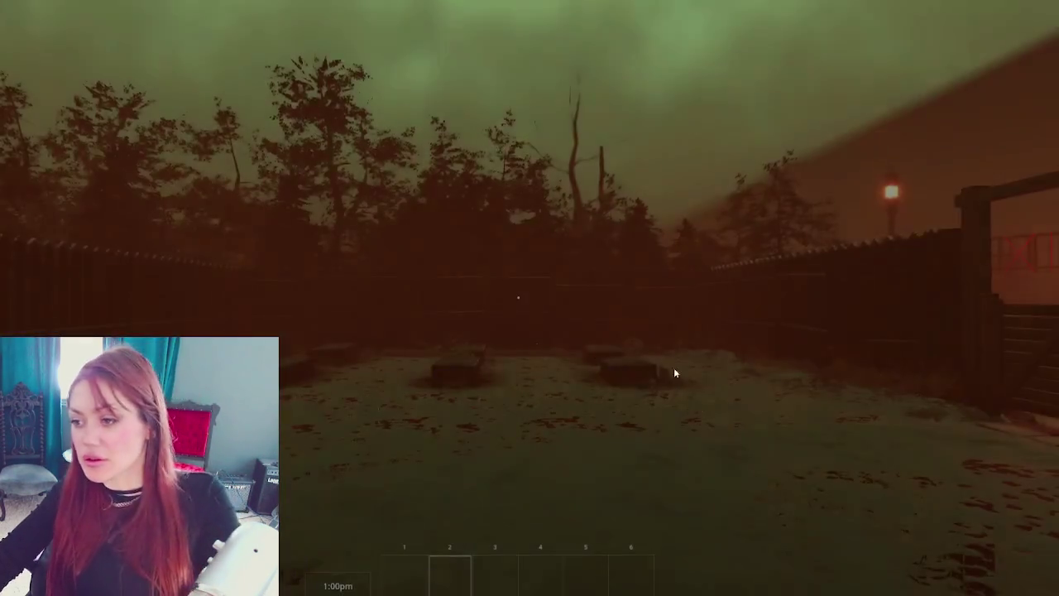
- Look over the yard's boards, tyres, gate, papers and kettles, then open the pause menu
key(w)
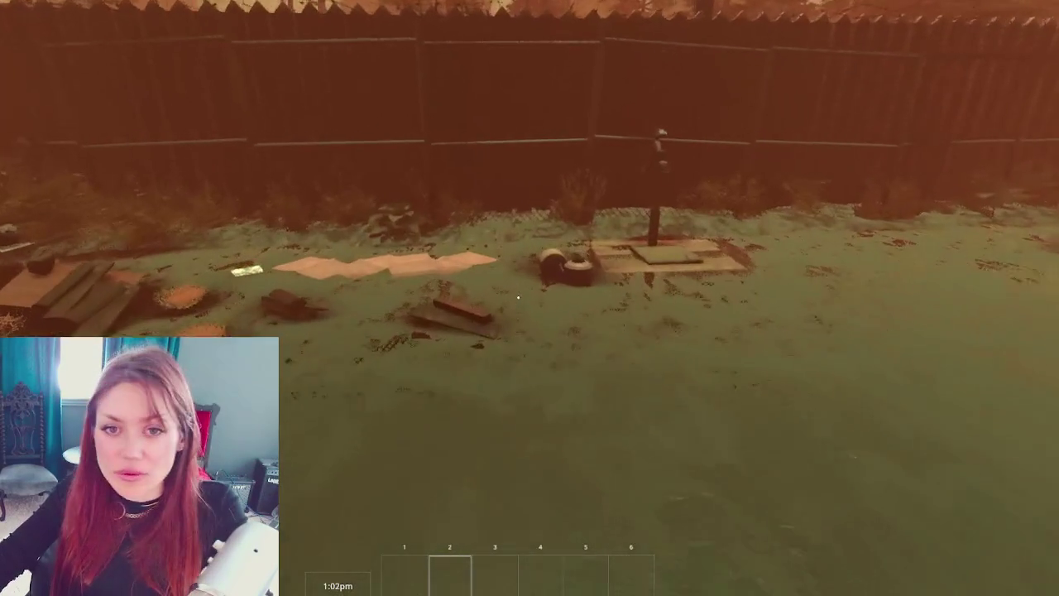
key(w)
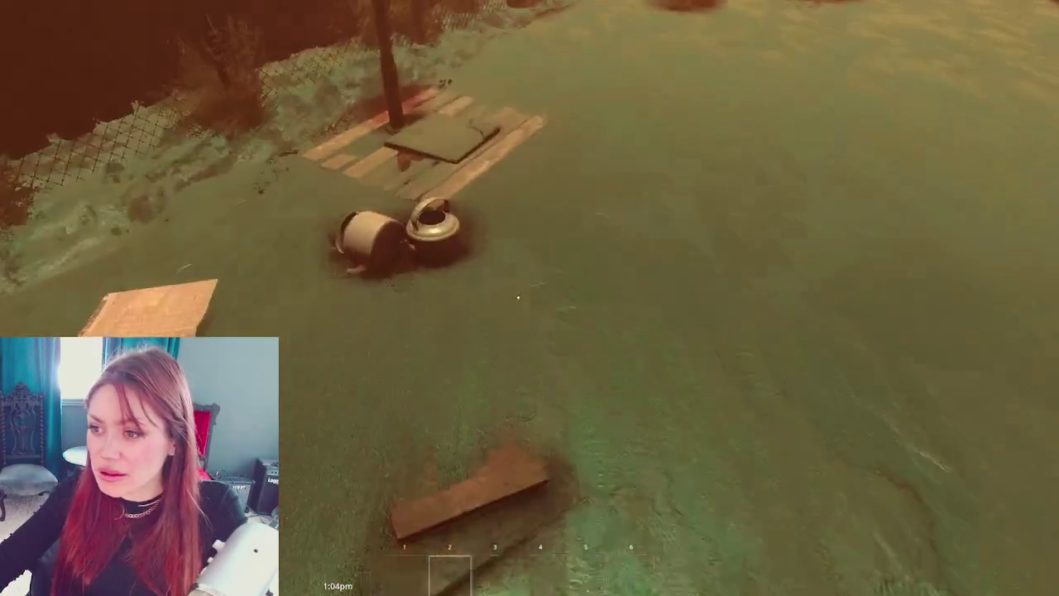
key(w)
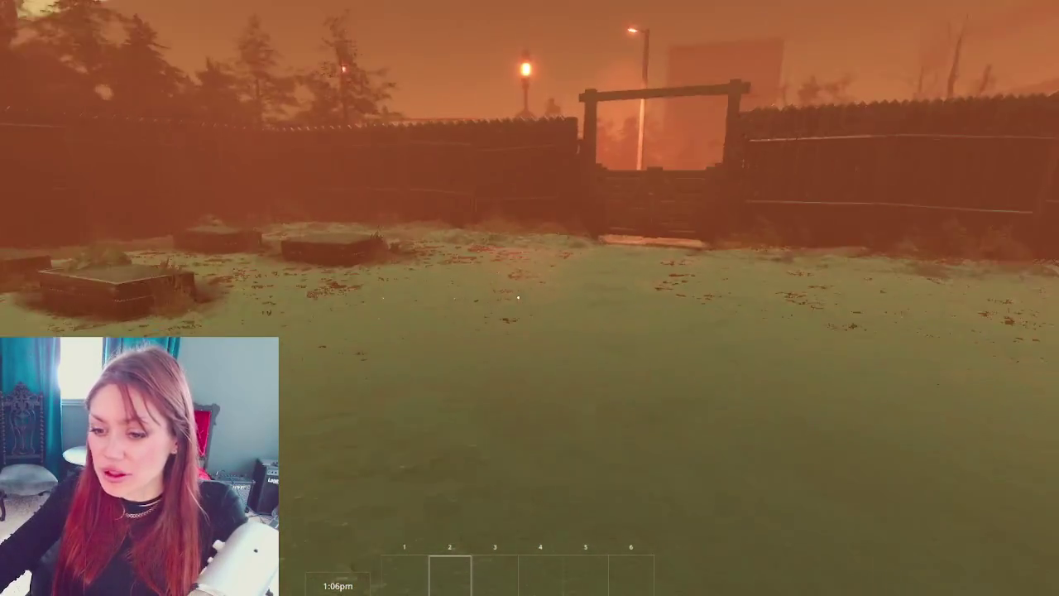
key(w)
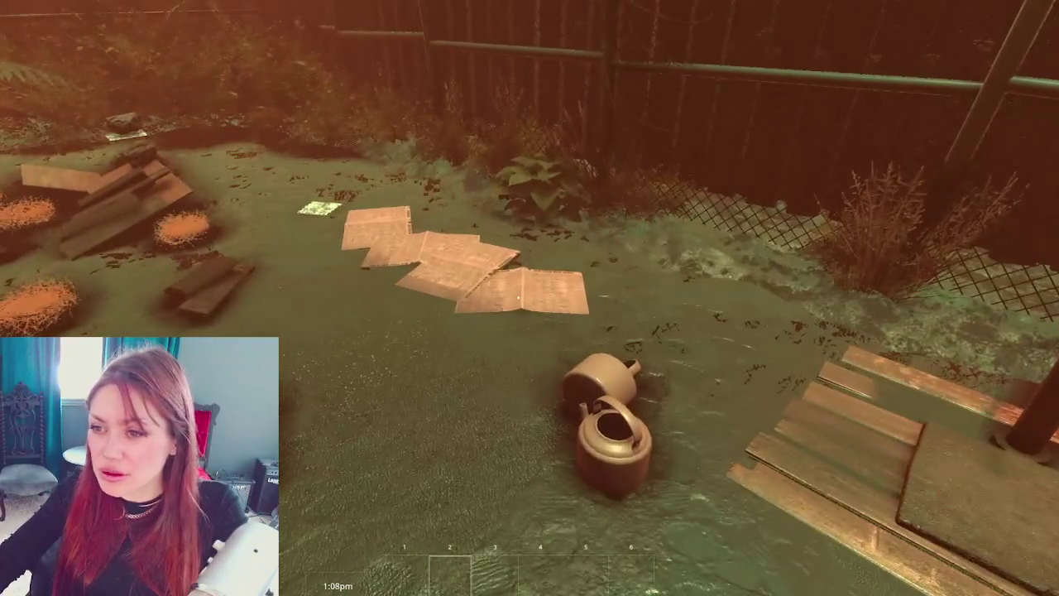
key(Escape)
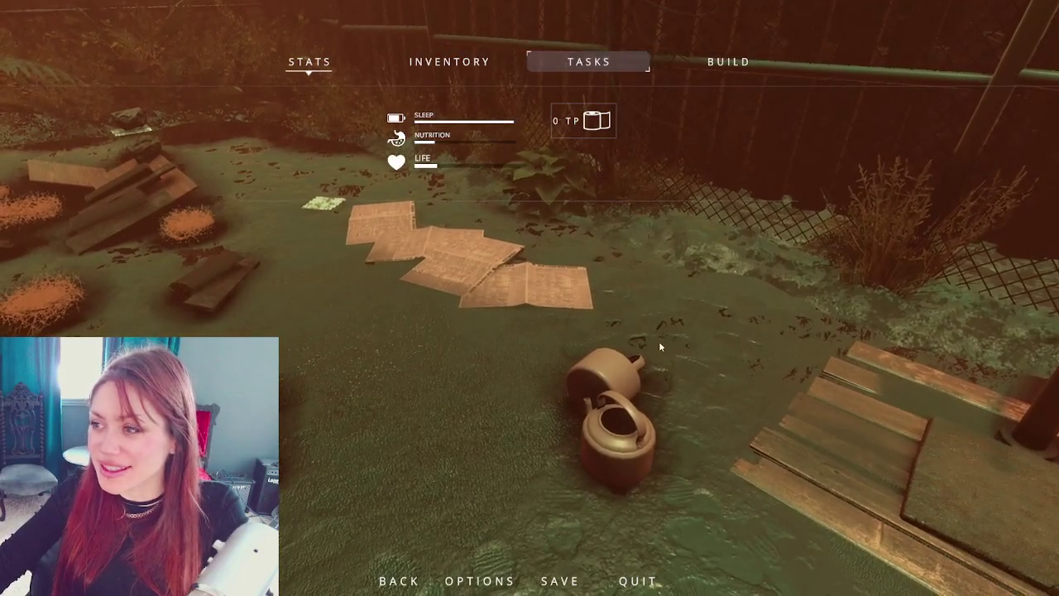
- Resume play and pick the wildberries from the bush by the fence
key(Escape)
key(w)
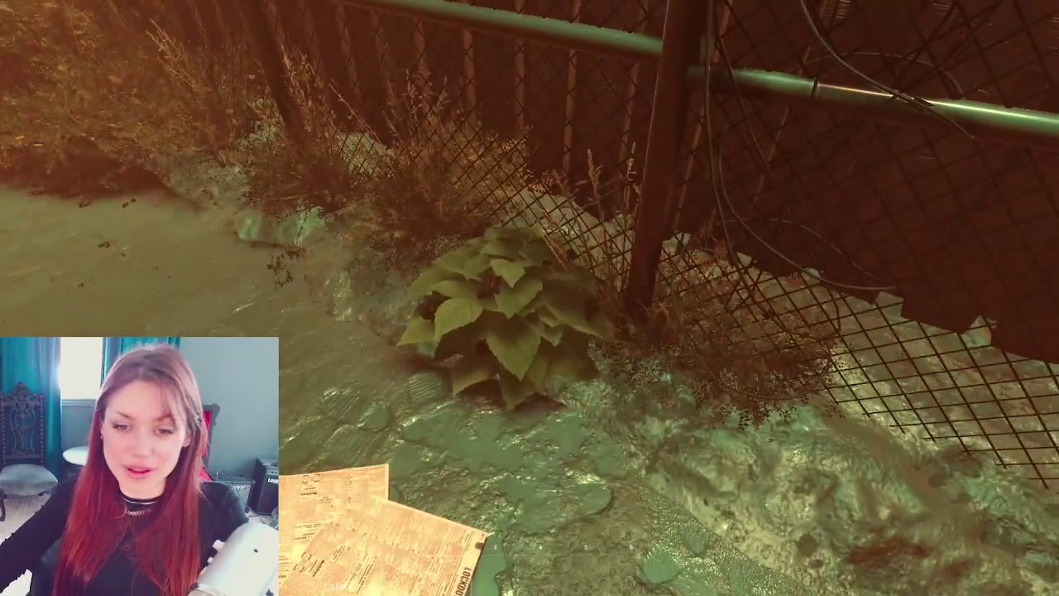
click(518, 296)
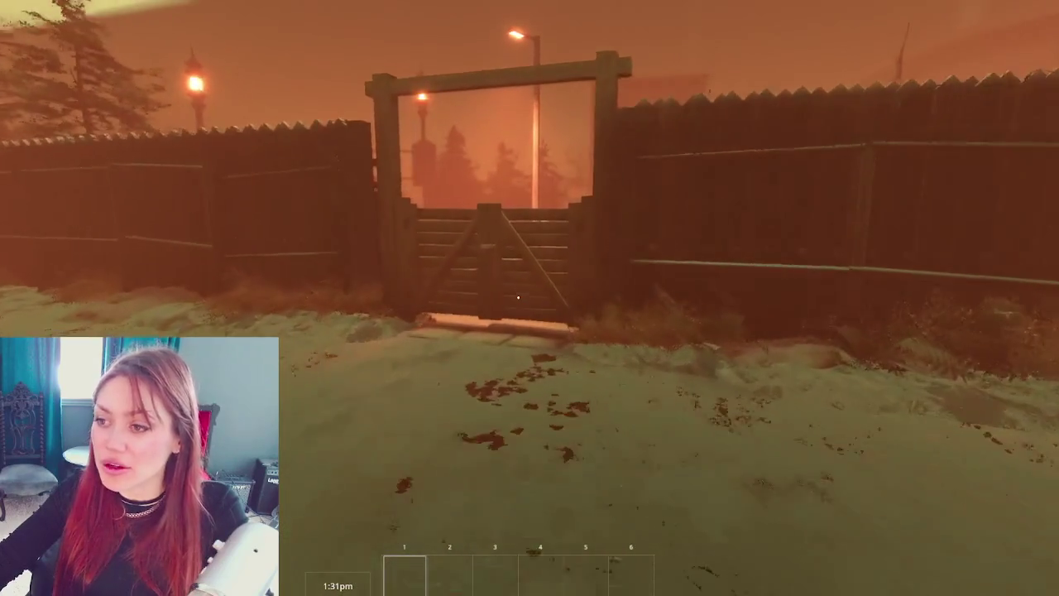
- Go through the wooden gate to the map board and travel to the APOTHECARY
key(e)
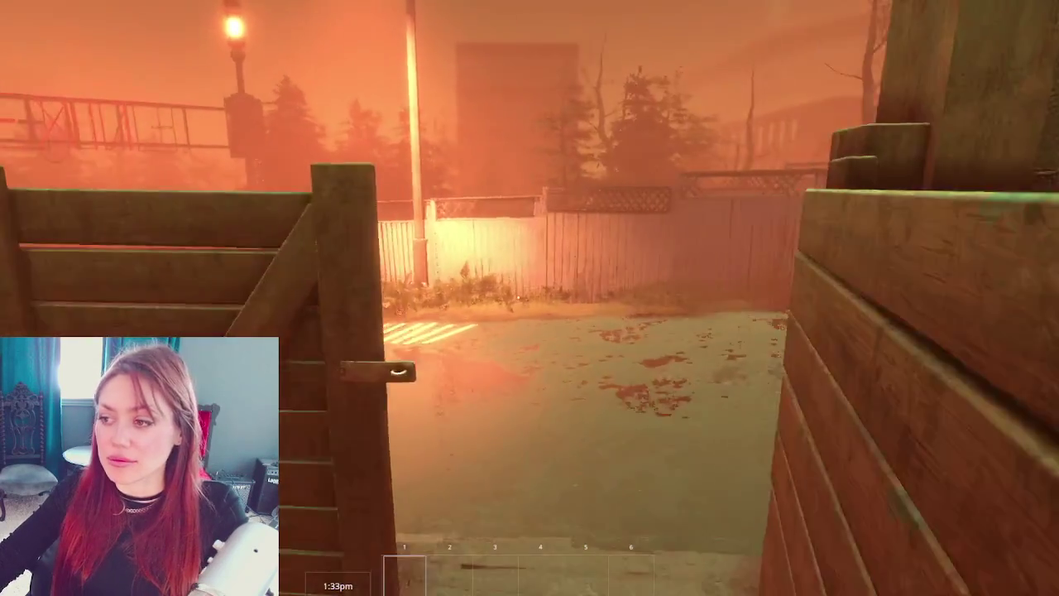
key(w)
key(w)
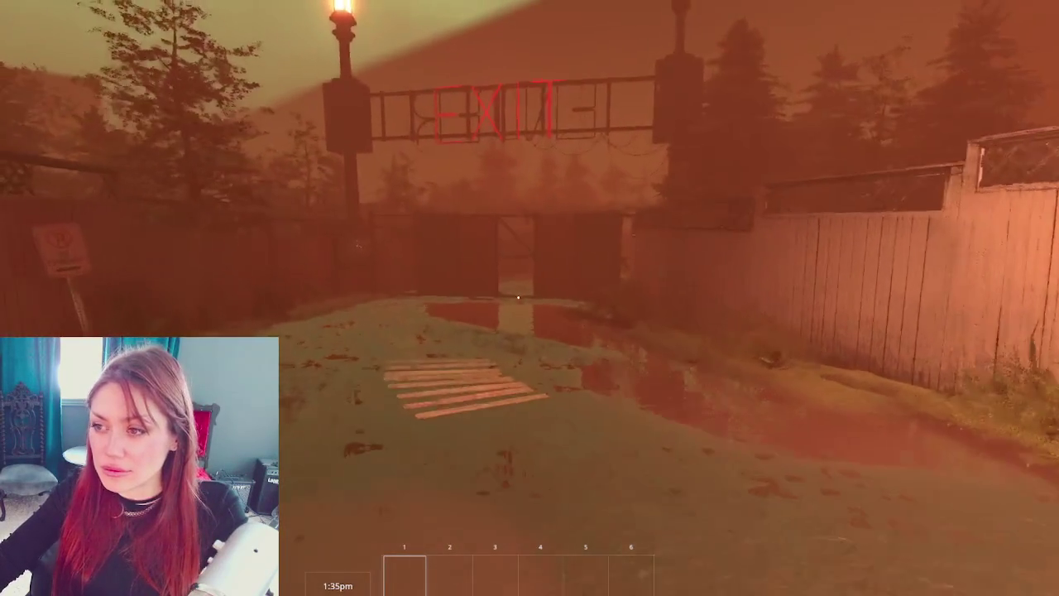
key(w)
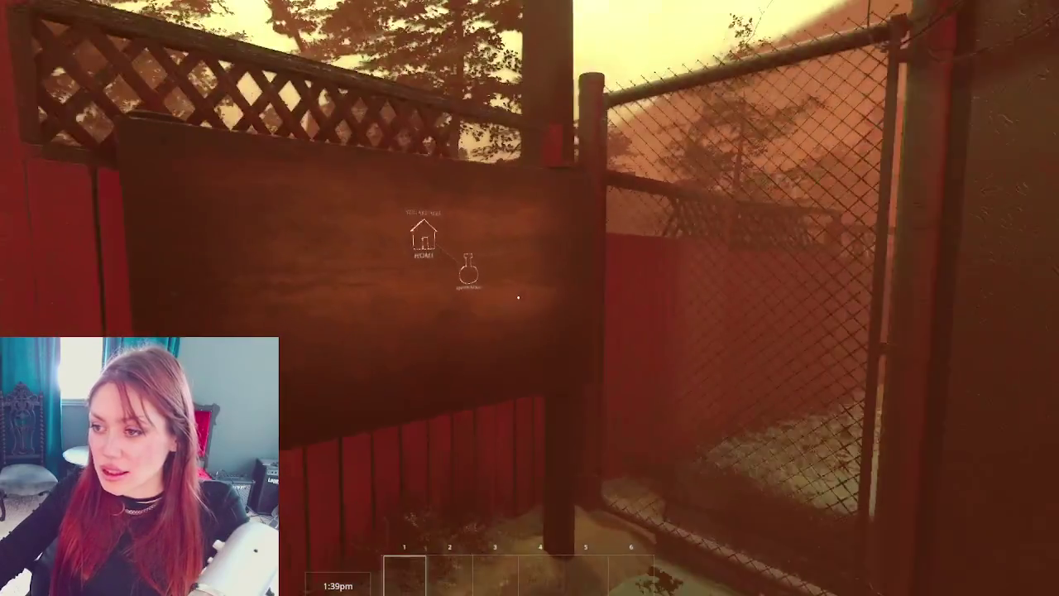
click(518, 297)
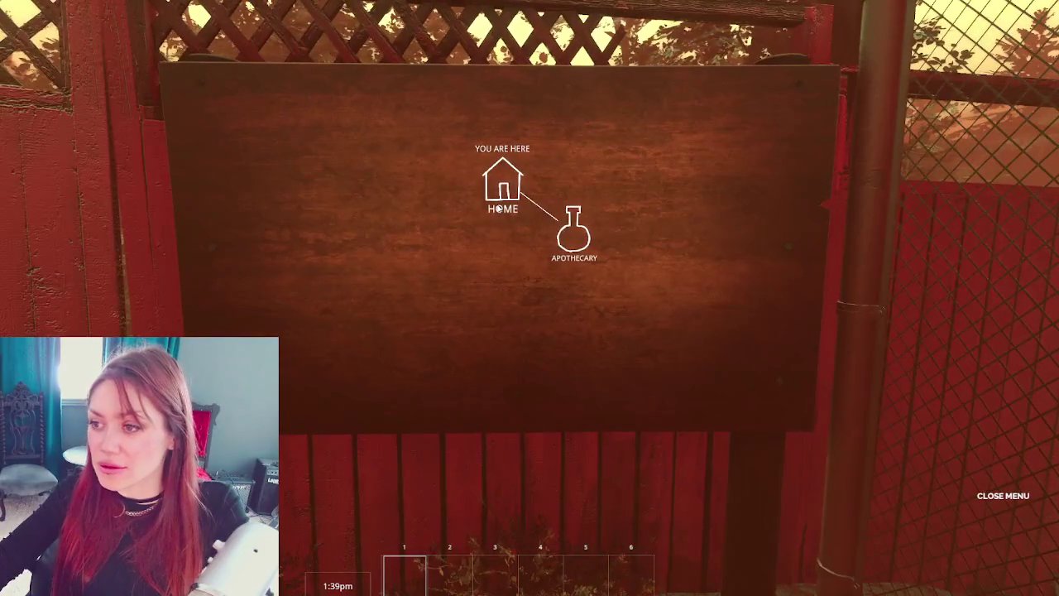
click(592, 262)
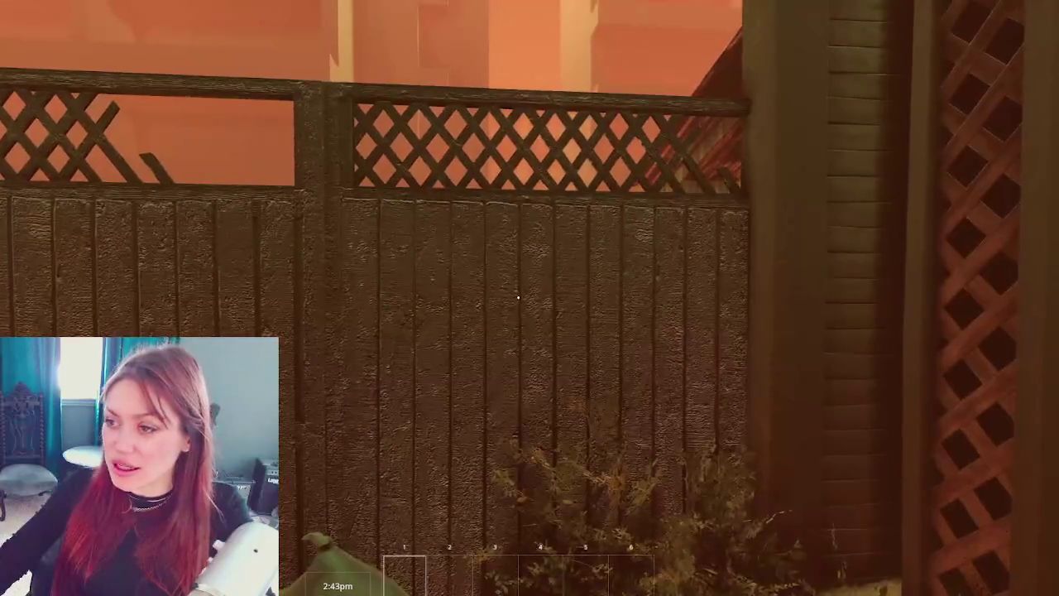
- Leave the game view for the Scene view and select the lattice fence beside the shed
key(Escape)
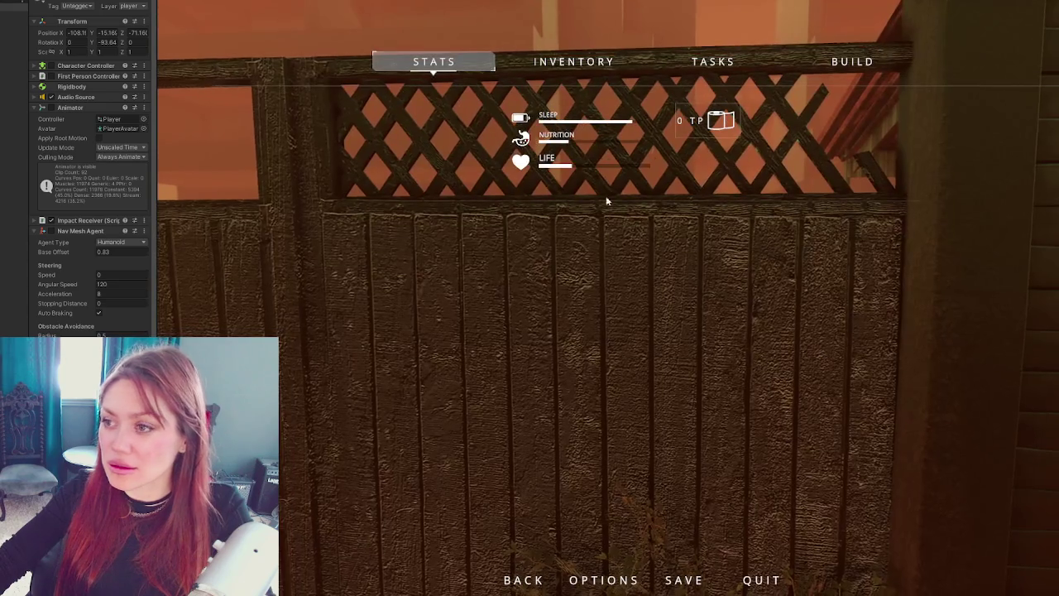
key(Escape)
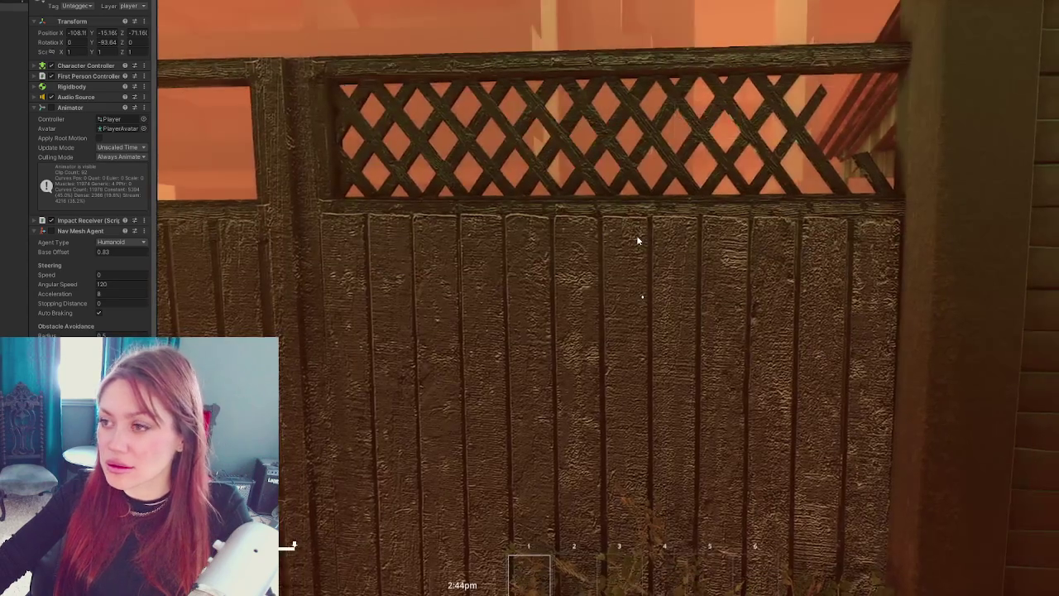
click(231, 17)
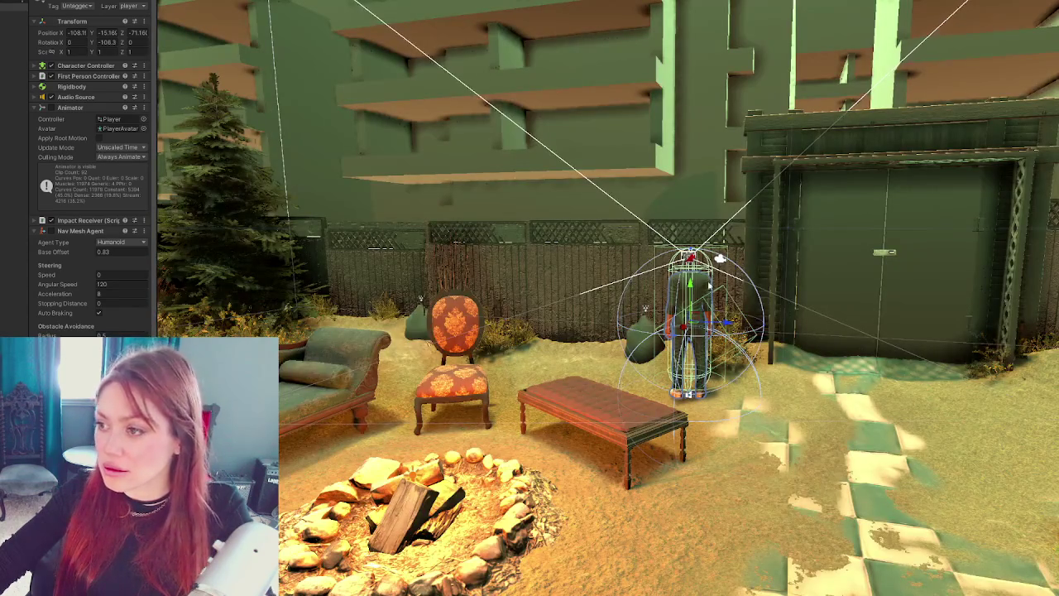
click(685, 232)
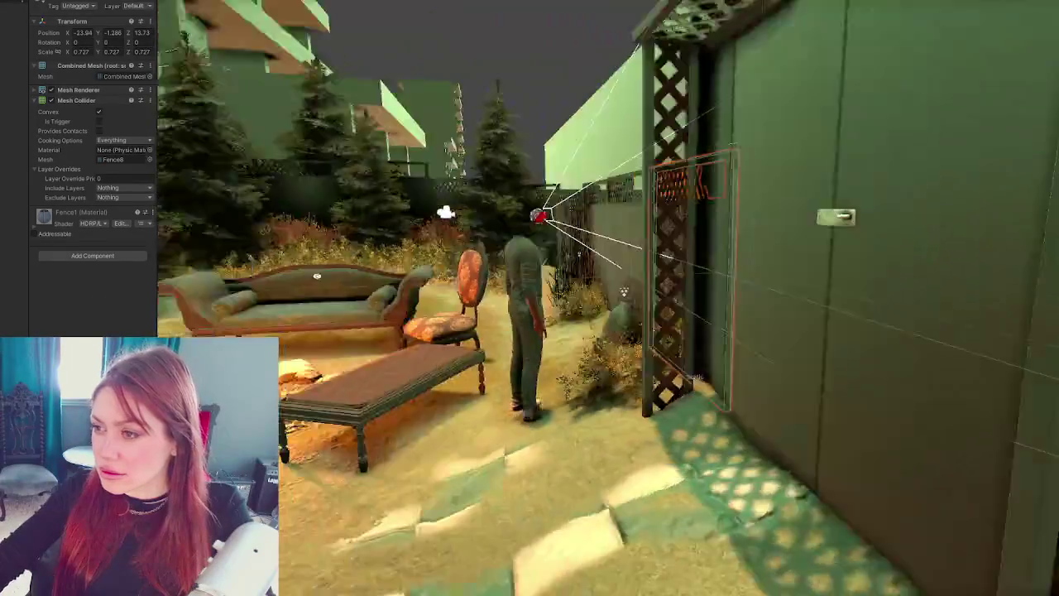
- Set the Fence1 normal map strength to 0.3 and lower its smoothness and metallic remapping
scroll(568, 290, up, 5)
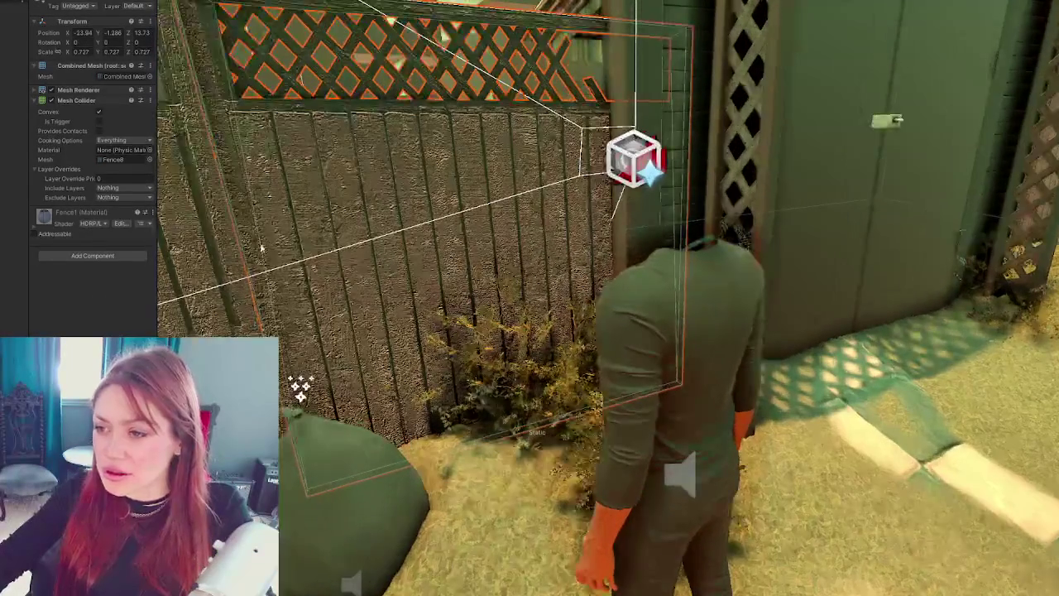
click(87, 212)
scroll(124, 191, down, 5)
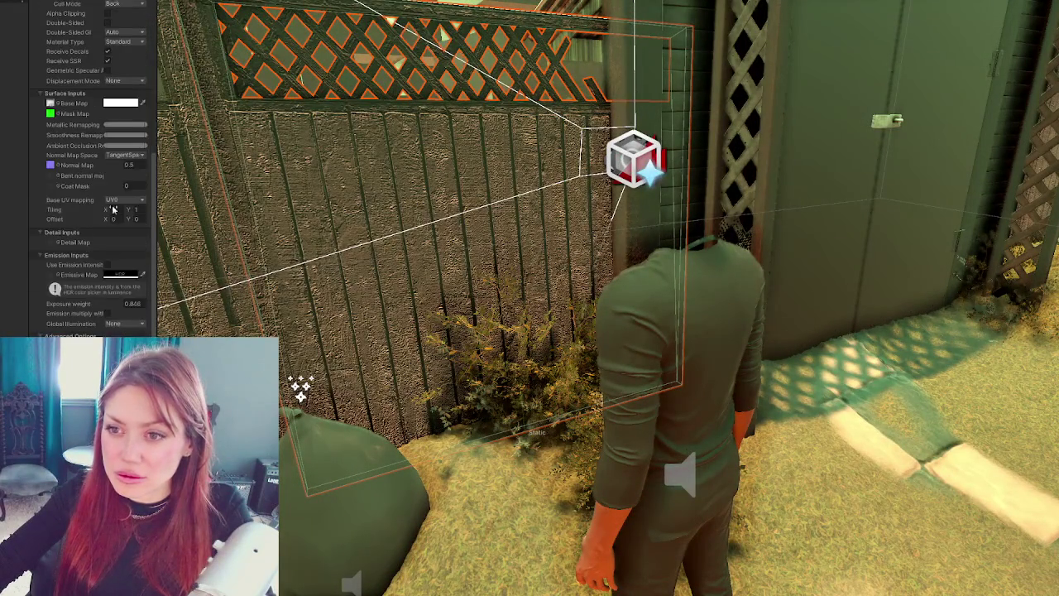
double_click(139, 167)
text(0)
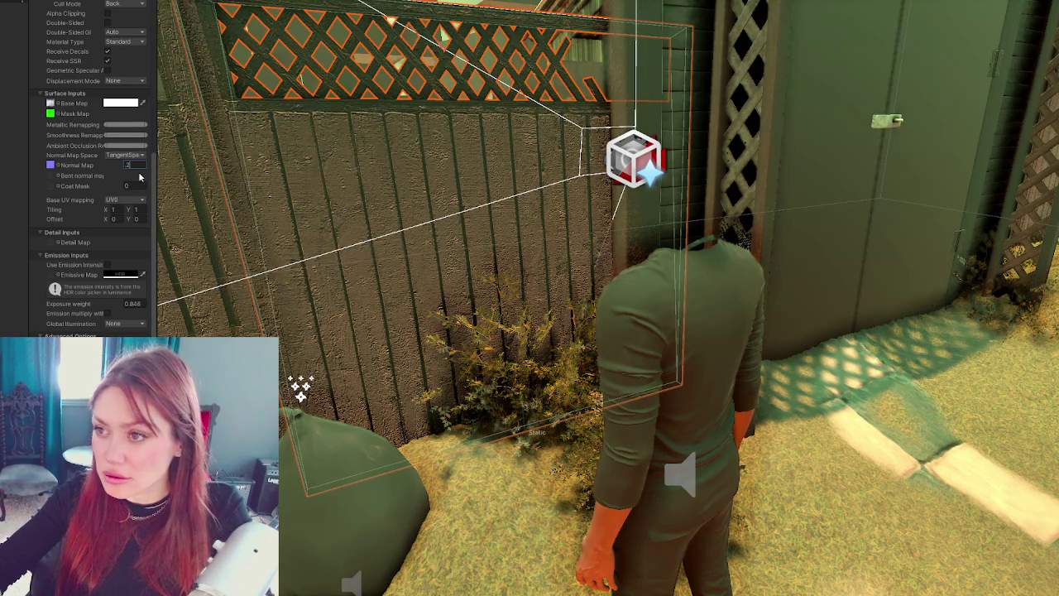
text(3)
drag(113, 135, 115, 135)
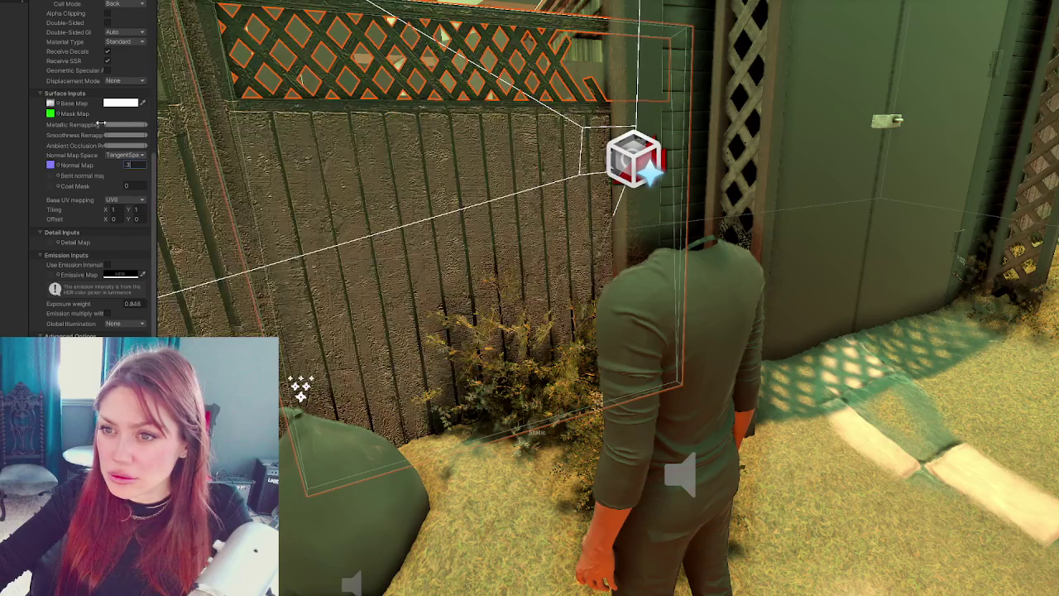
mouse_move(130, 124)
mouse_down()
mouse_move(140, 126)
mouse_move(108, 124)
mouse_up()
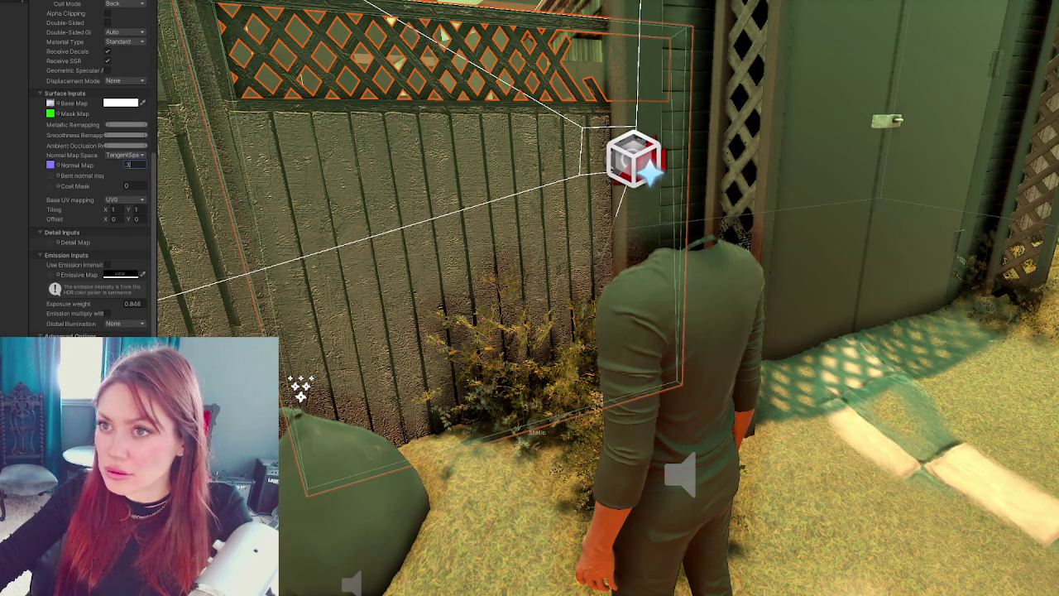
key(ctrl+p)
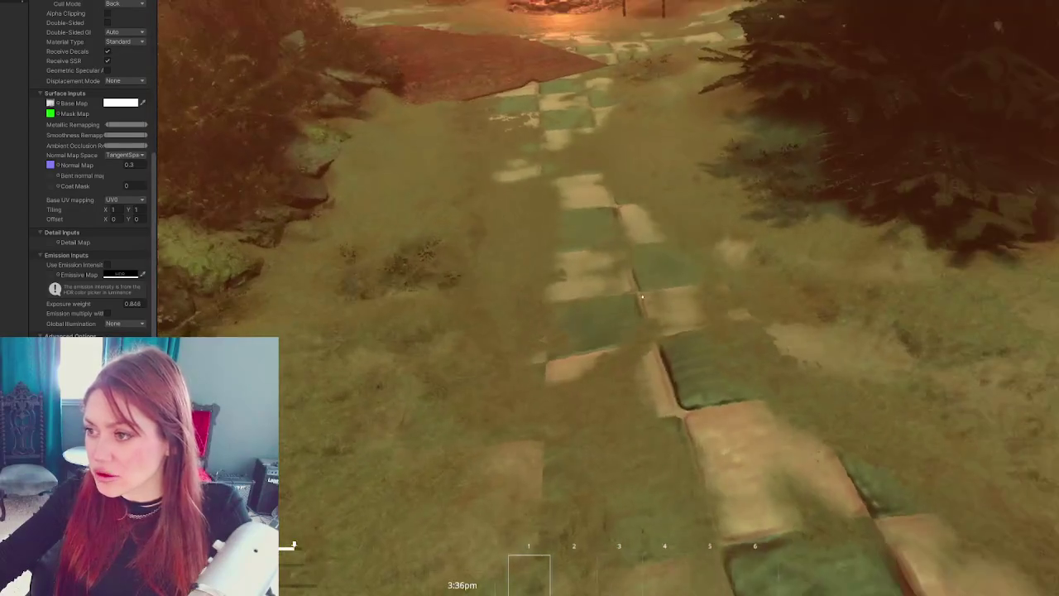
- Walk past the campfire, lattice gate, railing and yard path to review the fences, then pause
key(w)
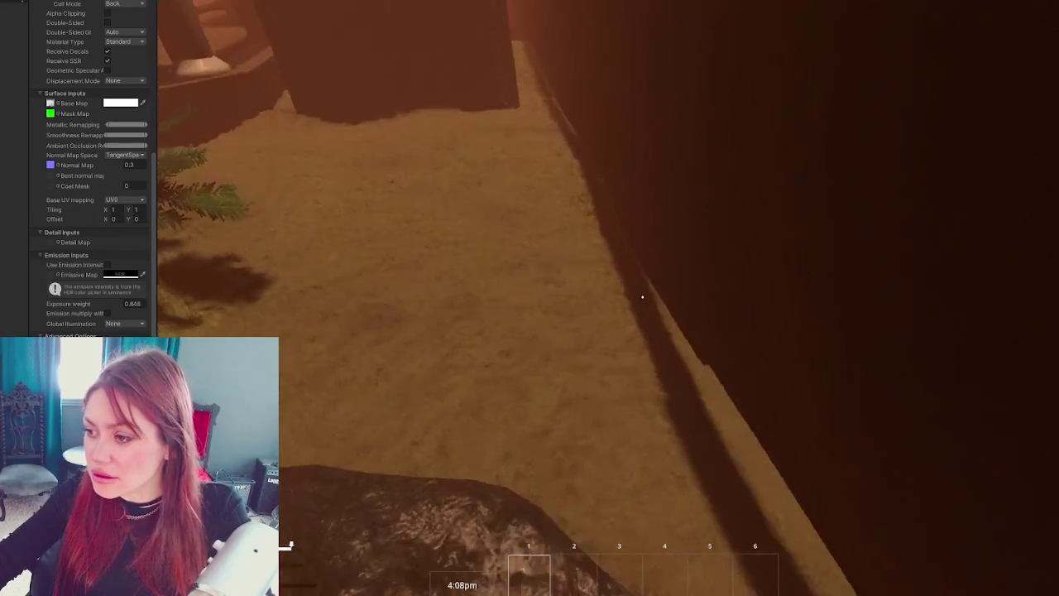
key(w)
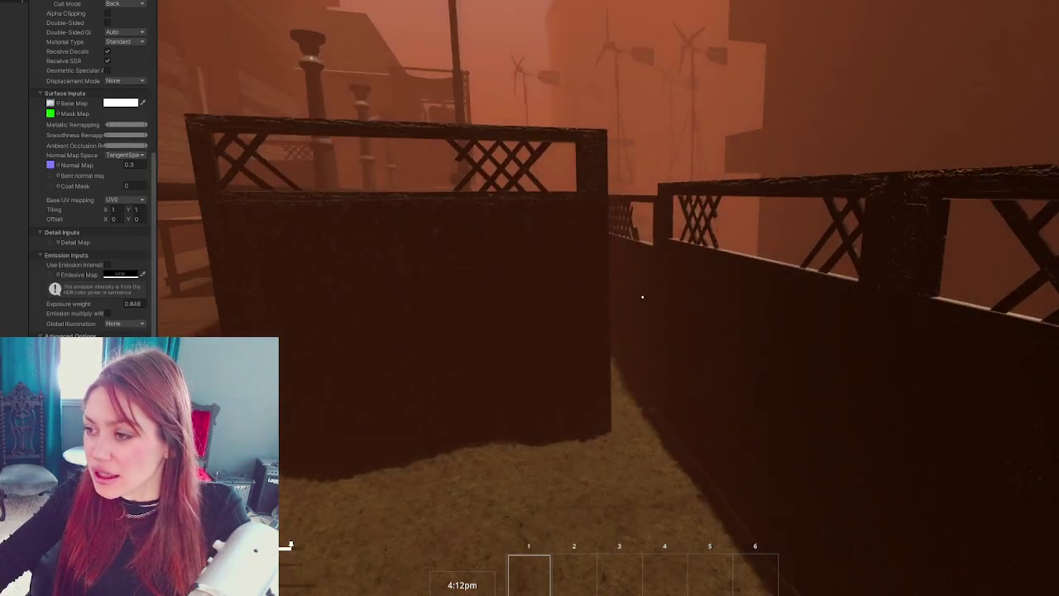
key(w)
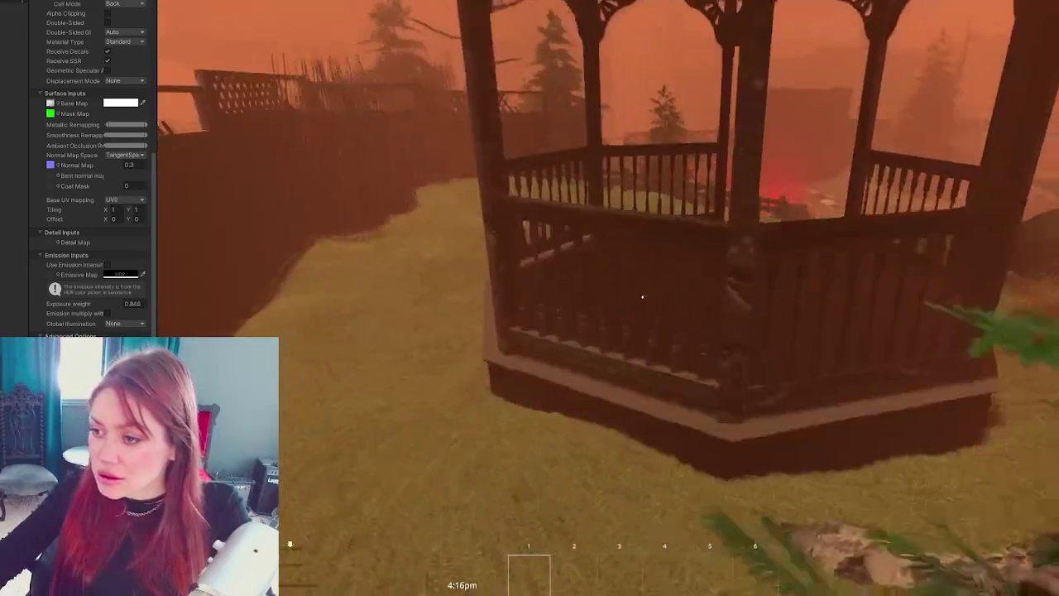
key(w)
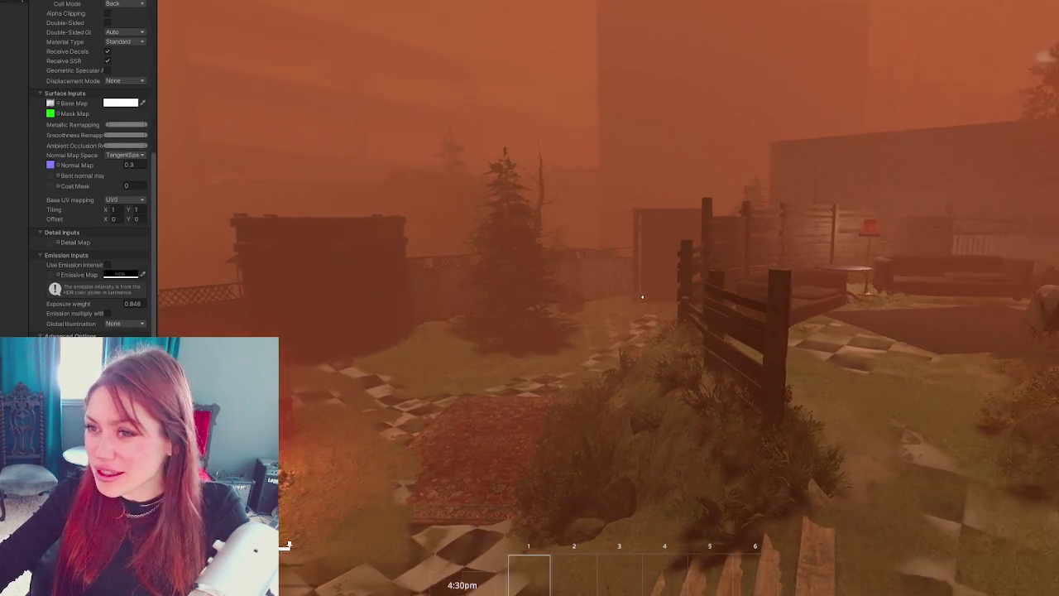
key(Escape)
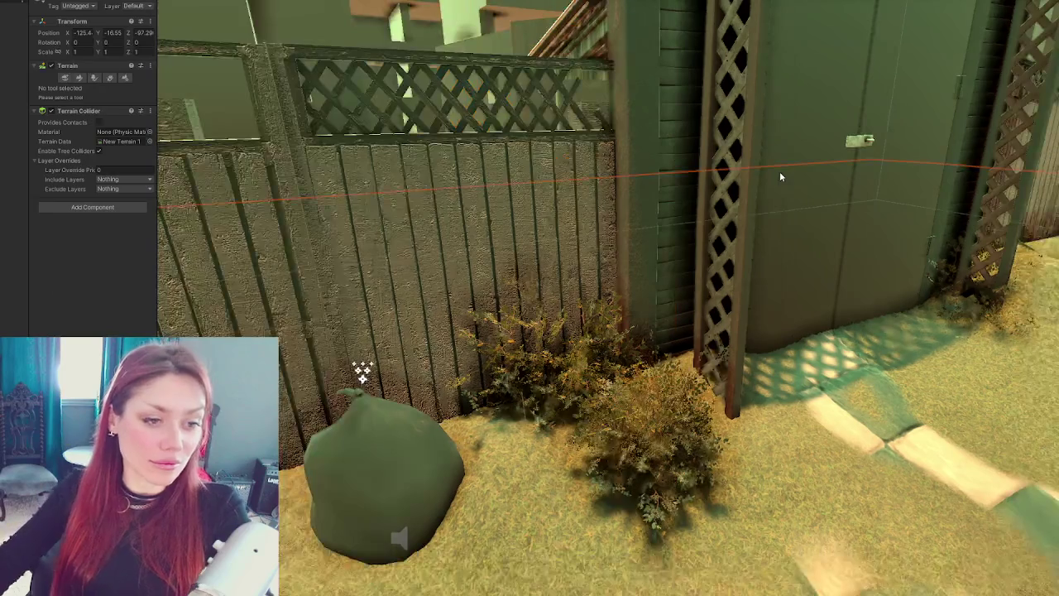
- Reselect the lattice fence and frame it in the Scene view
click(479, 175)
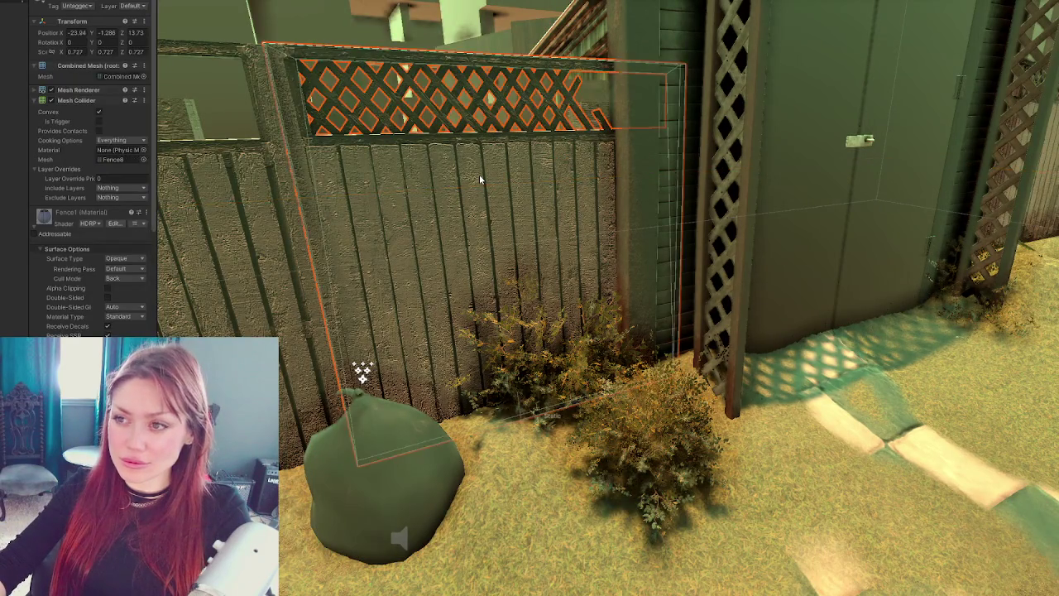
key(f)
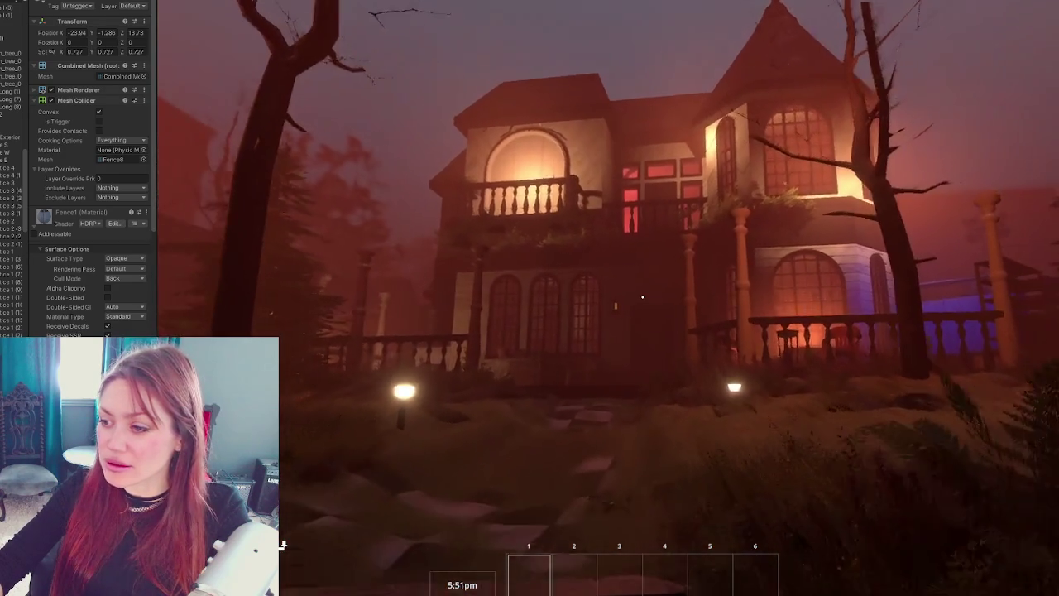
- Set the fog volume's Blend Distance to 50, then 0, and resume the play test
key(Escape)
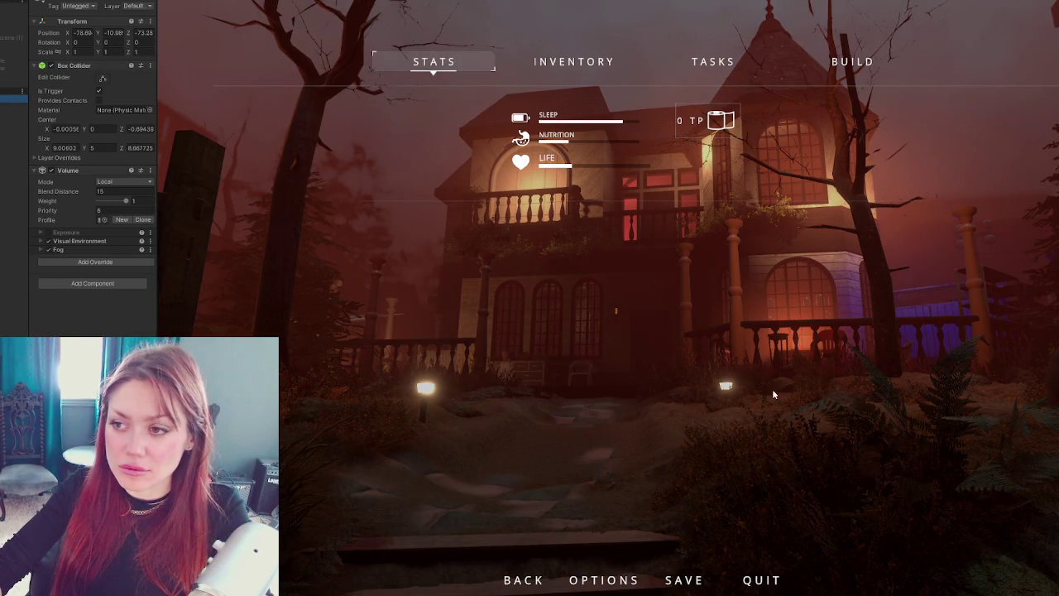
key(Escape)
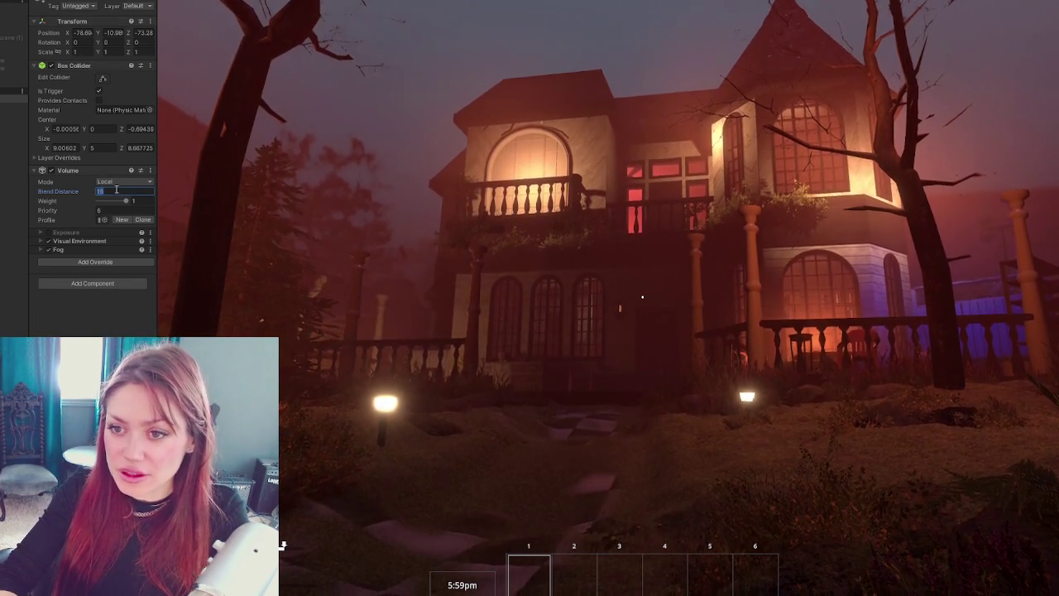
text(50)
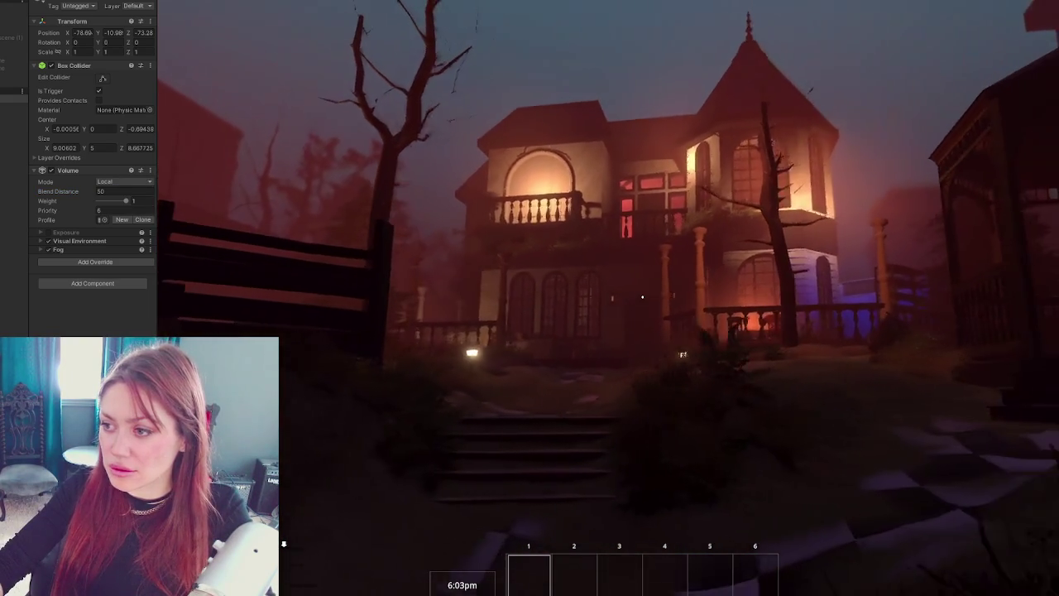
text(w)
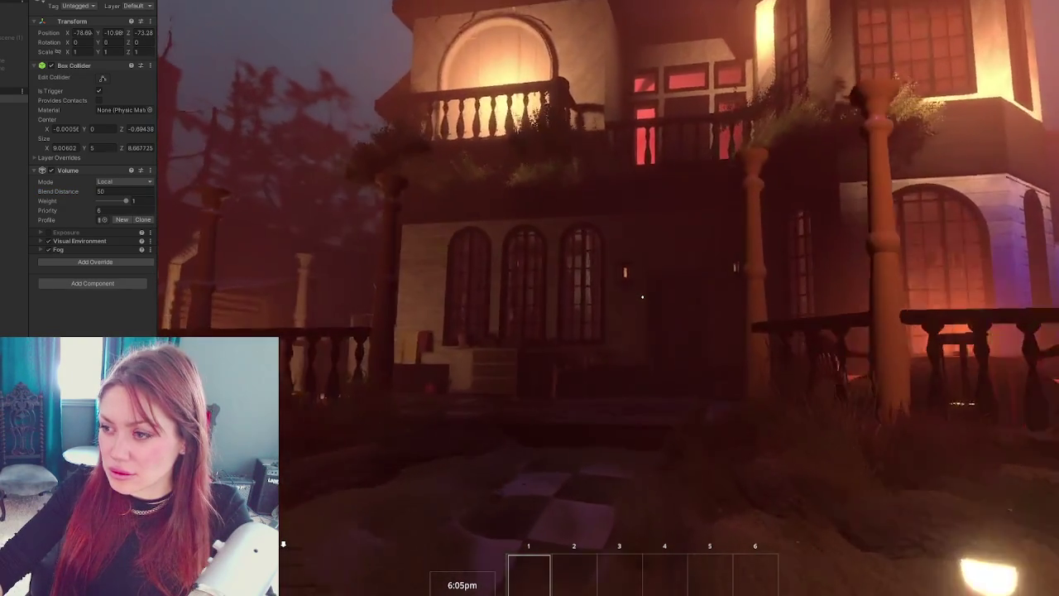
text(s)
key(Escape)
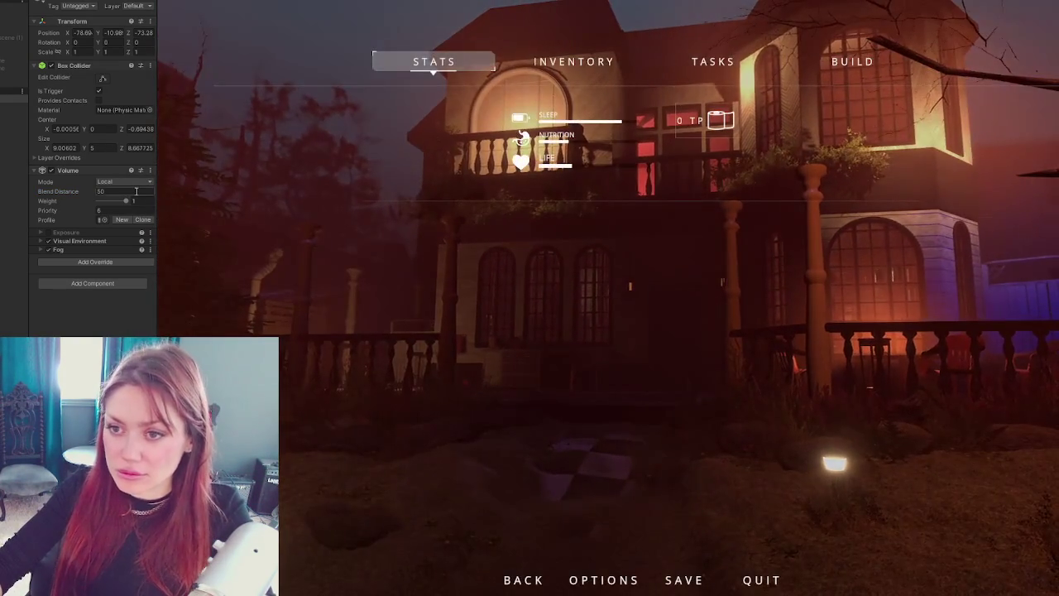
text(0)
click(745, 452)
key(Escape)
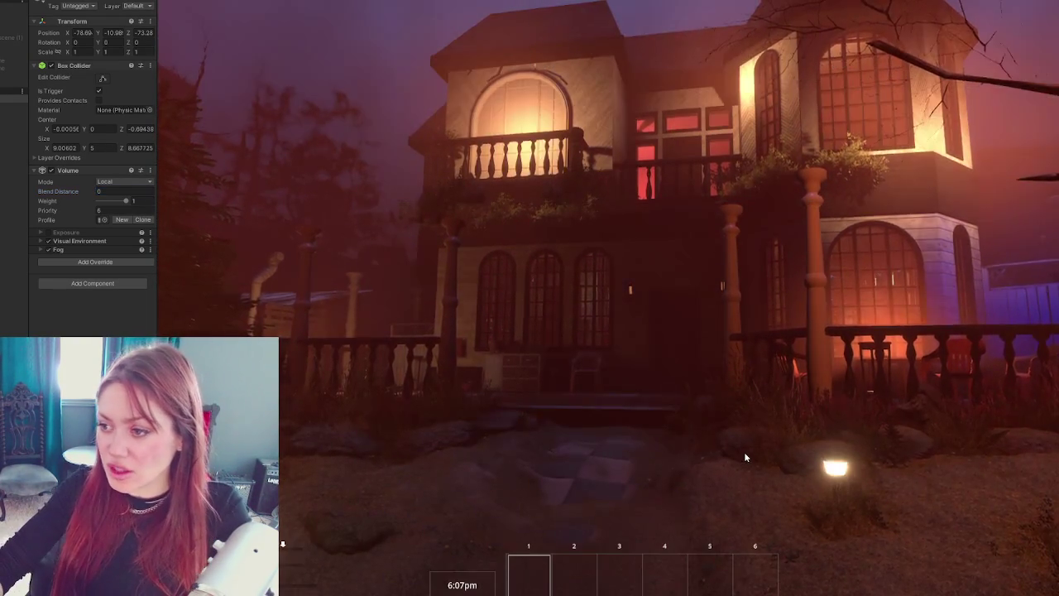
key(w)
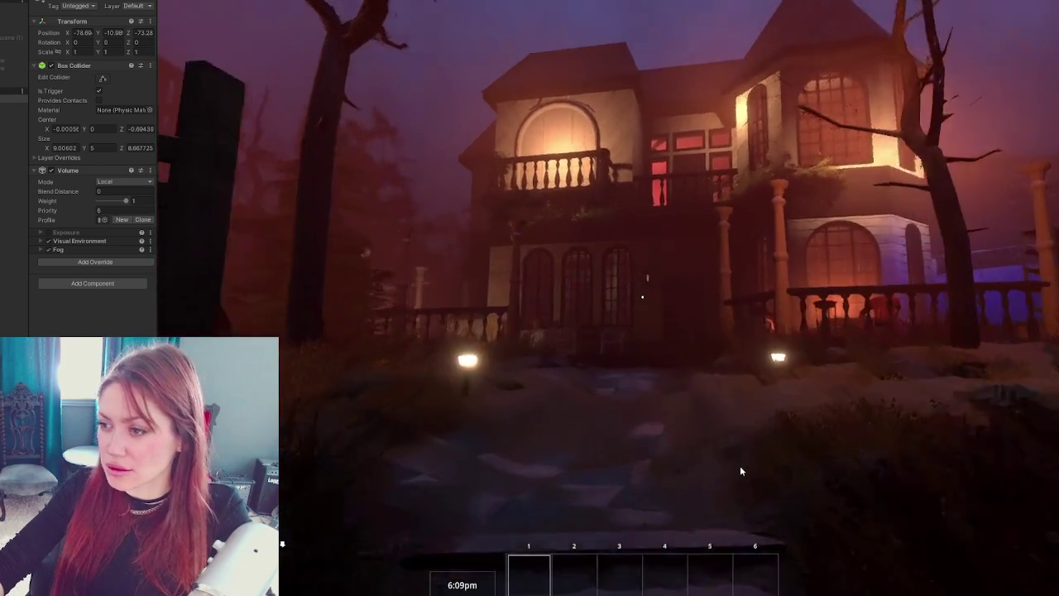
key(w)
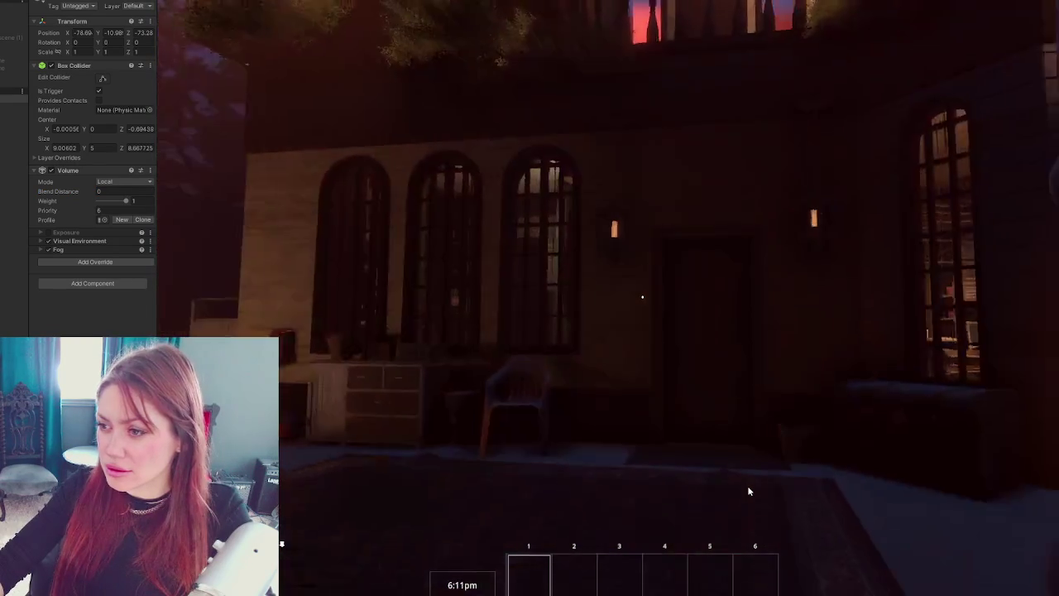
key(s)
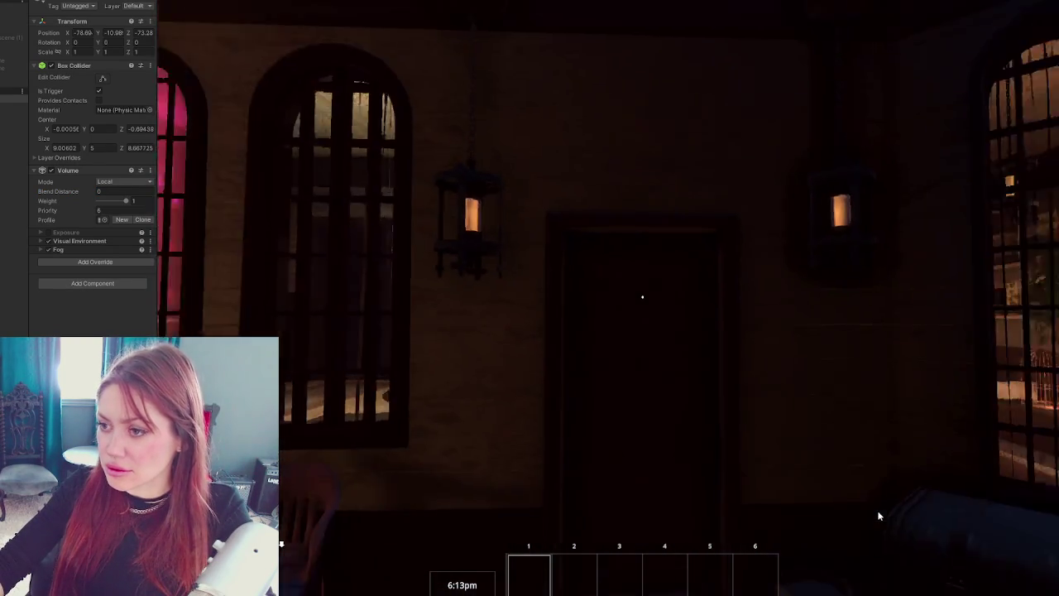
key(shift+s)
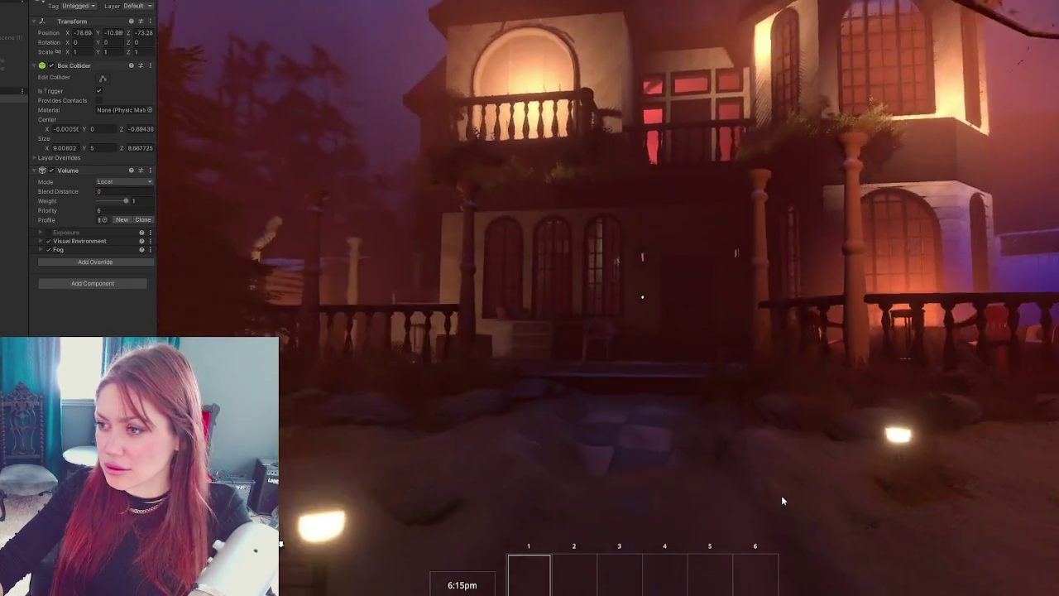
key(w)
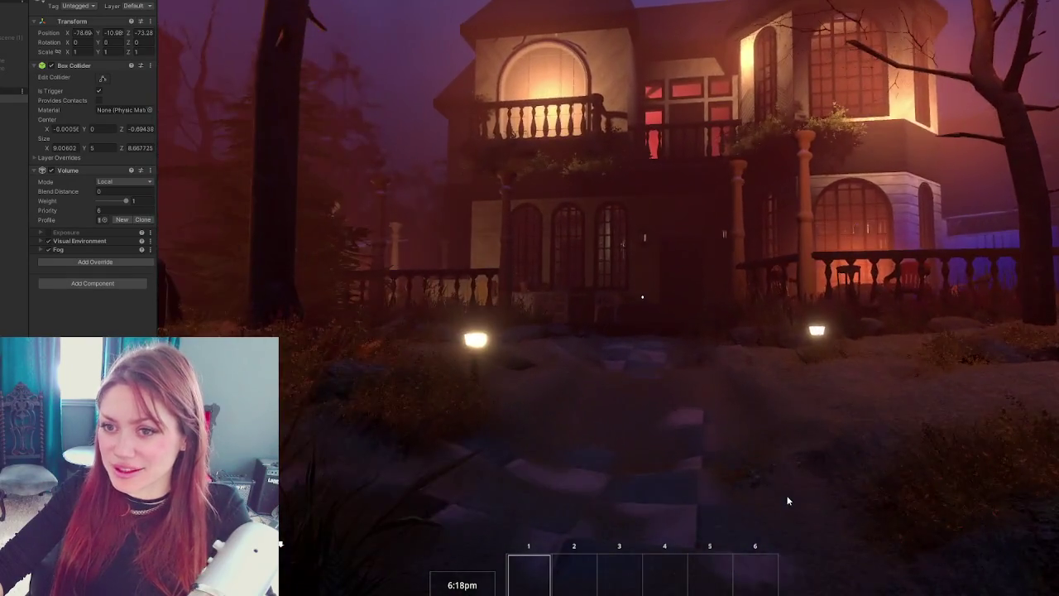
mouse_move(652, 468)
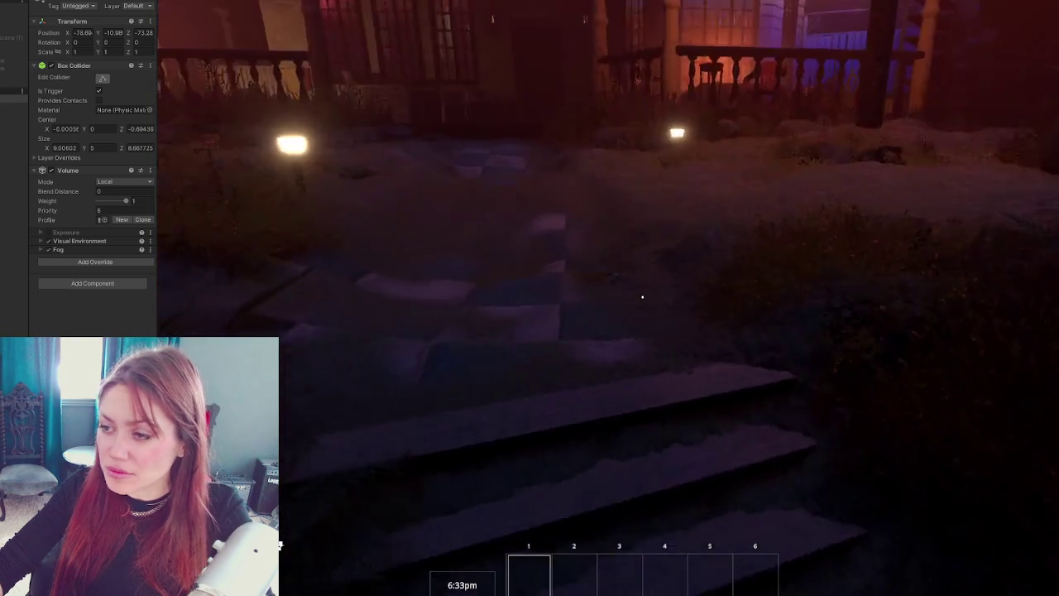
key(w)
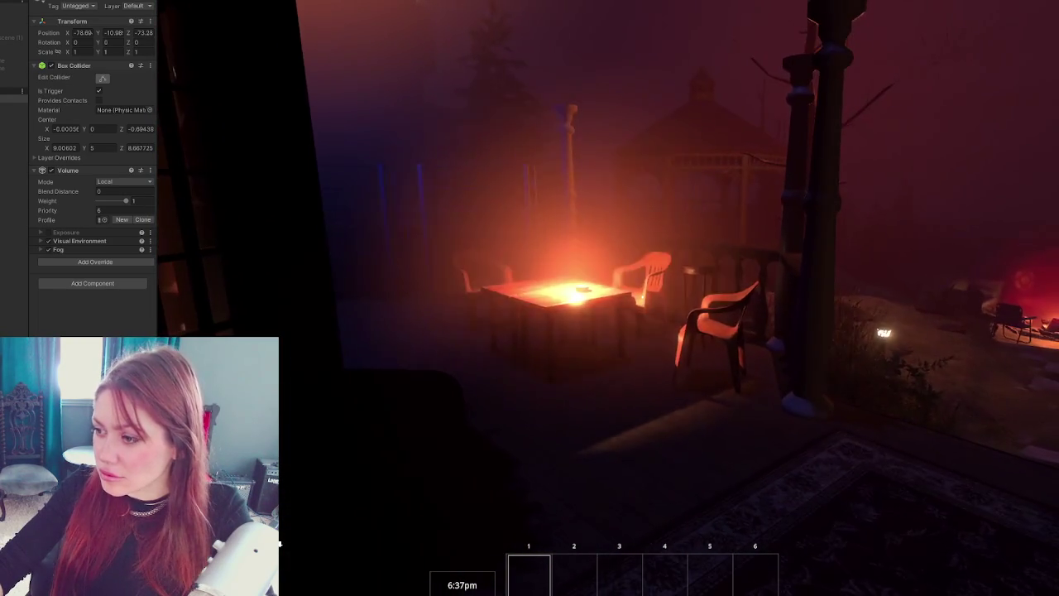
- Walk back toward the yard and set the fog Blend Distance to 20, then 10
key(s)
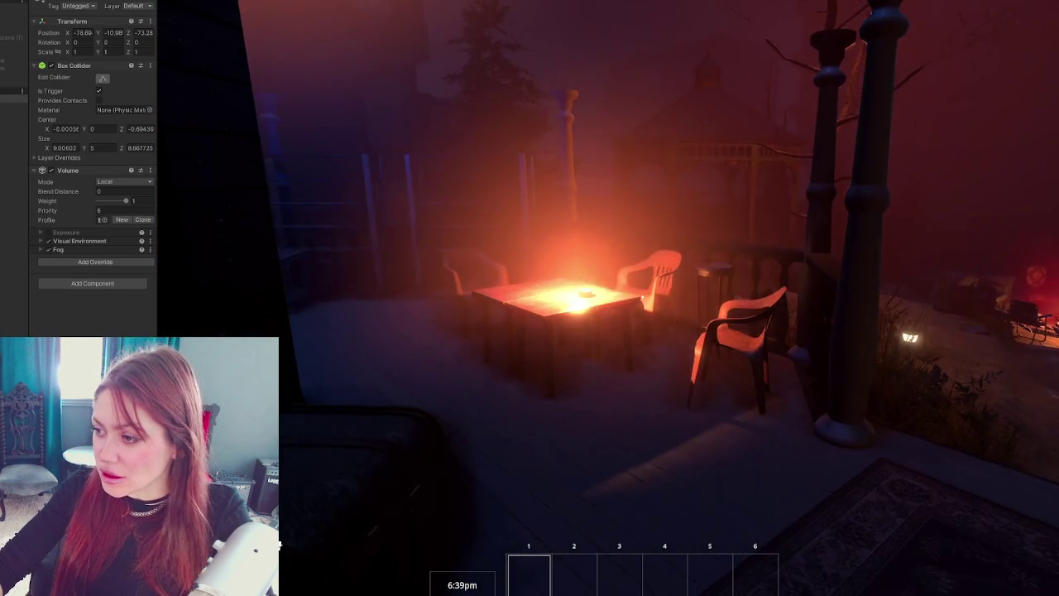
key(s)
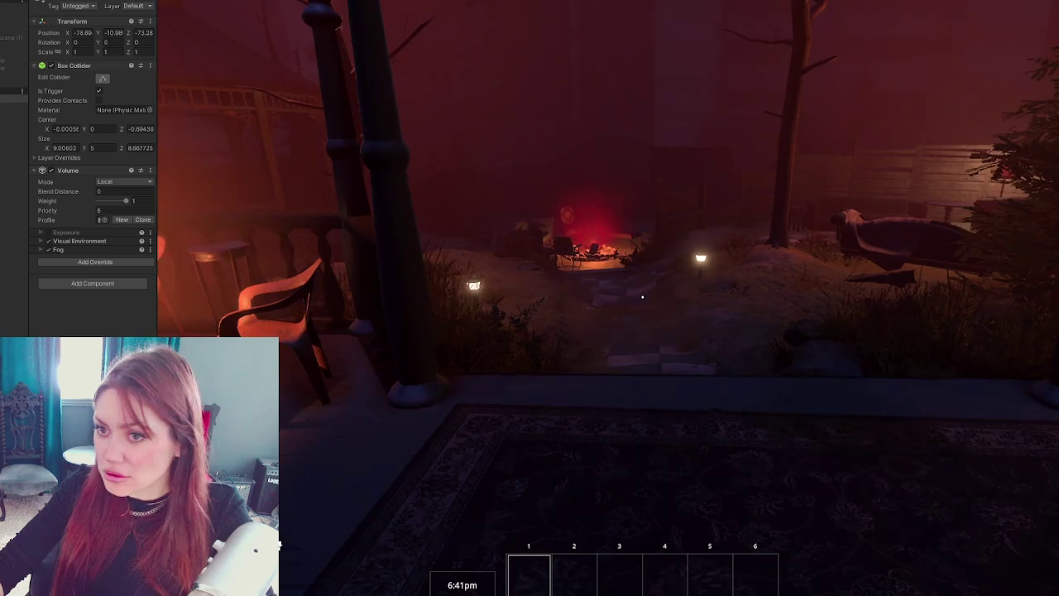
text(20)
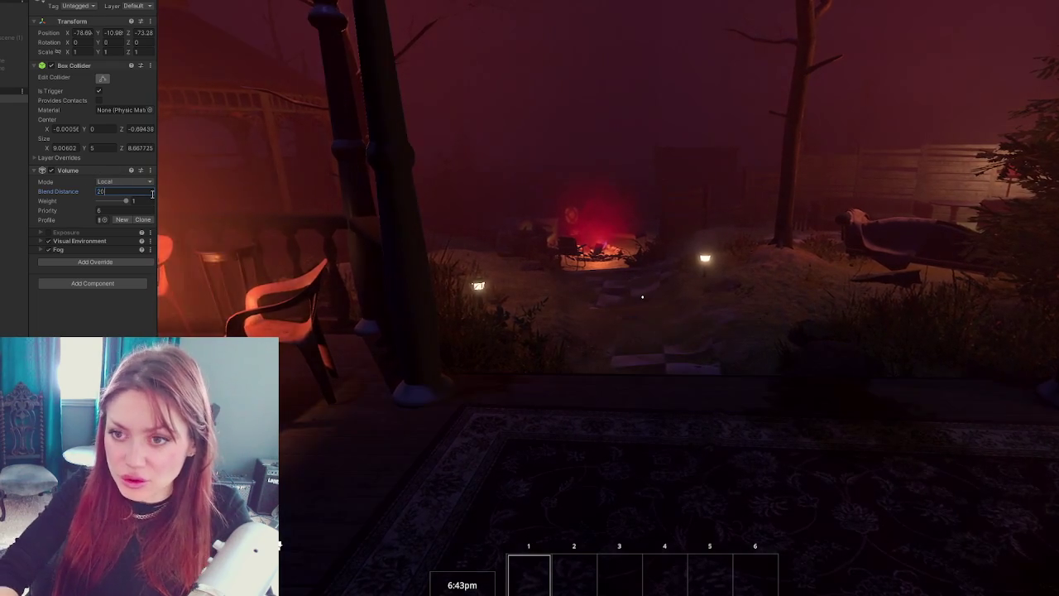
text(w)
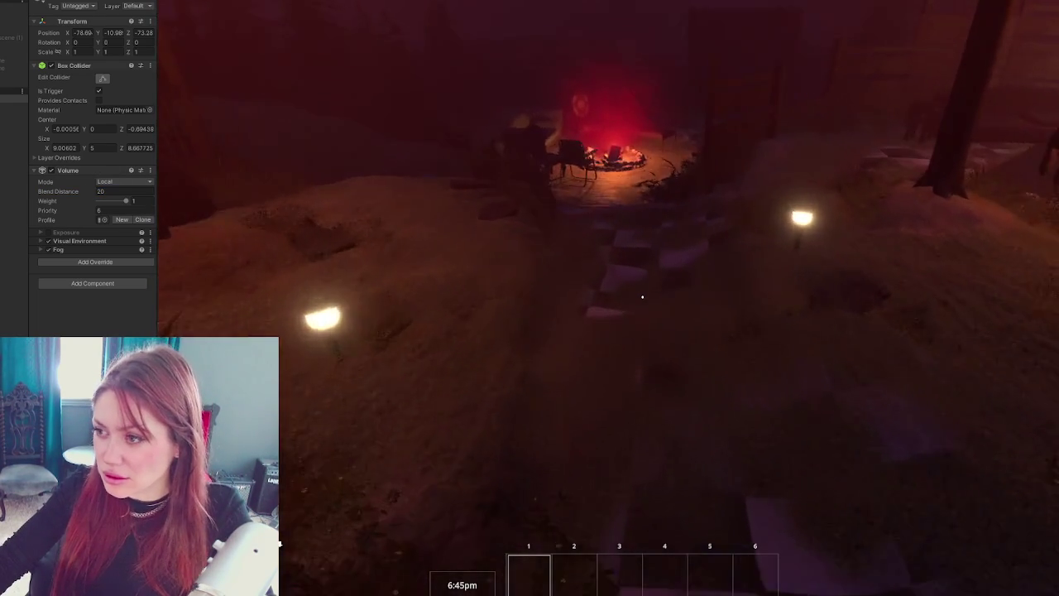
text(d)
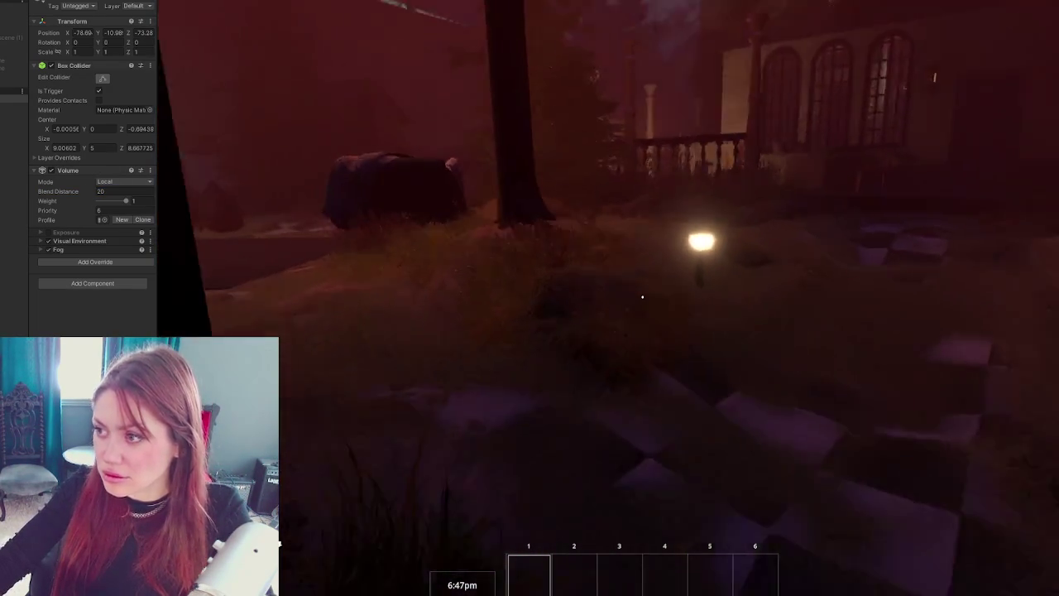
text(s)
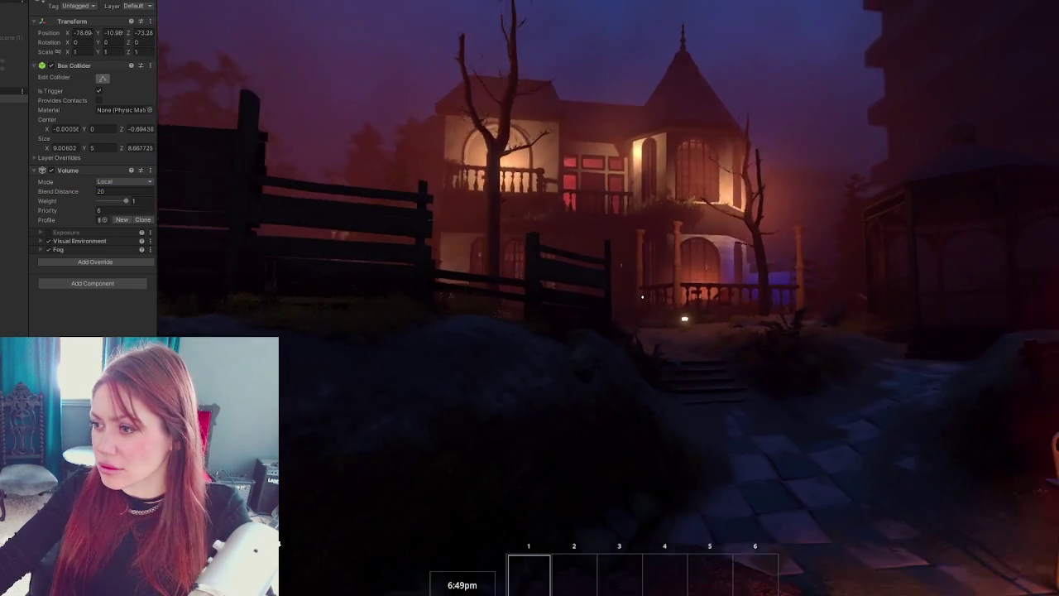
text(d)
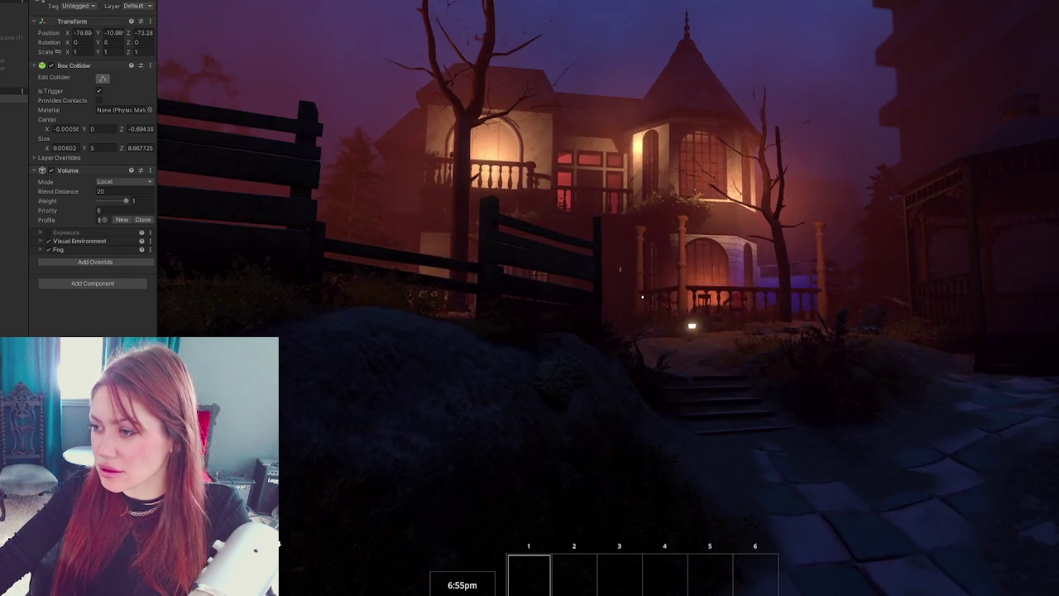
text(ds)
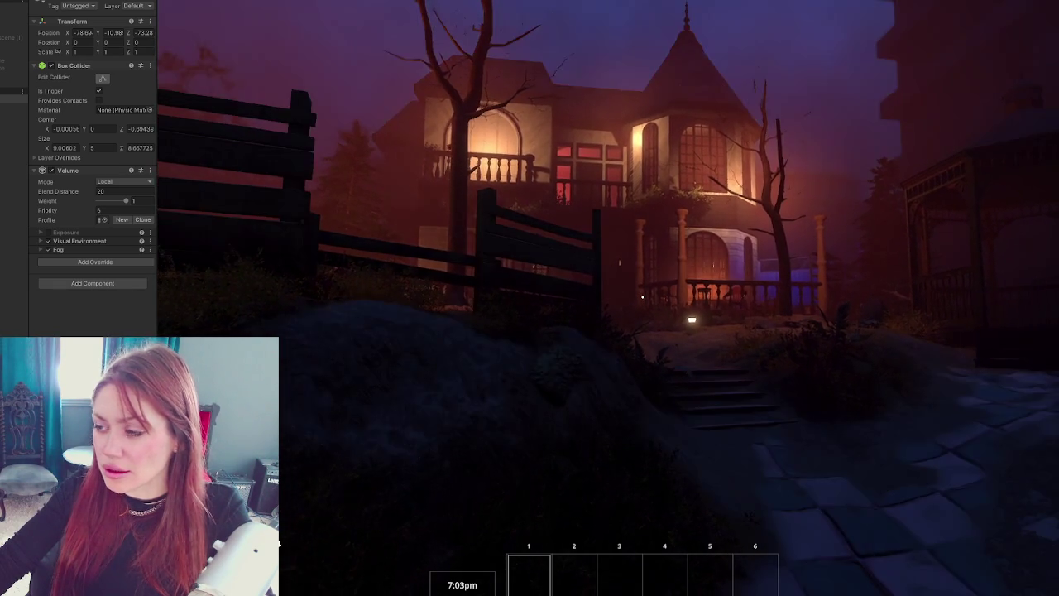
key(Escape)
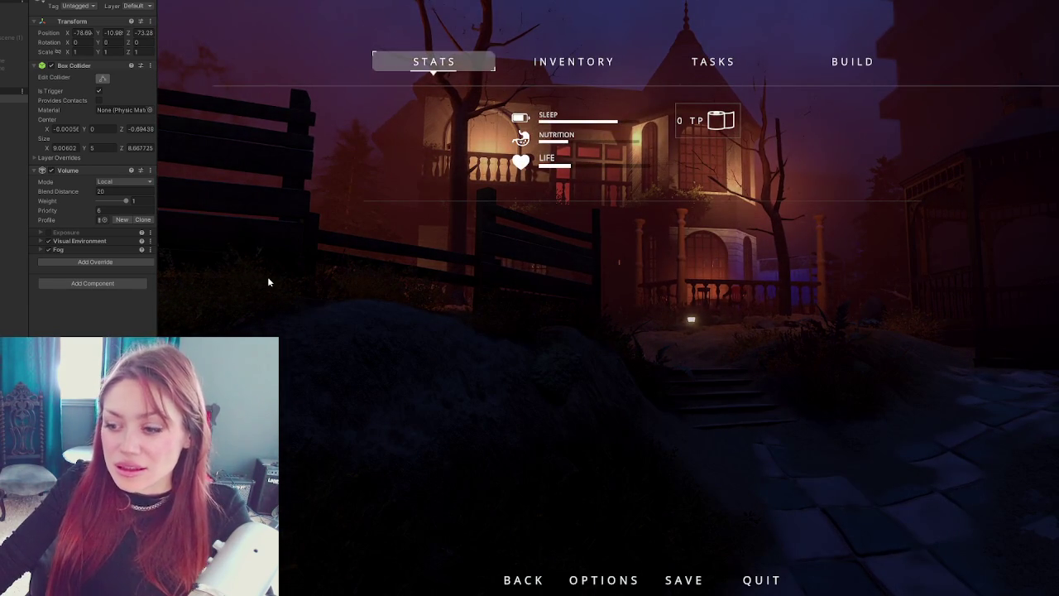
key(Escape)
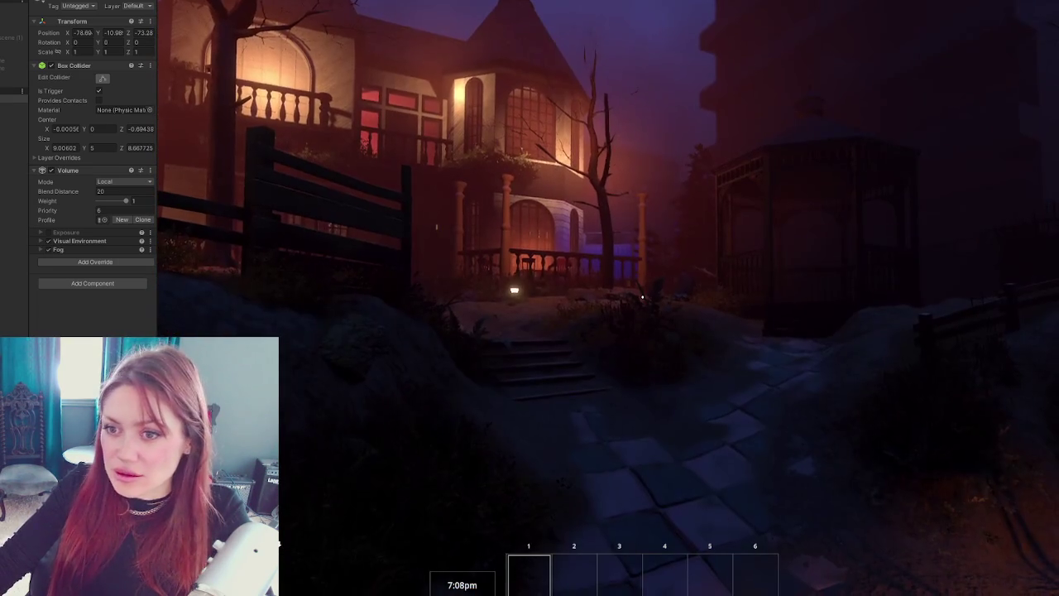
key(Escape)
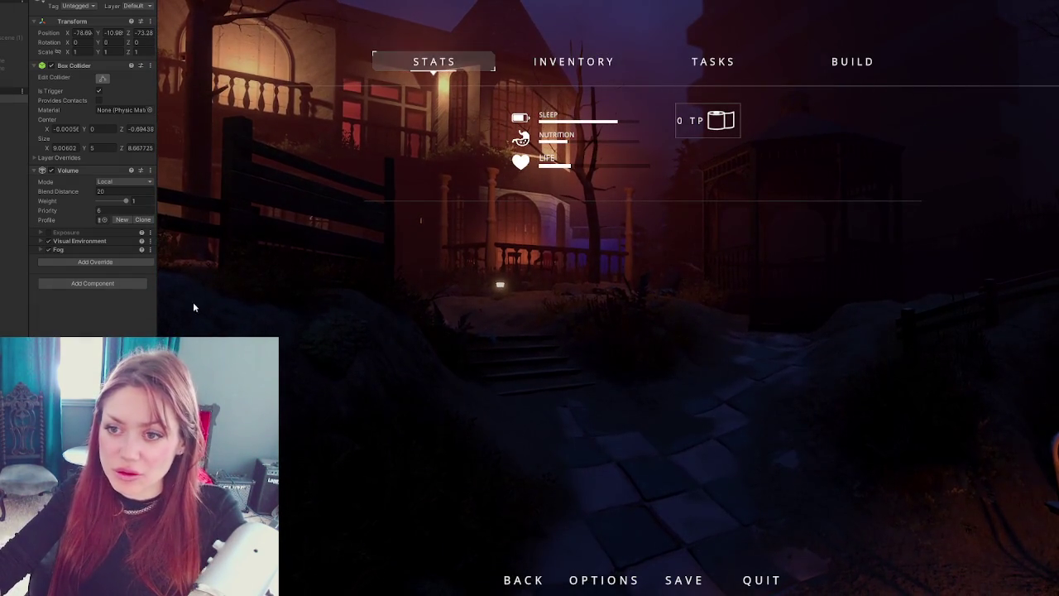
text(10)
click(560, 281)
key(Escape)
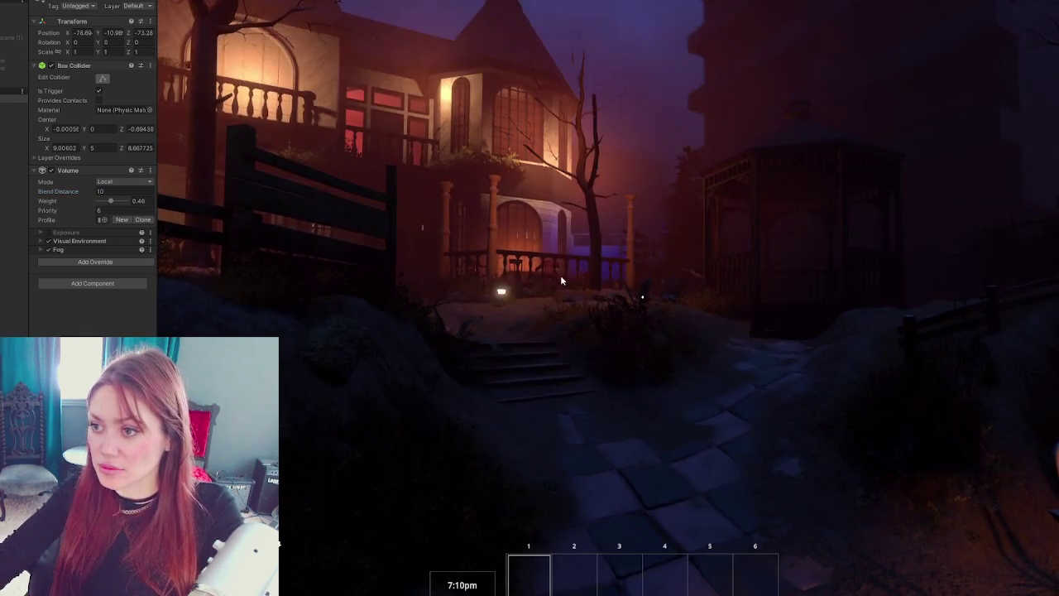
- Walk the player up to the house porch and arched windows, then pause the game
key(w)
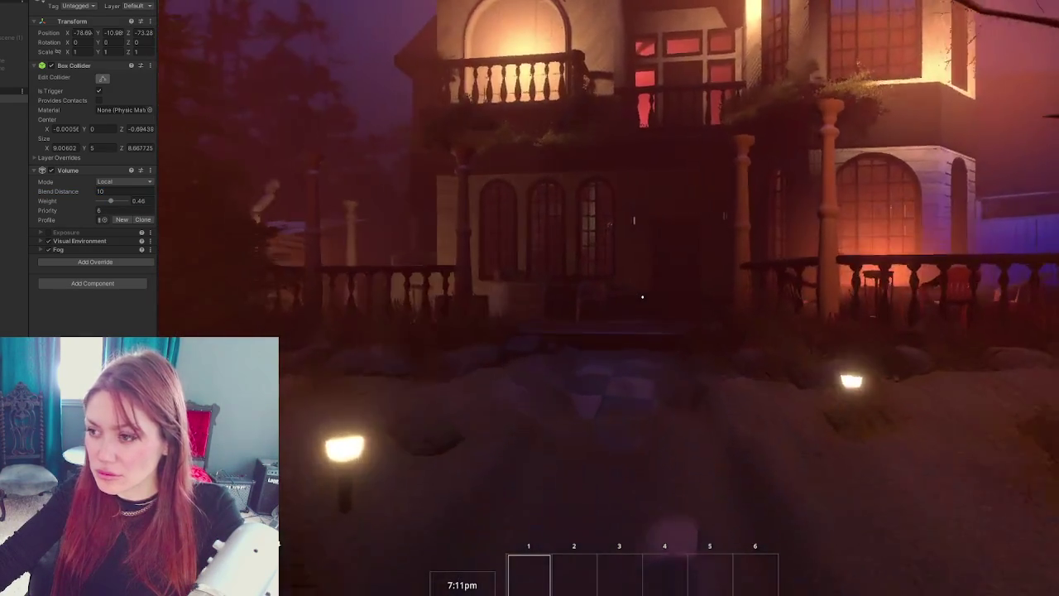
key(w)
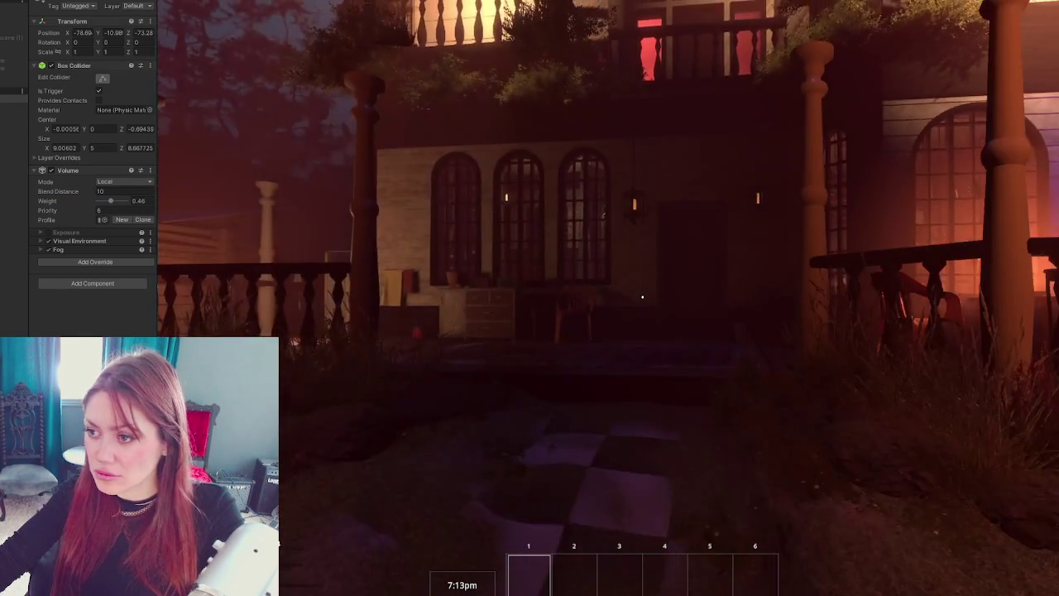
key(w)
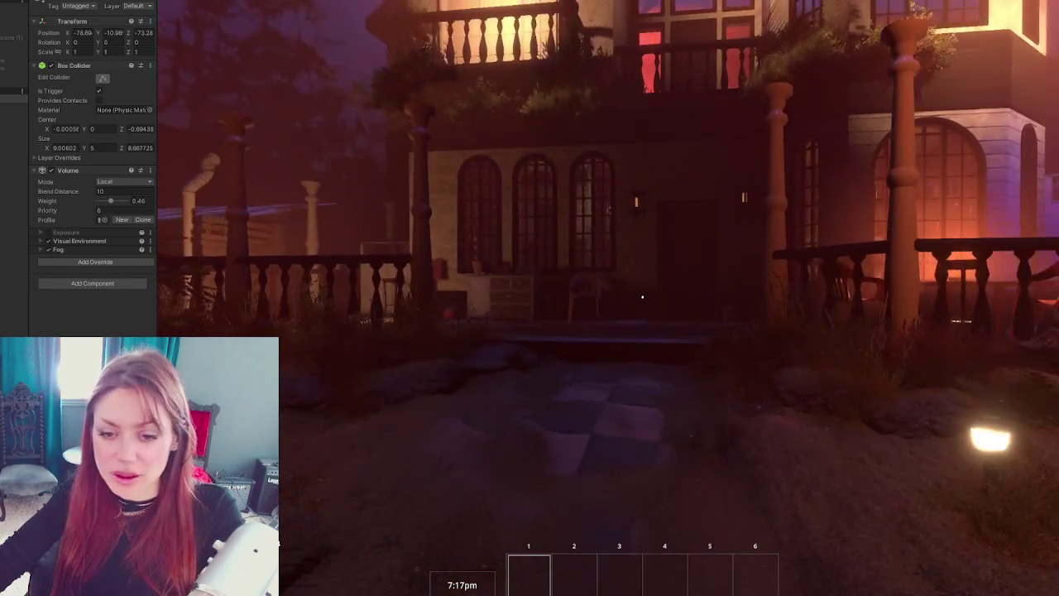
key(Escape)
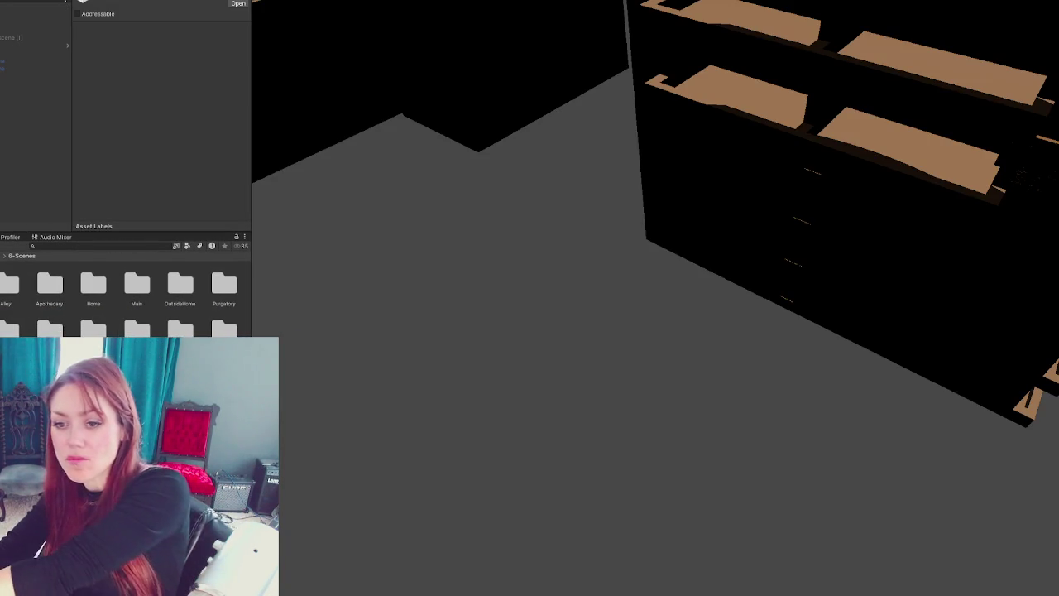
- Use Open Scene Additive on the house scene asset in the Project panel
right_click(46, 302)
click(48, 163)
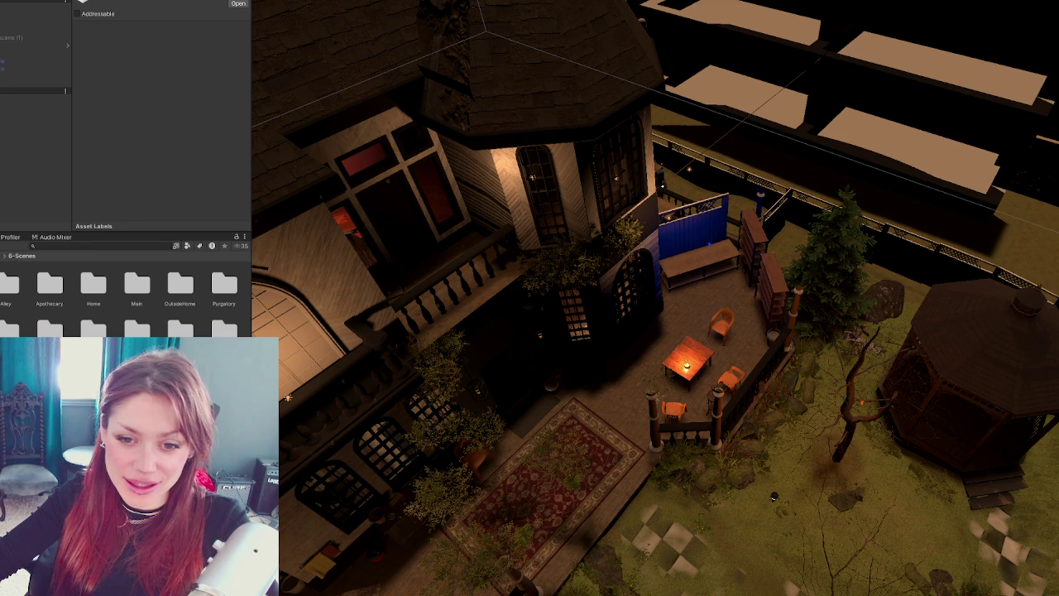
key(Up)
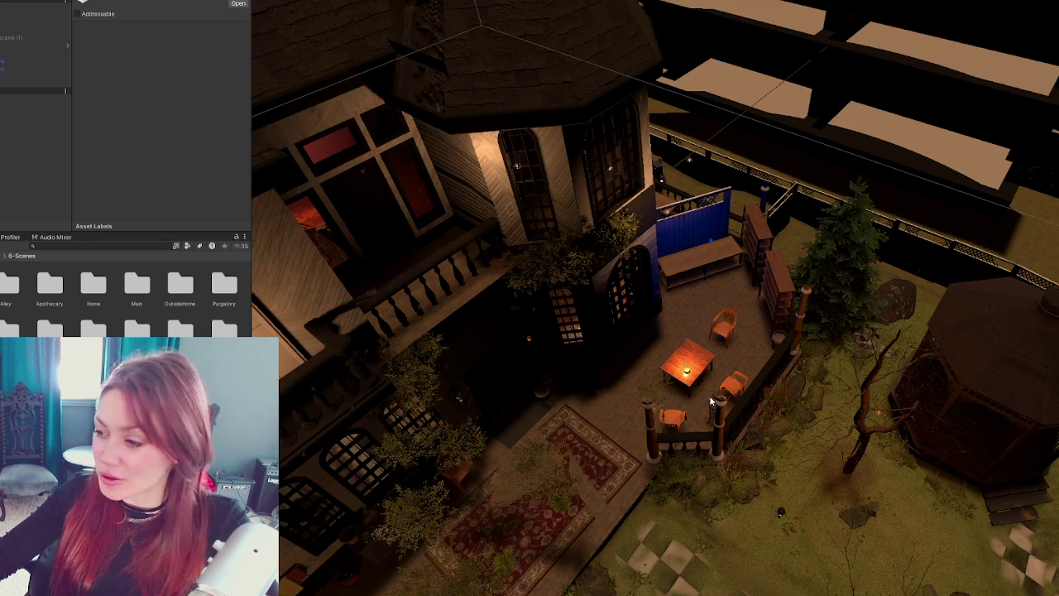
key(Up)
drag(777, 193, 513, 178)
key(Down)
key(Down)
key(Down)
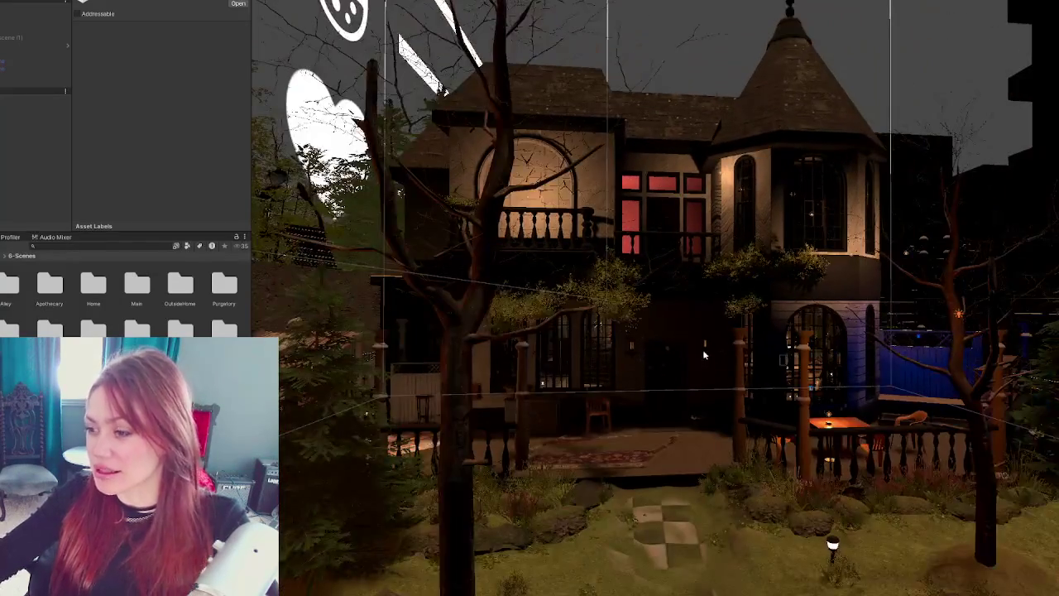
mouse_move(704, 355)
mouse_down()
mouse_move(677, 373)
mouse_move(557, 386)
mouse_move(761, 367)
mouse_move(560, 436)
mouse_move(948, 271)
mouse_move(769, 316)
mouse_move(769, 361)
mouse_up()
key(Up)
key(Up)
key(Up)
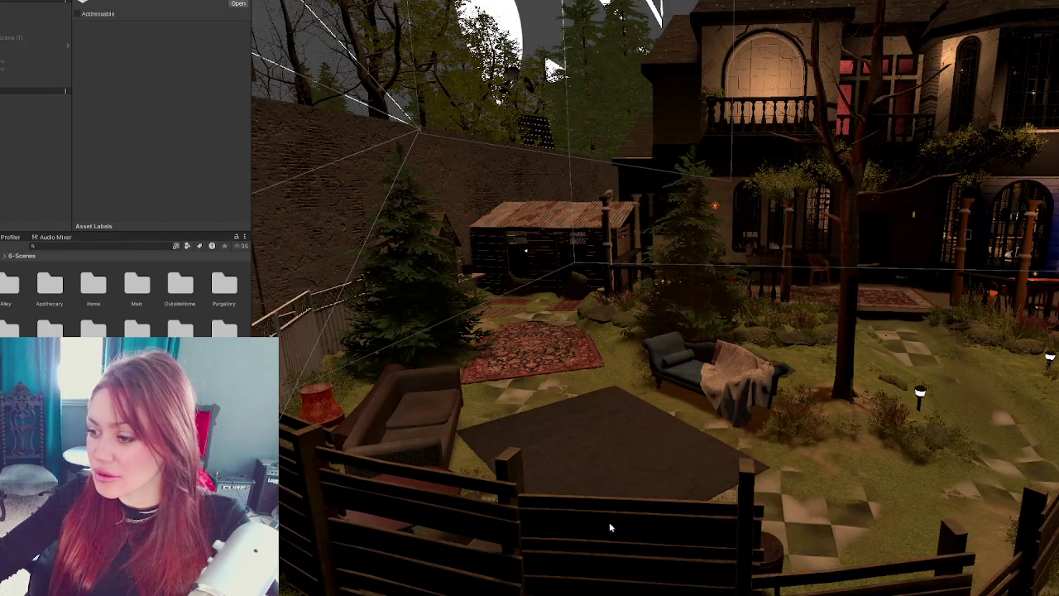
scroll(644, 517, down, 3)
scroll(622, 438, up, 5)
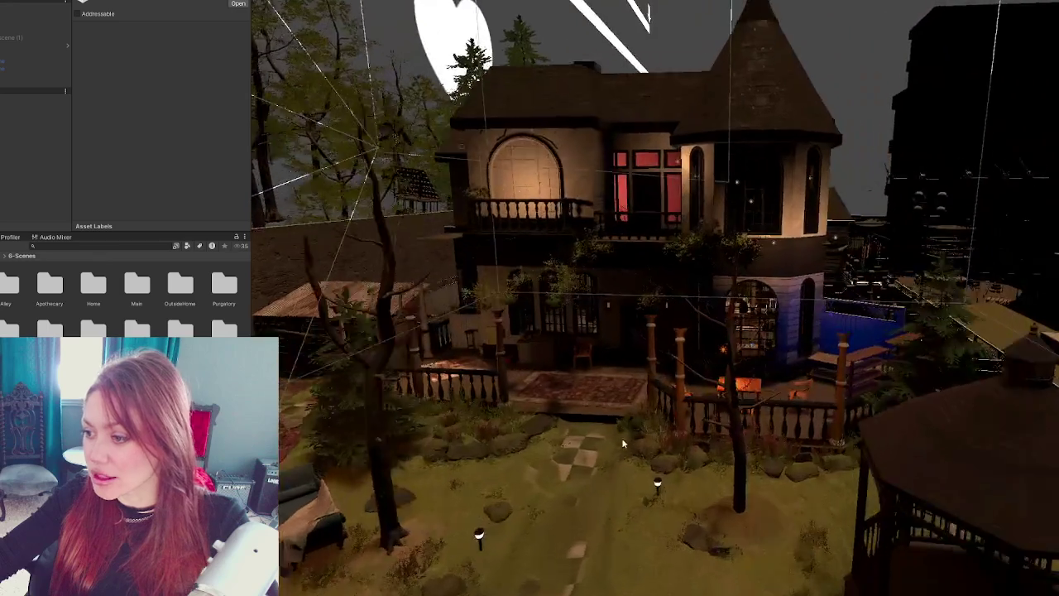
scroll(662, 362, up, 2)
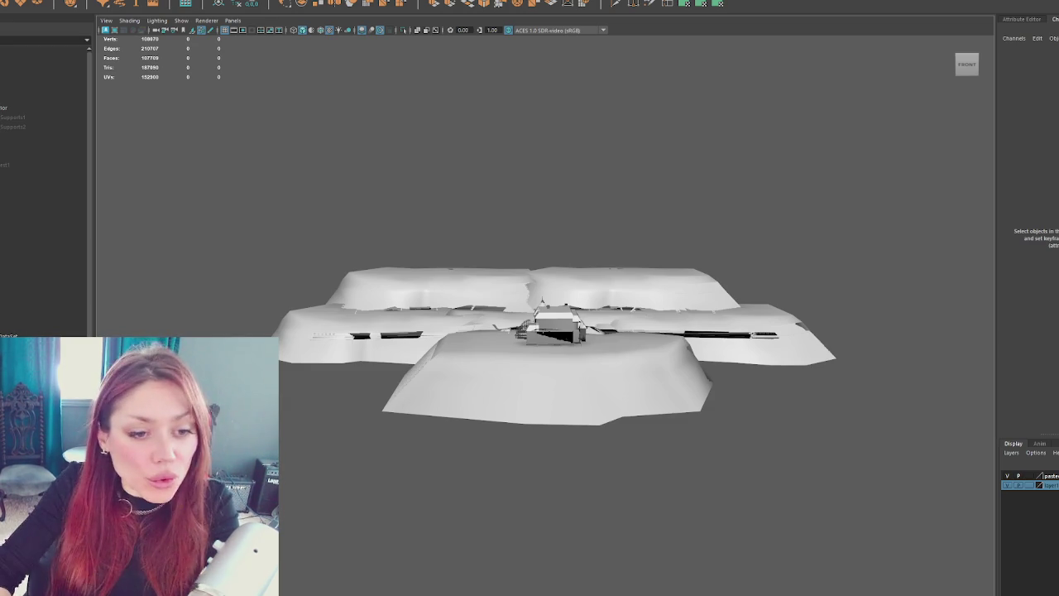
- Check the inner walls and porch roof, then Export Selection on the Apothecary_Exterior group
click(559, 338)
key(f)
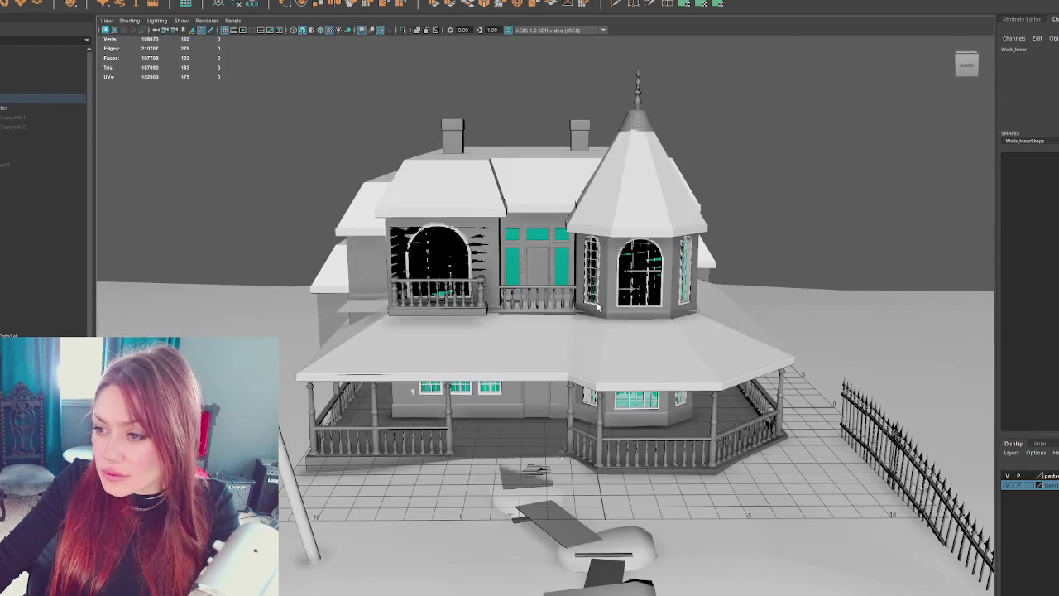
click(33, 109)
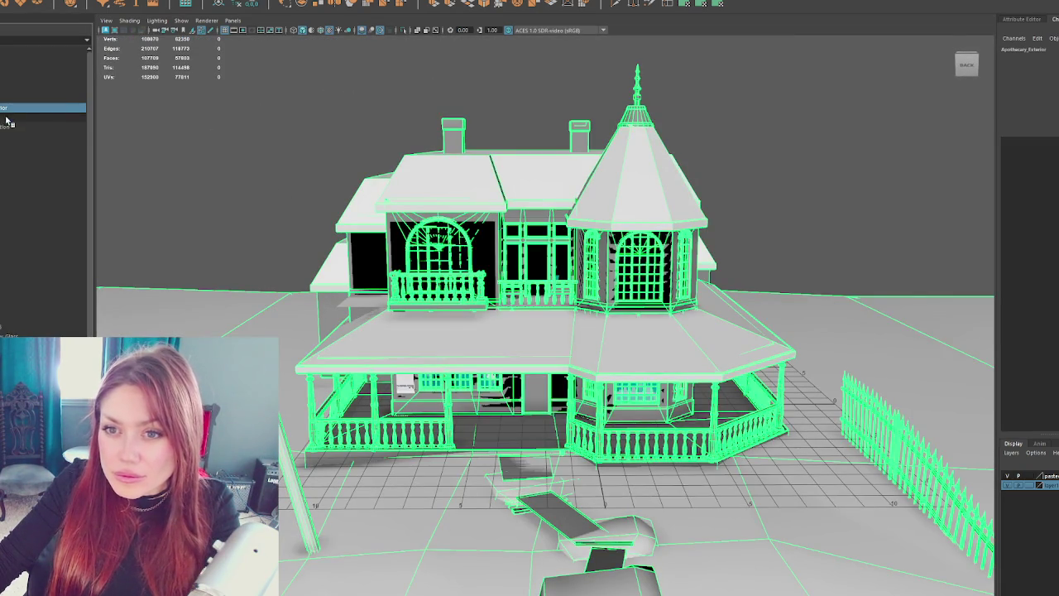
click(540, 385)
key(f)
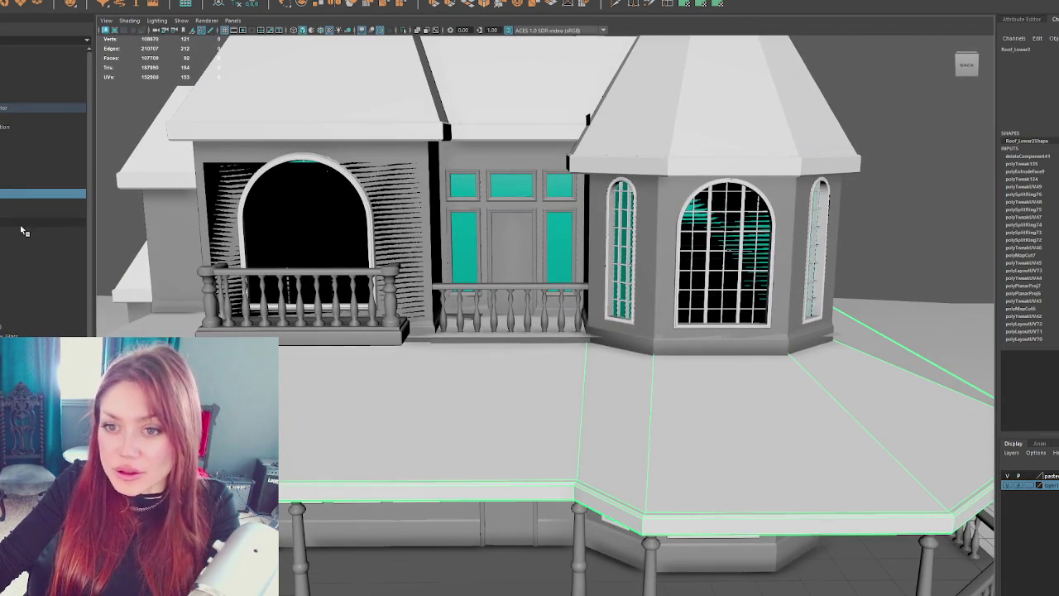
click(25, 109)
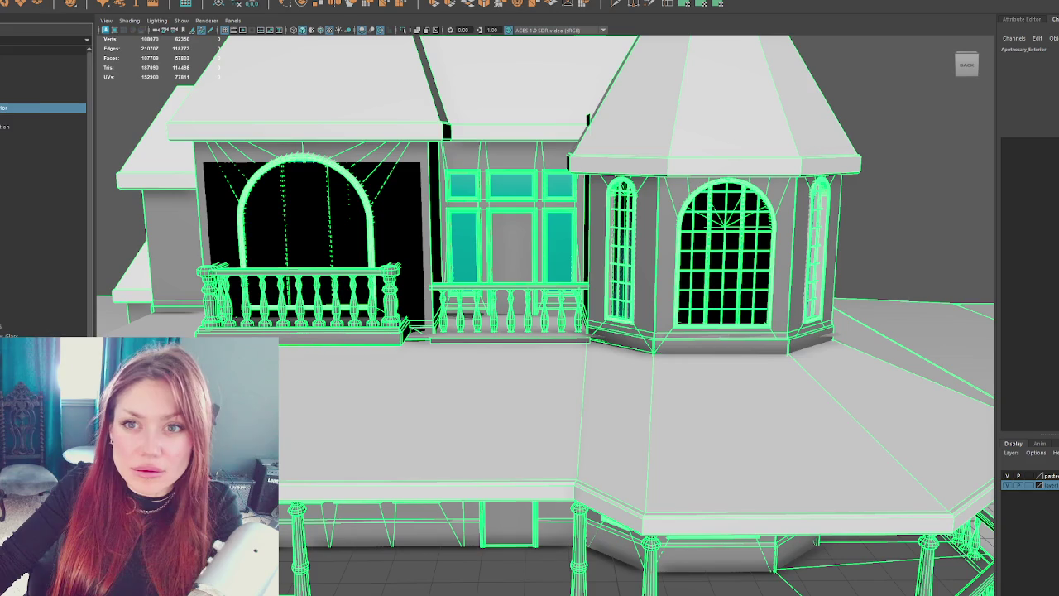
click(99, 111)
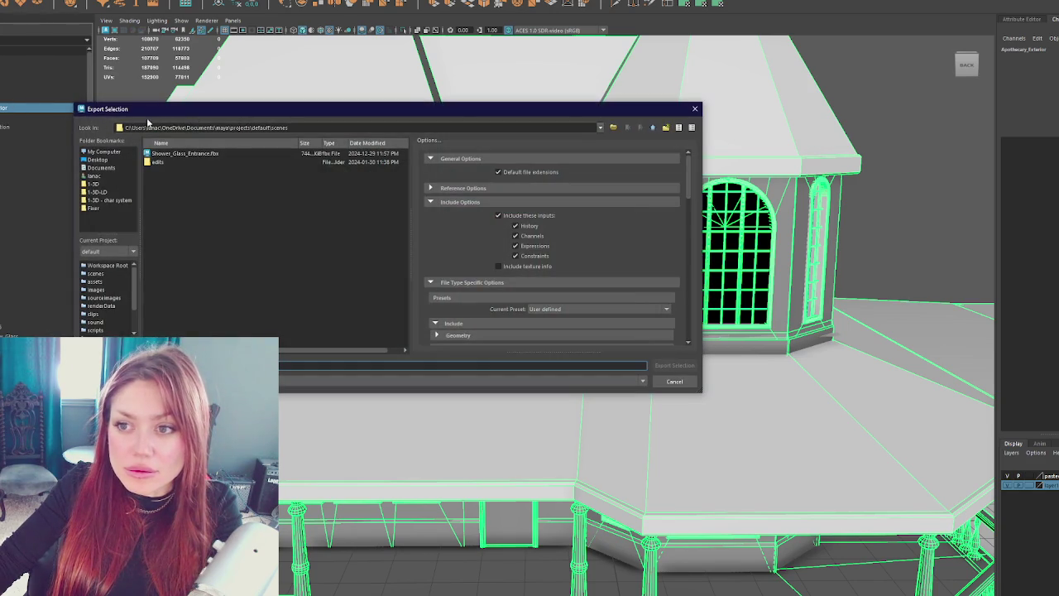
- Cancel the export and inspect the lower porch roof pieces Roof_Lower2 and Roof_Lower
click(694, 109)
click(428, 405)
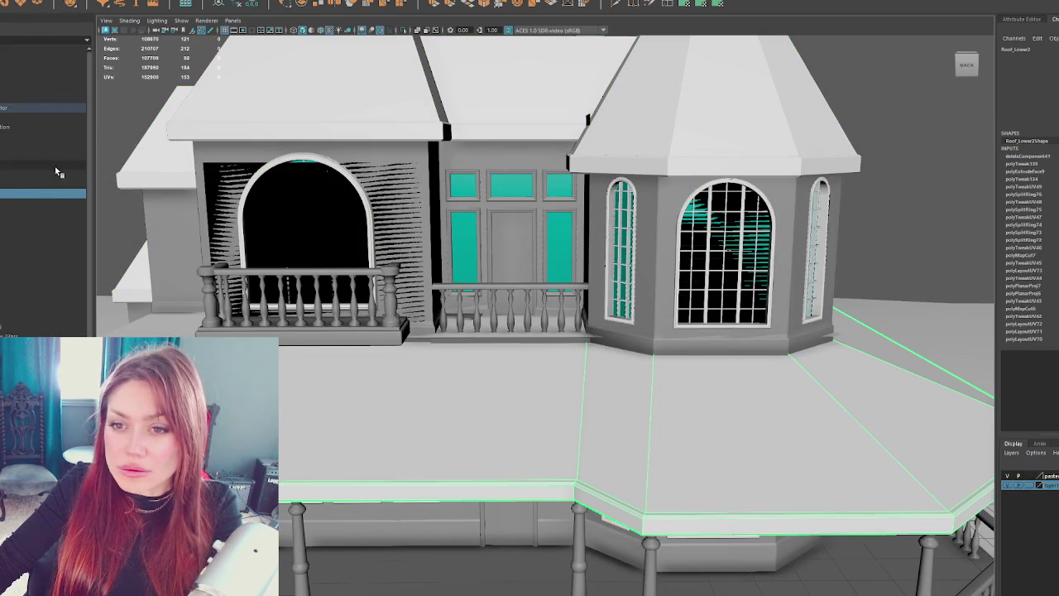
click(7, 196)
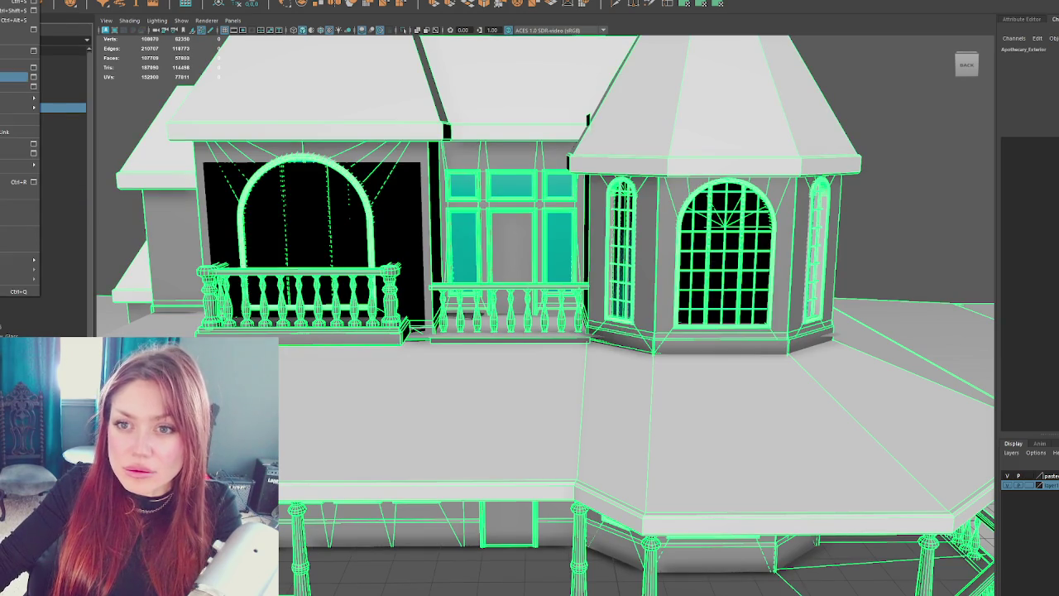
- Export into the 1-3D folder, replacing Apothecary-Exterior.fbx rather than Apothecary.fbx
click(21, 207)
click(93, 183)
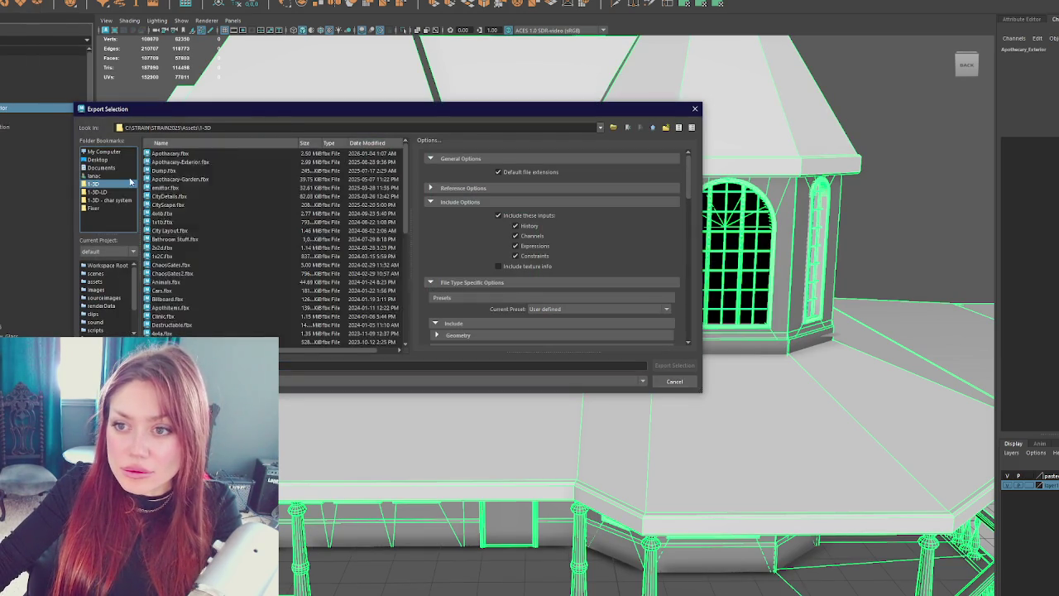
double_click(170, 153)
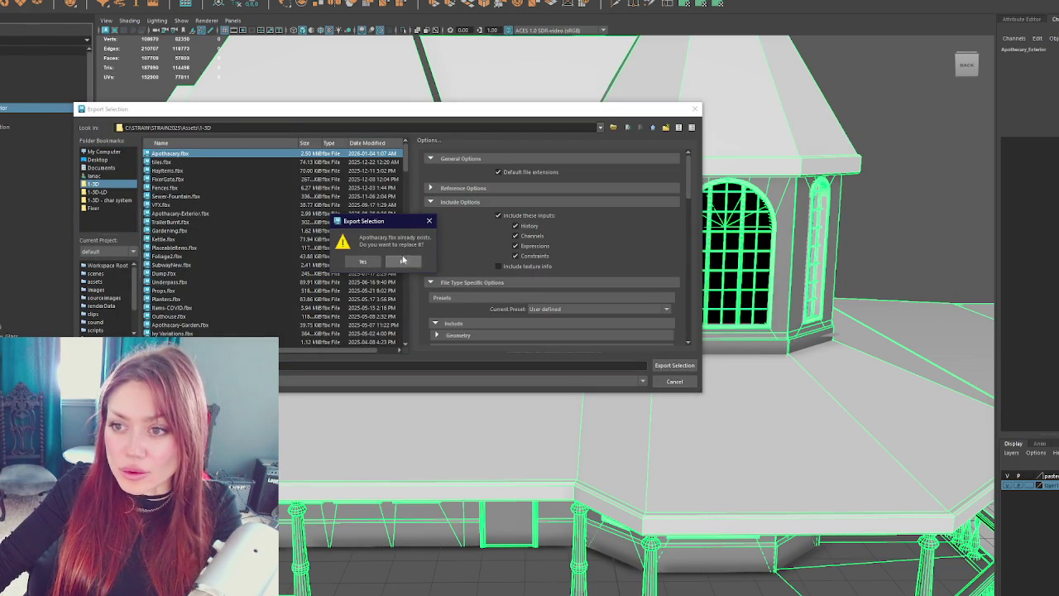
click(402, 262)
double_click(179, 213)
click(376, 265)
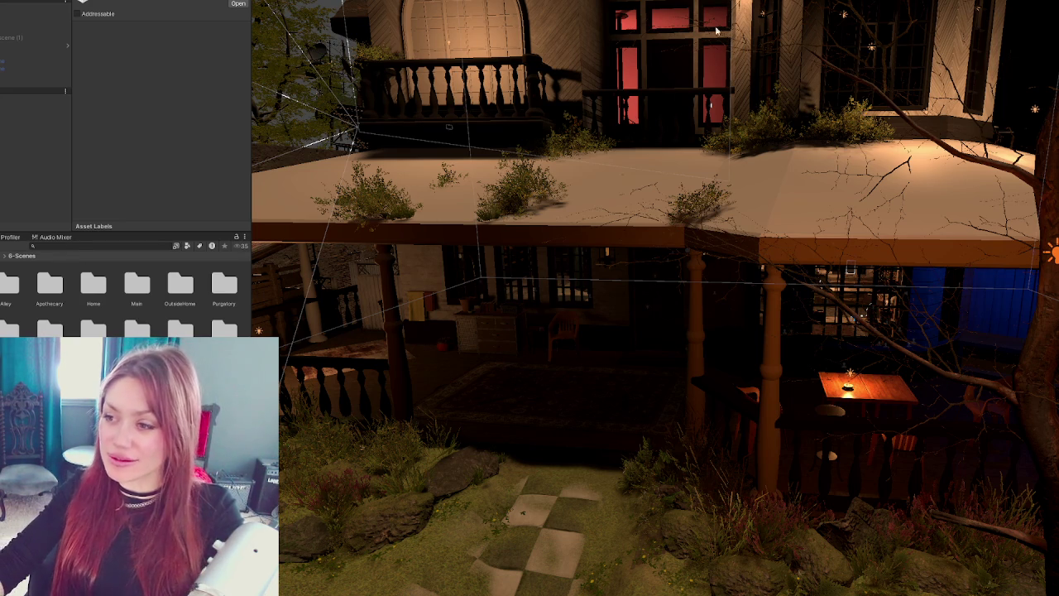
mouse_move(635, 162)
mouse_down()
mouse_move(540, 147)
mouse_move(542, 265)
mouse_up()
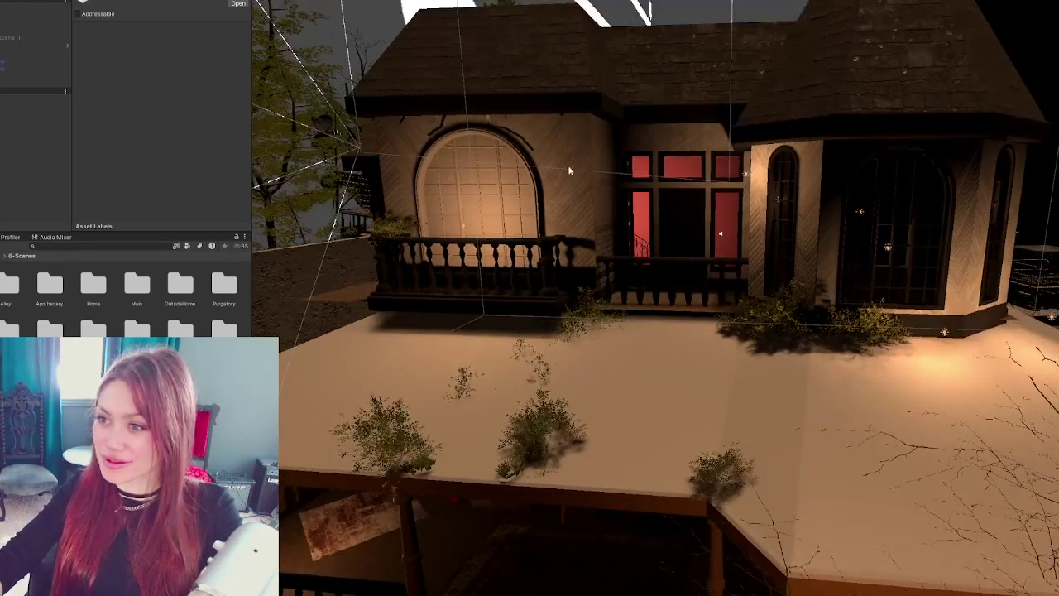
- Select the house roof and swap its plain material for a dark textured one
click(546, 265)
click(410, 75)
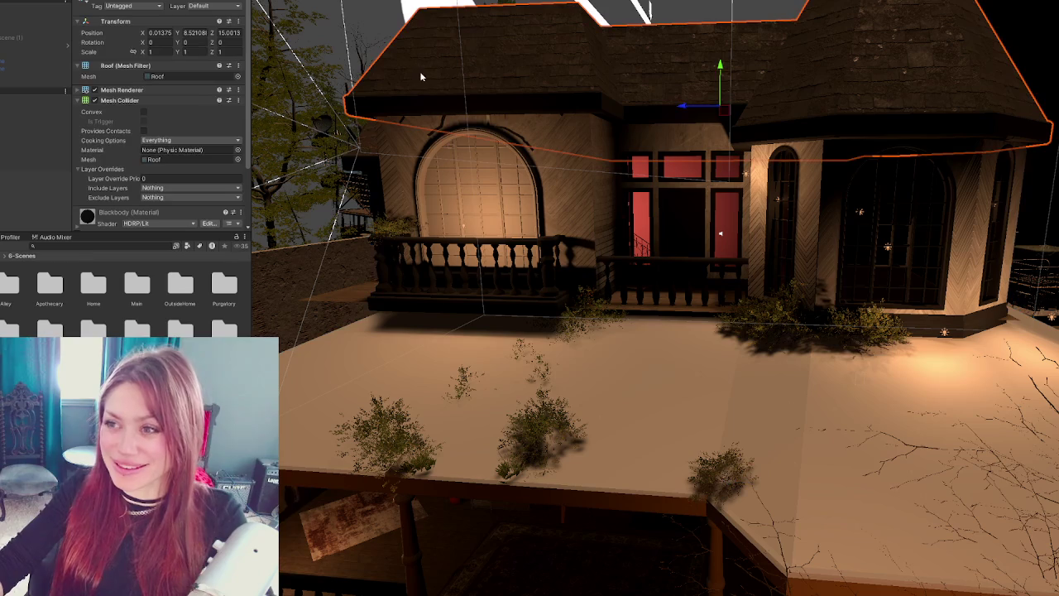
scroll(129, 133, down, 3)
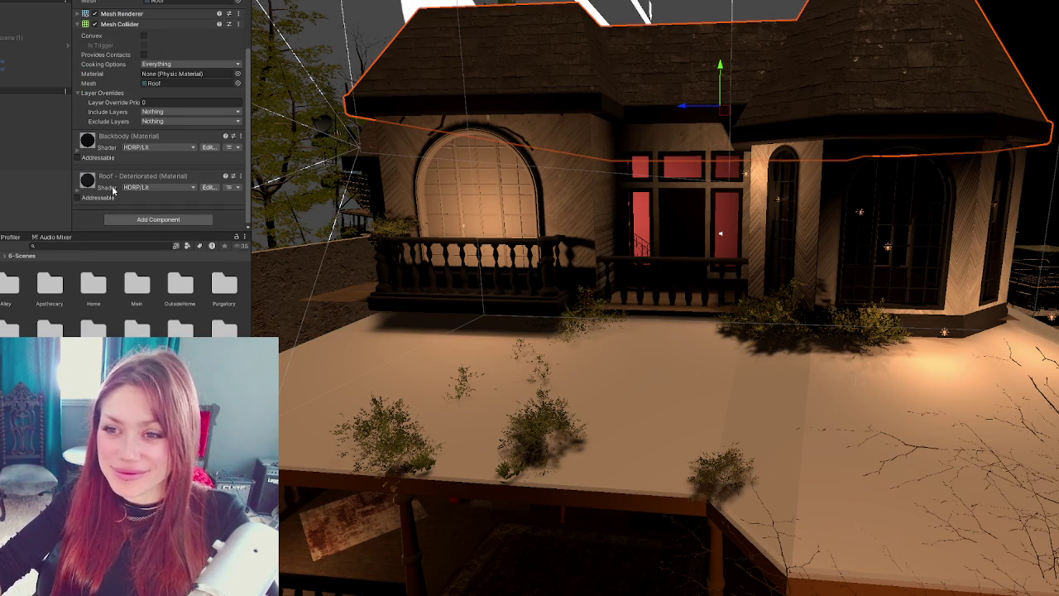
drag(350, 373, 350, 373)
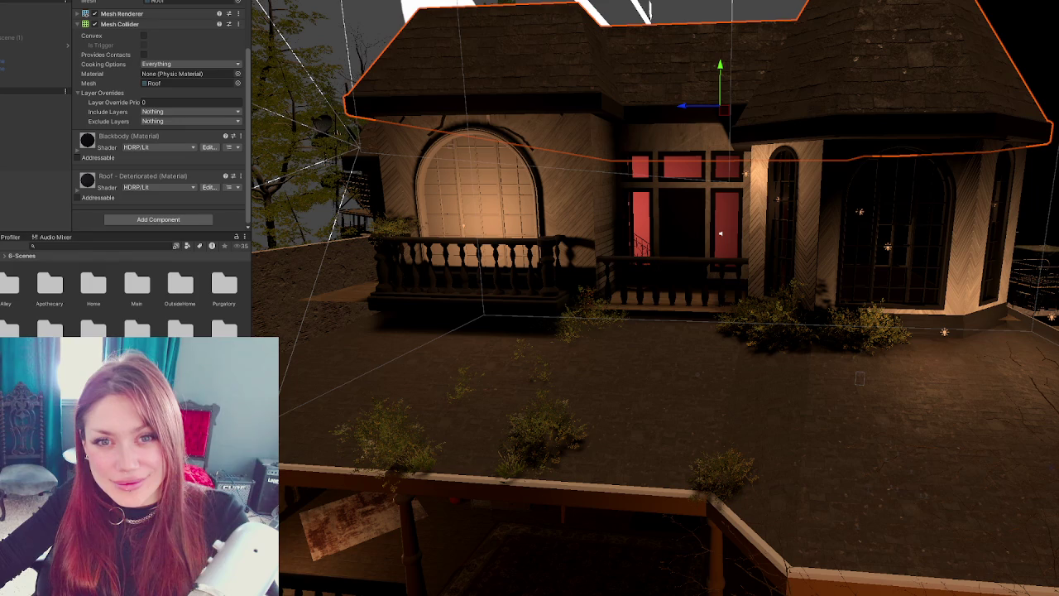
mouse_move(383, 200)
mouse_down()
mouse_move(579, 273)
mouse_move(458, 219)
mouse_up()
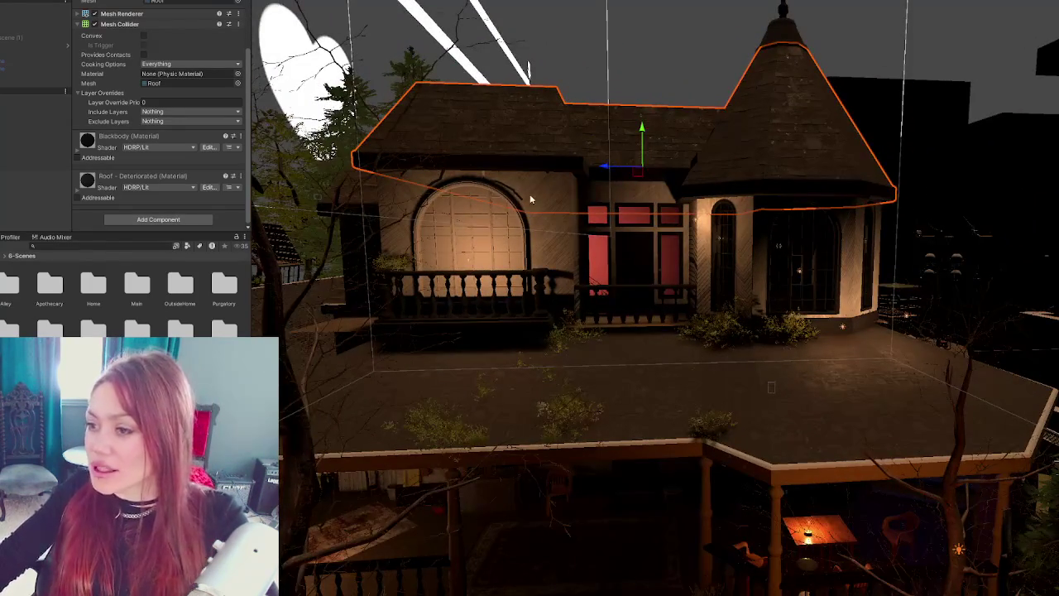
- Zoom in toward the porch and select the arched window mesh
drag(530, 197, 512, 215)
scroll(508, 223, up, 2)
mouse_move(685, 473)
mouse_down()
mouse_move(580, 331)
mouse_move(521, 157)
mouse_up()
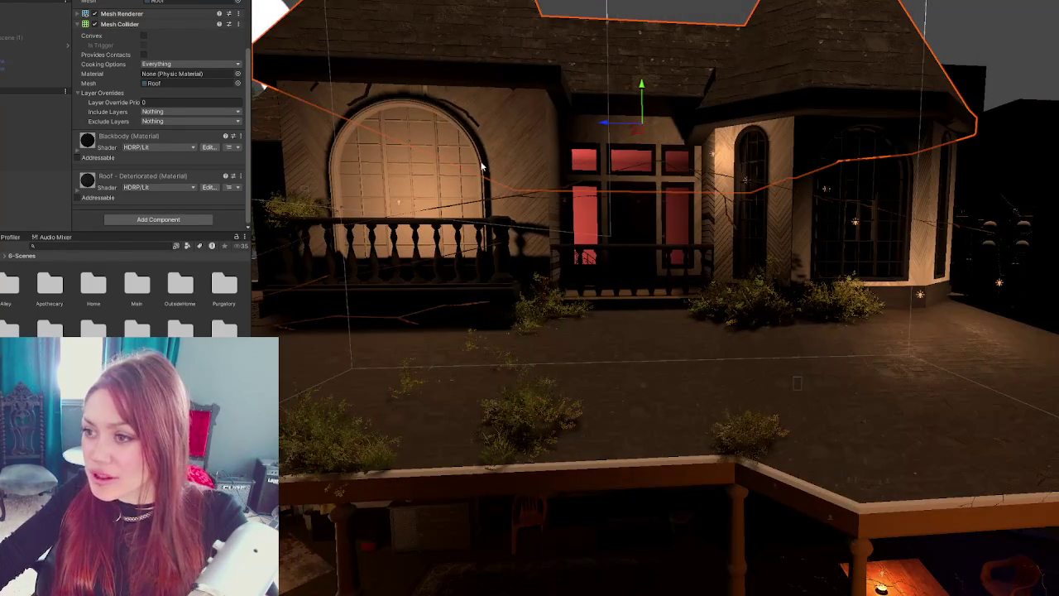
click(481, 167)
click(479, 168)
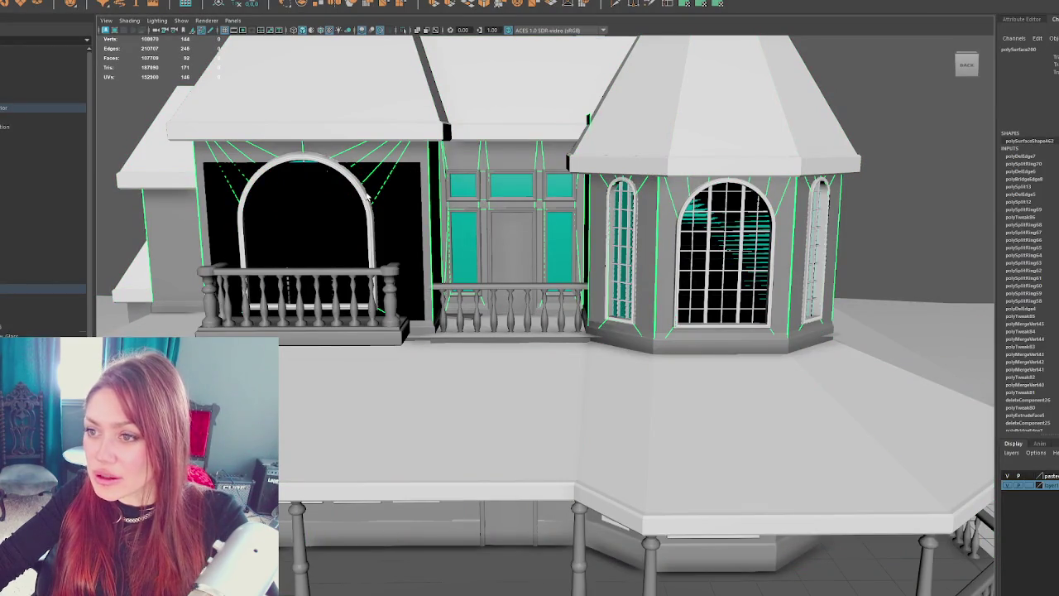
- Select the Apothecary model and inspect the doorway, walls and roof from several angles
click(42, 98)
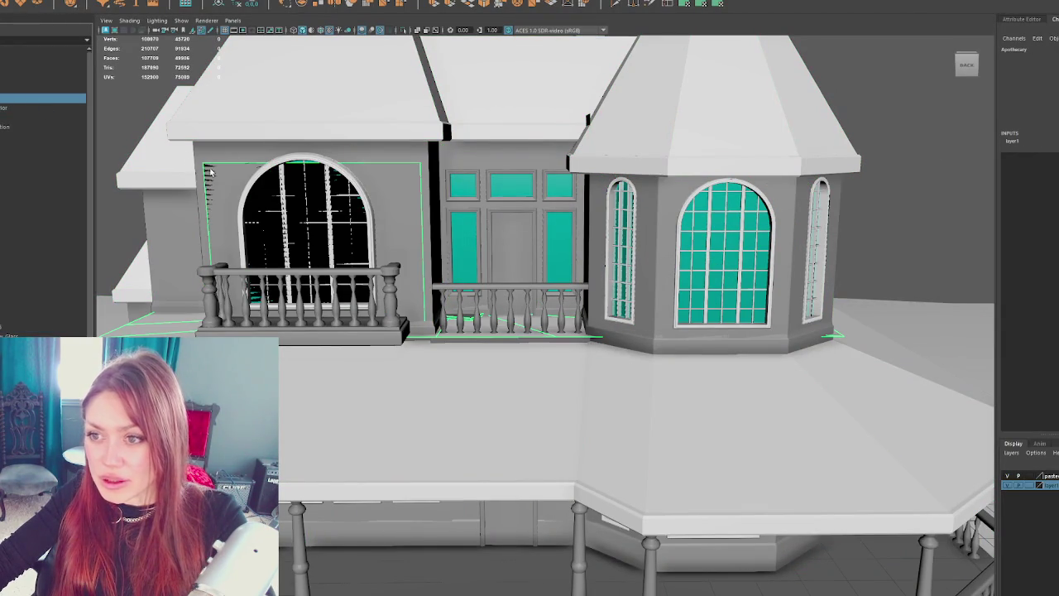
mouse_move(300, 206)
mouse_down()
mouse_move(395, 253)
mouse_move(728, 331)
mouse_move(539, 241)
mouse_move(467, 259)
mouse_move(490, 255)
mouse_move(454, 329)
mouse_move(400, 330)
mouse_move(440, 388)
mouse_move(472, 394)
mouse_up()
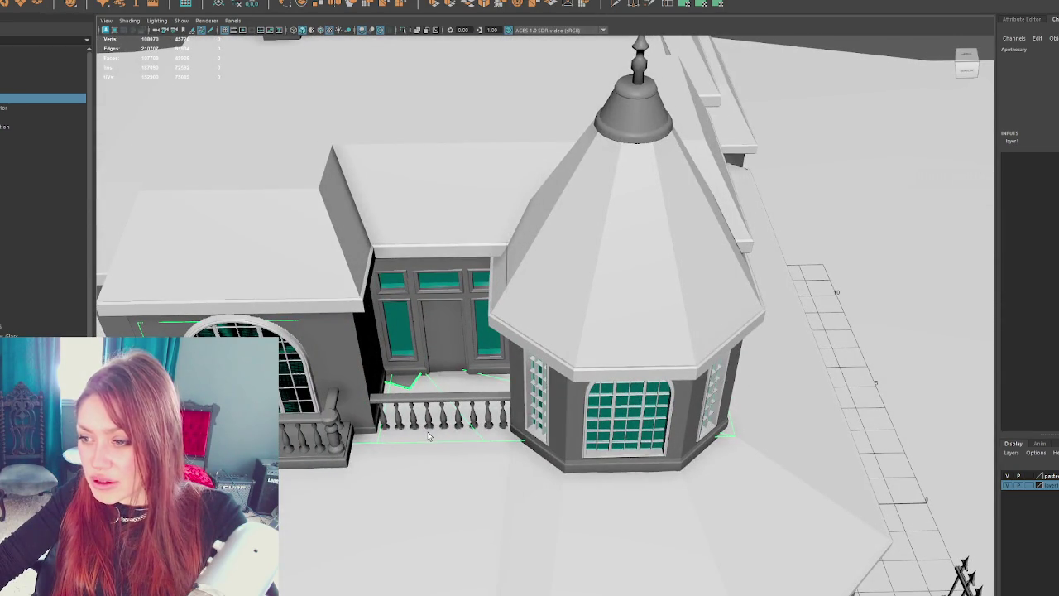
drag(432, 424, 469, 254)
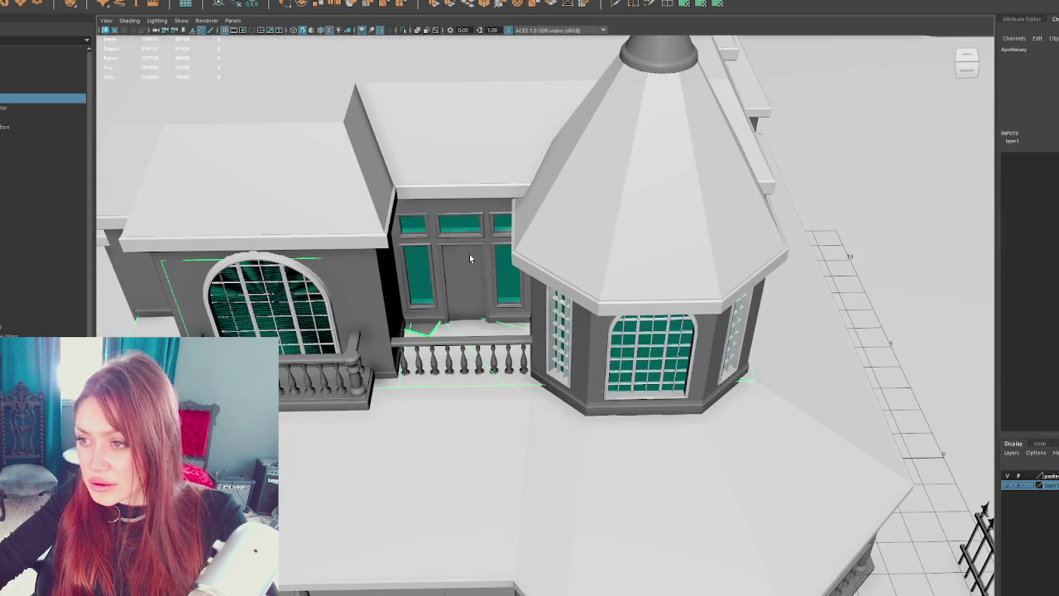
click(470, 254)
click(410, 278)
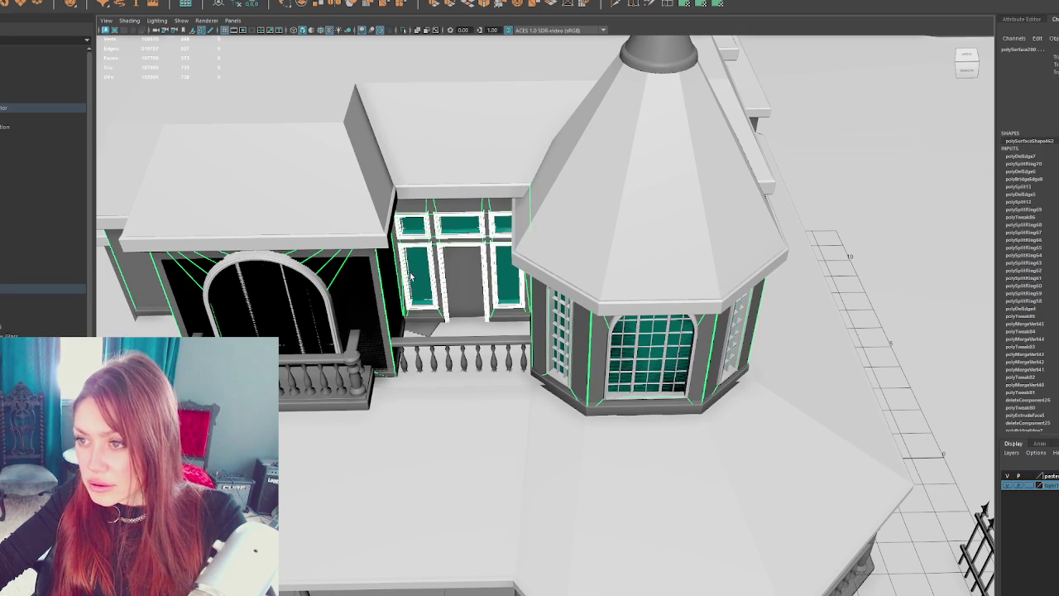
click(439, 184)
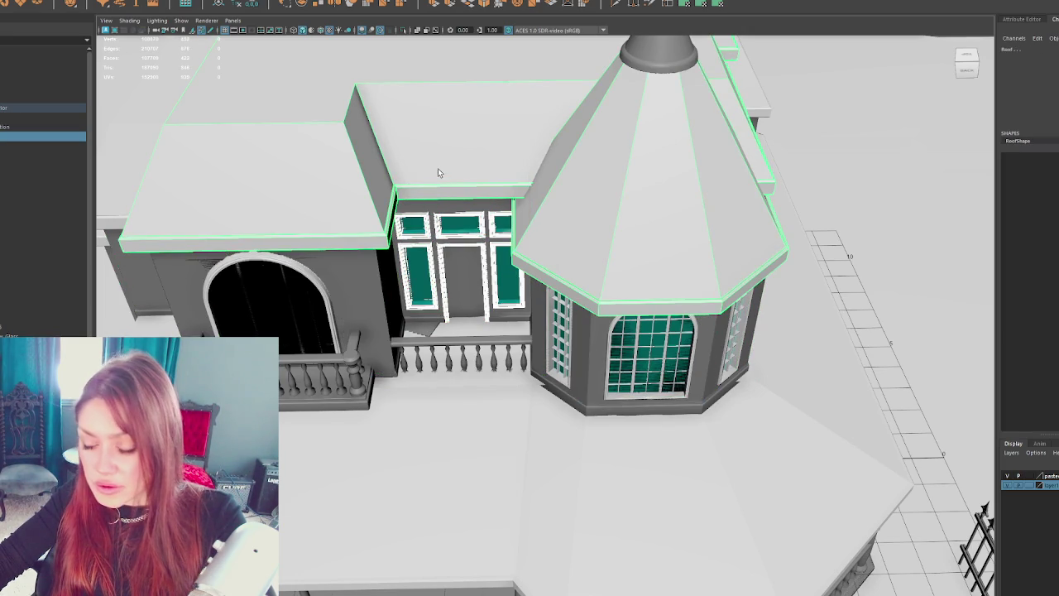
click(432, 192)
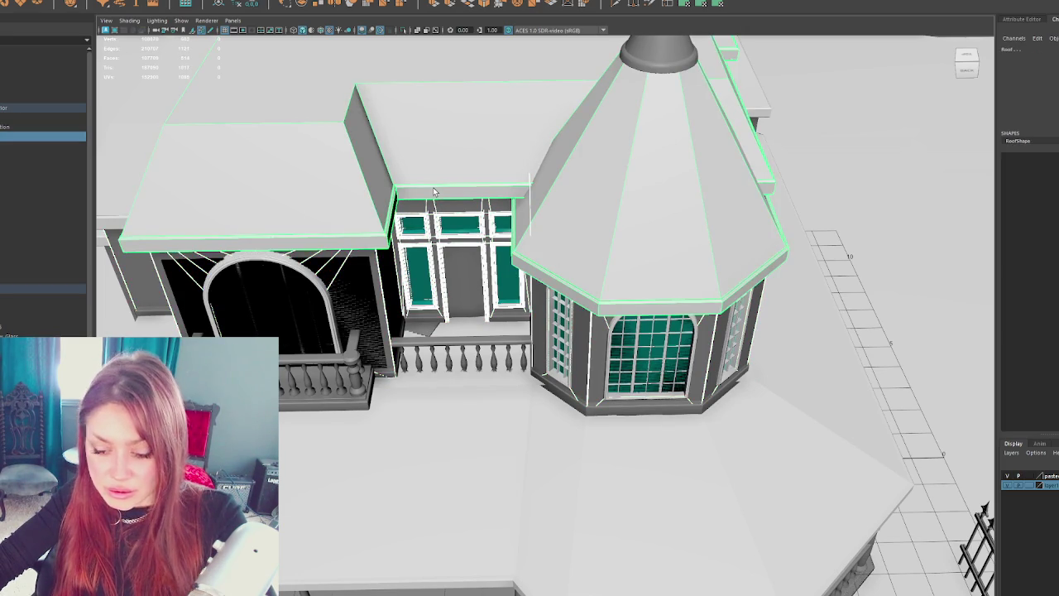
mouse_move(445, 356)
mouse_down()
mouse_move(452, 256)
mouse_move(435, 254)
mouse_up()
scroll(433, 253, down, 3)
scroll(524, 196, up, 5)
right_click(521, 199)
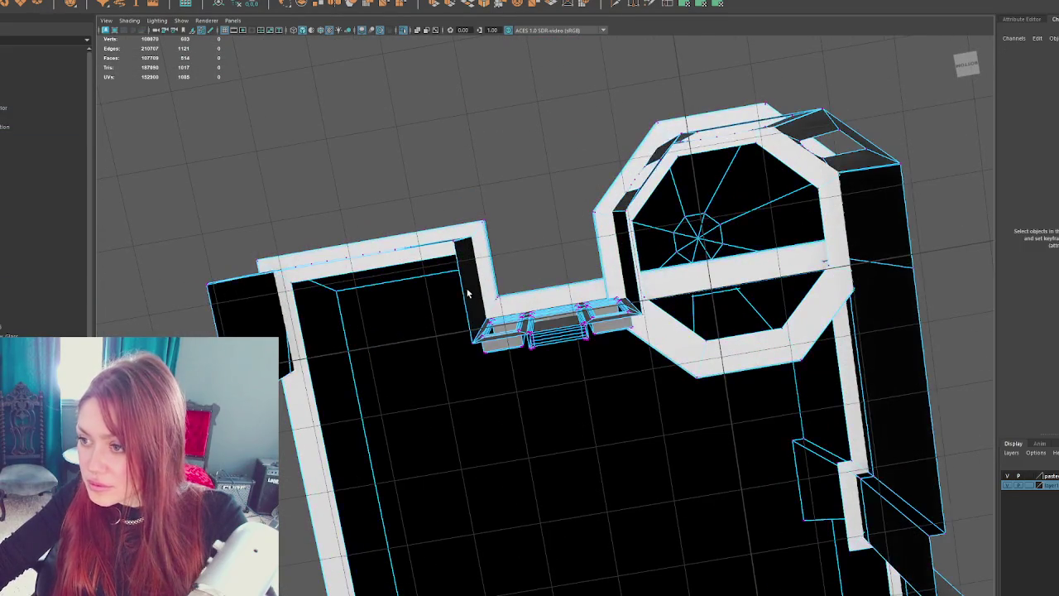
- In wireframe, select the door-frame vertices between wing and turret, try raising them, then undo
key(4)
drag(517, 282, 557, 272)
scroll(615, 377, up, 5)
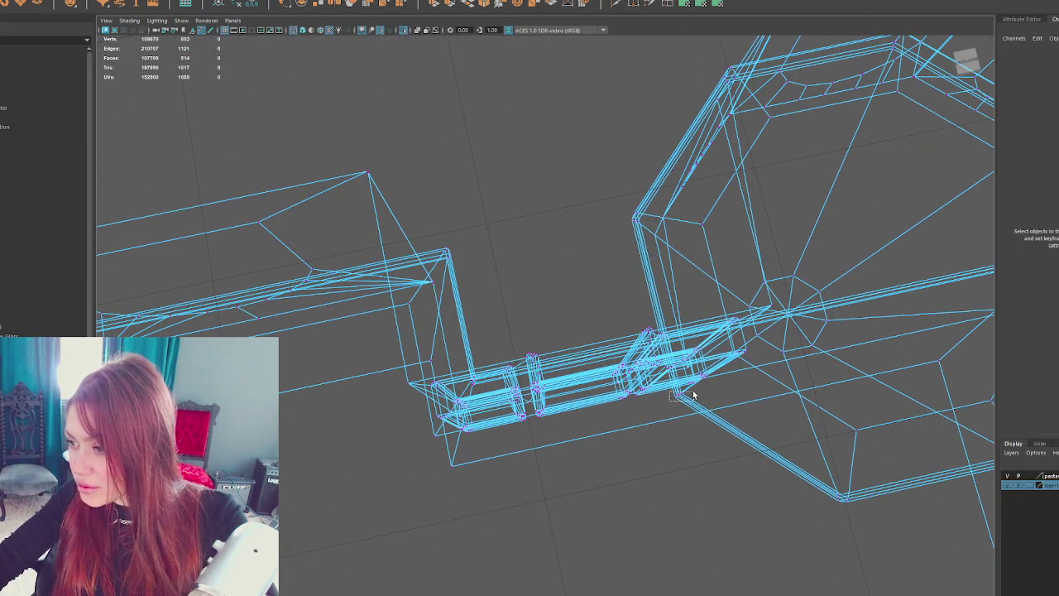
scroll(694, 395, down, 3)
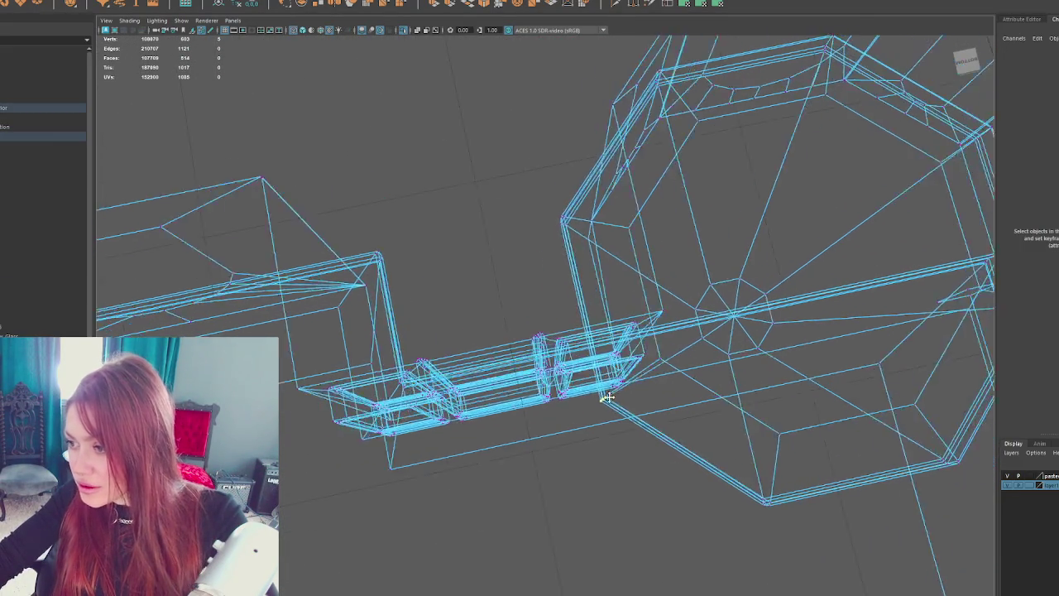
scroll(559, 370, up, 4)
mouse_move(586, 357)
mouse_down()
mouse_move(579, 366)
mouse_move(317, 239)
mouse_up()
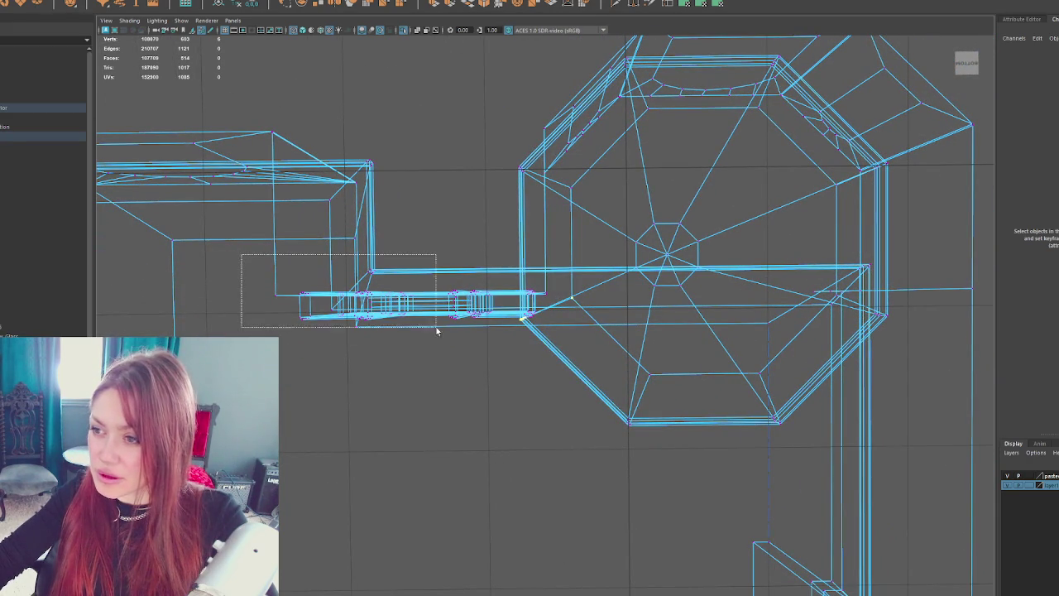
drag(557, 354, 557, 354)
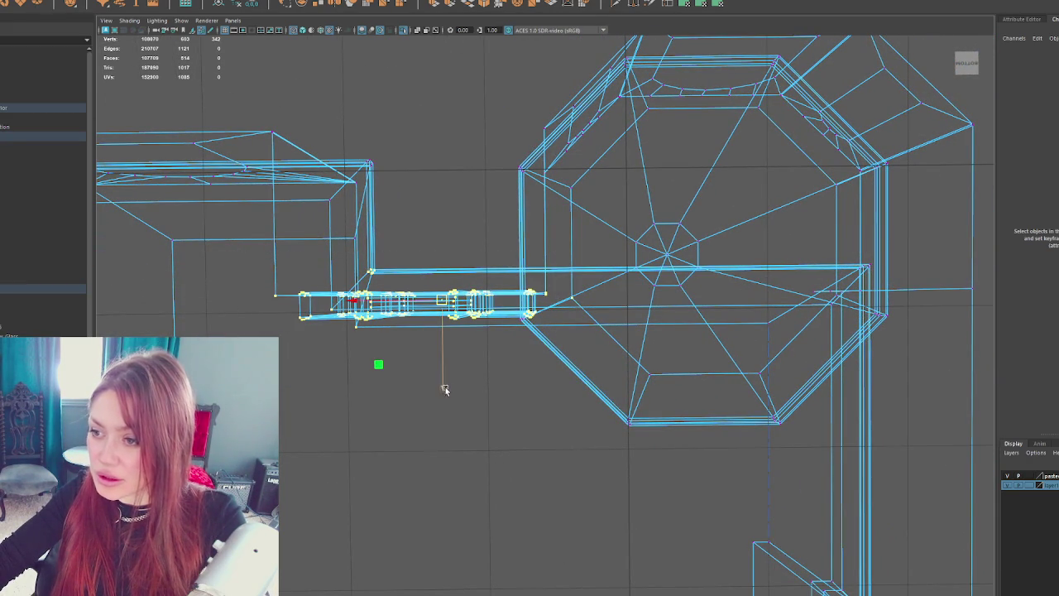
drag(444, 389, 455, 365)
key(ctrl+z)
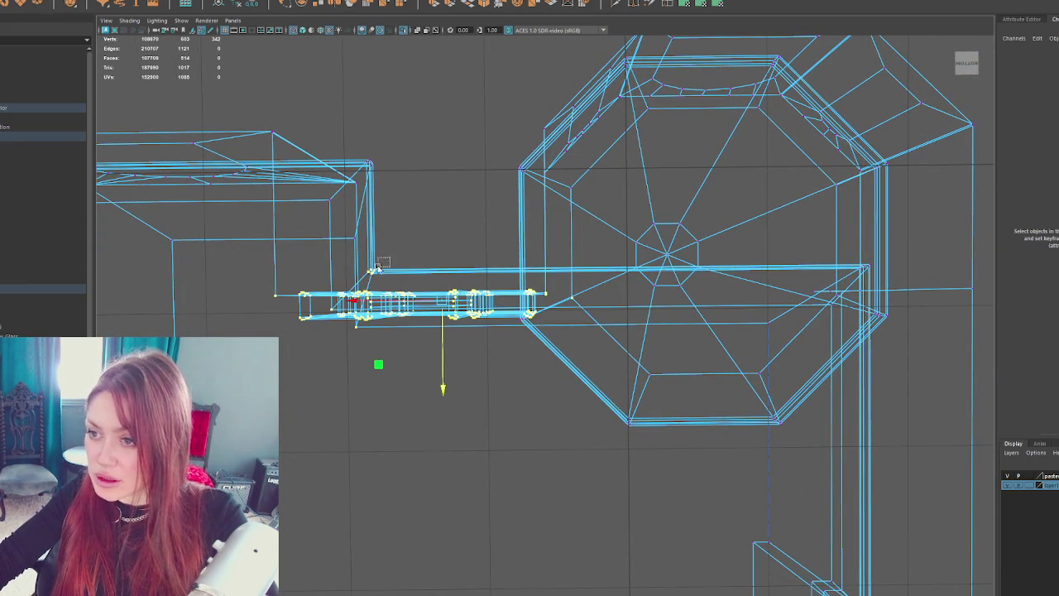
- Back in shaded view, pull the door frame out from the wall
mouse_move(454, 270)
mouse_down()
mouse_move(471, 267)
mouse_move(447, 376)
mouse_move(445, 276)
mouse_move(463, 248)
mouse_move(430, 265)
mouse_move(452, 275)
mouse_up()
key(5)
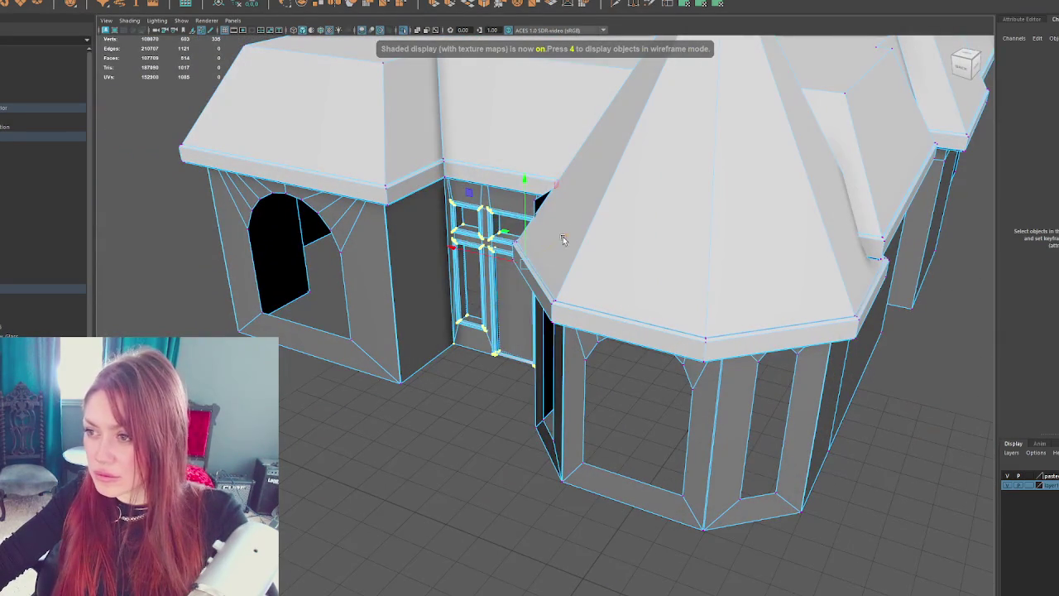
mouse_move(562, 240)
mouse_down()
mouse_move(542, 247)
mouse_move(535, 270)
mouse_move(539, 246)
mouse_move(517, 252)
mouse_move(512, 281)
mouse_move(523, 240)
mouse_up()
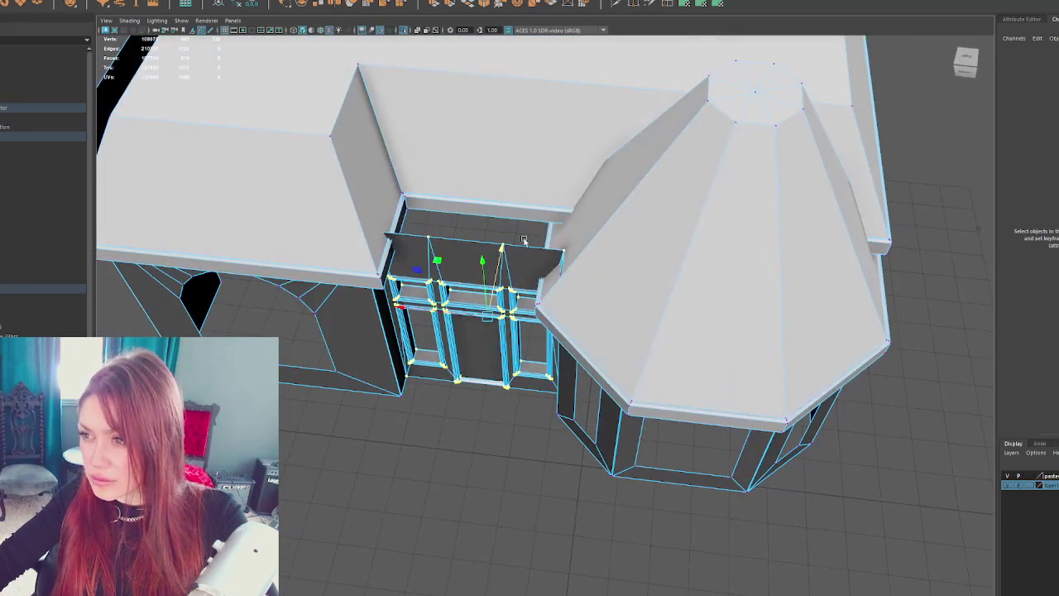
- Undo the outward door move and inspect the door and turret in wireframe
key(ctrl+z)
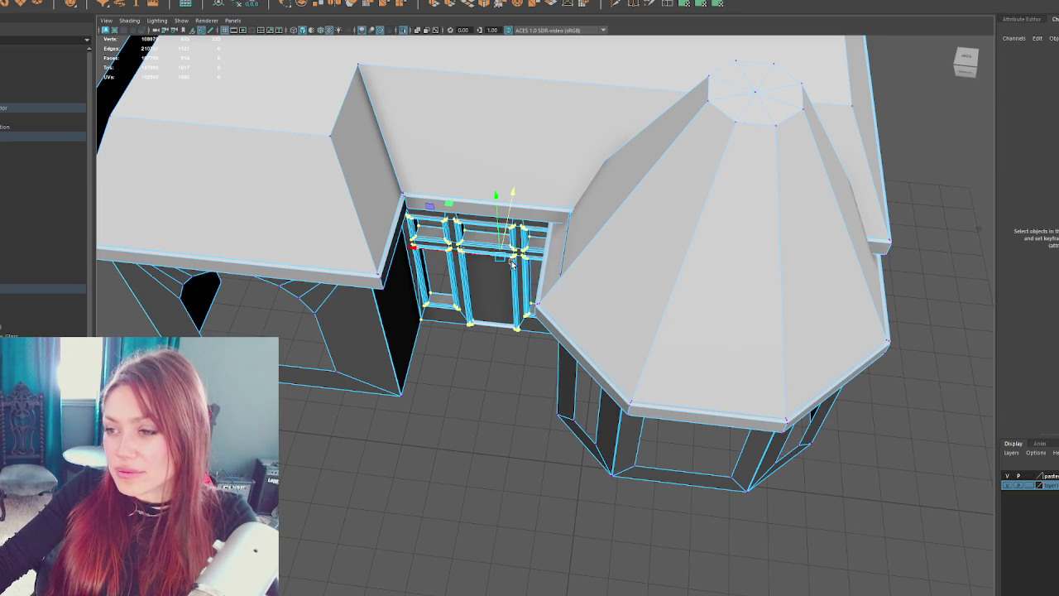
key(4)
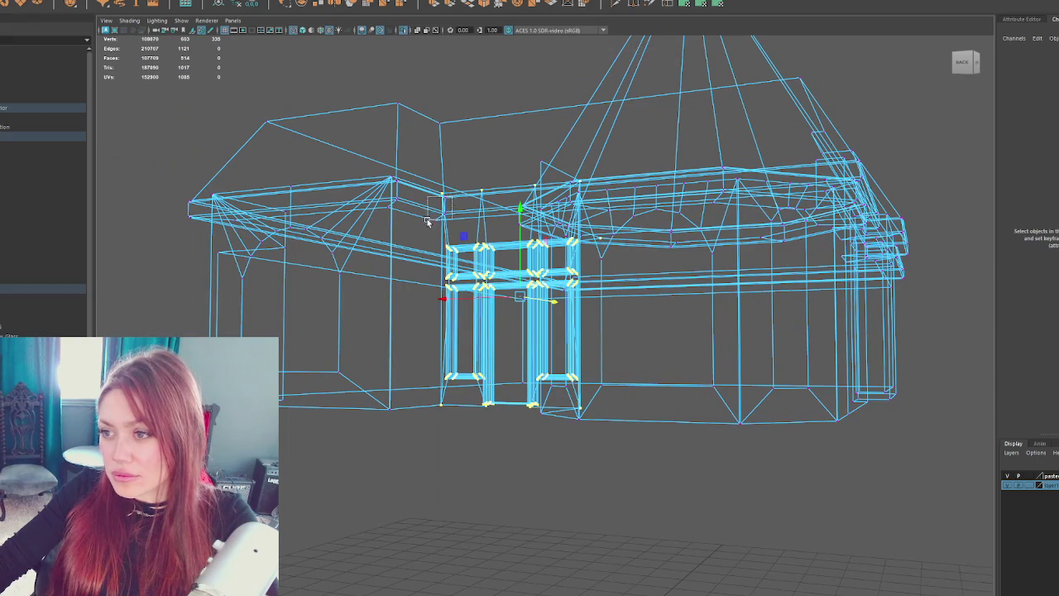
mouse_move(815, 74)
alt+mouse_down()
mouse_move(815, 94)
mouse_move(714, 151)
mouse_move(666, 139)
alt+mouse_up()
alt+drag(610, 168, 678, 188)
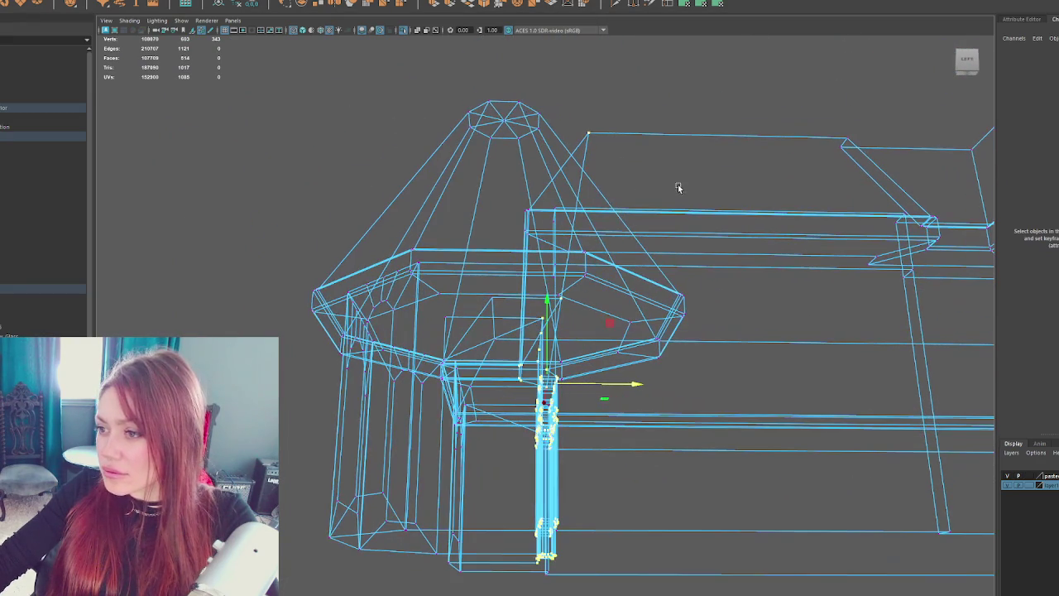
mouse_move(571, 243)
alt+mouse_down()
mouse_move(658, 232)
mouse_move(740, 268)
mouse_move(711, 263)
alt+mouse_up()
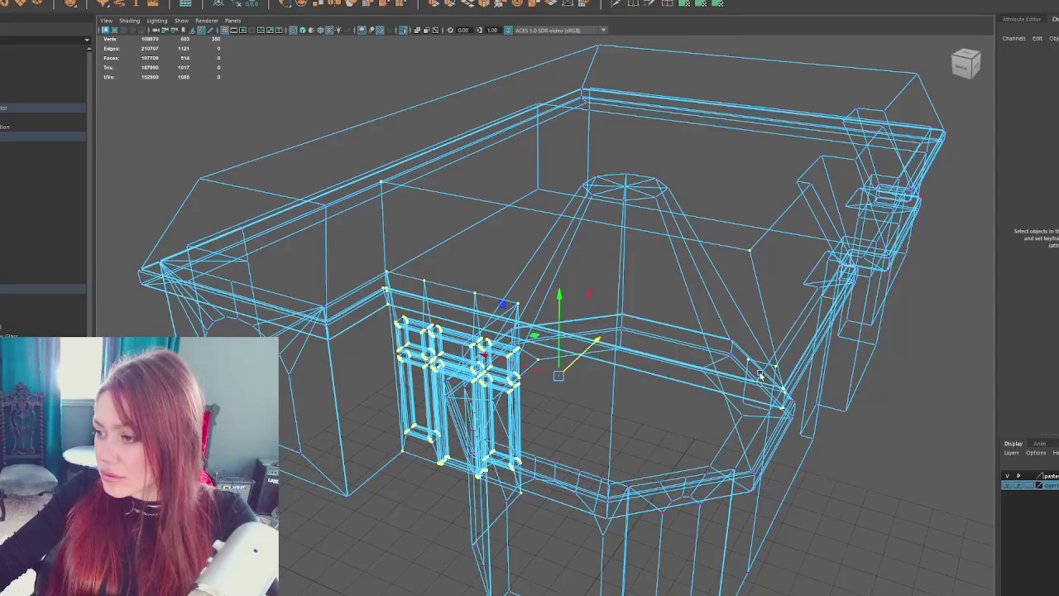
mouse_move(803, 416)
alt+mouse_down()
mouse_move(833, 371)
mouse_move(787, 369)
mouse_move(604, 199)
alt+mouse_up()
mouse_move(526, 359)
alt+mouse_down()
mouse_move(563, 345)
mouse_move(730, 381)
mouse_move(556, 224)
alt+mouse_up()
- Slide the door frame left along X toward the turret, then return to shaded view
drag(491, 195, 564, 232)
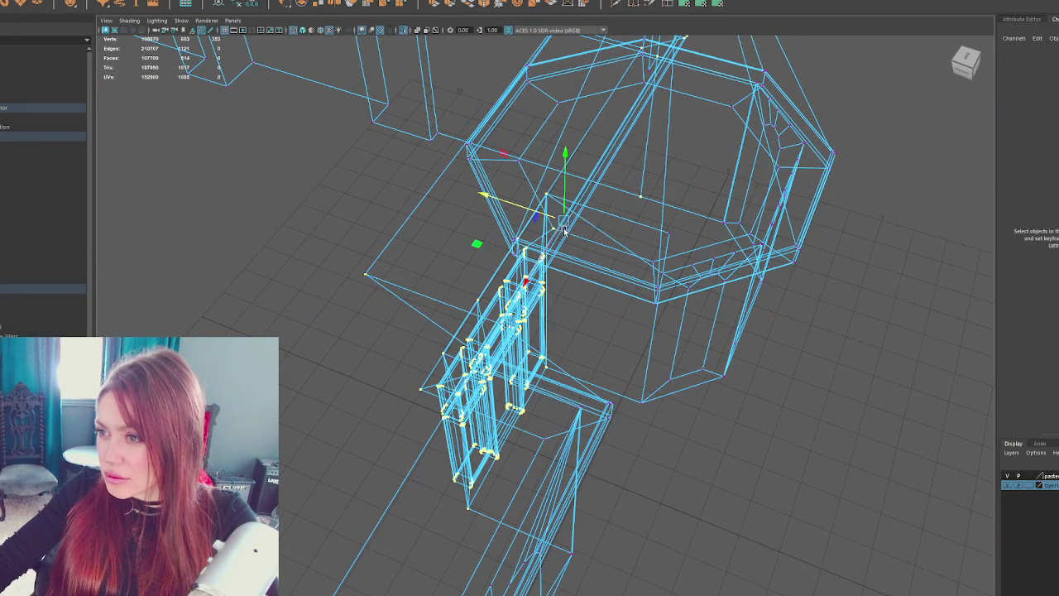
mouse_move(492, 199)
mouse_down()
mouse_move(549, 220)
mouse_move(501, 208)
mouse_move(513, 234)
mouse_move(544, 217)
mouse_move(715, 207)
mouse_move(599, 239)
mouse_move(749, 258)
mouse_move(706, 258)
mouse_up()
key(ctrl+z)
key(ctrl+z)
scroll(567, 347, up, 2)
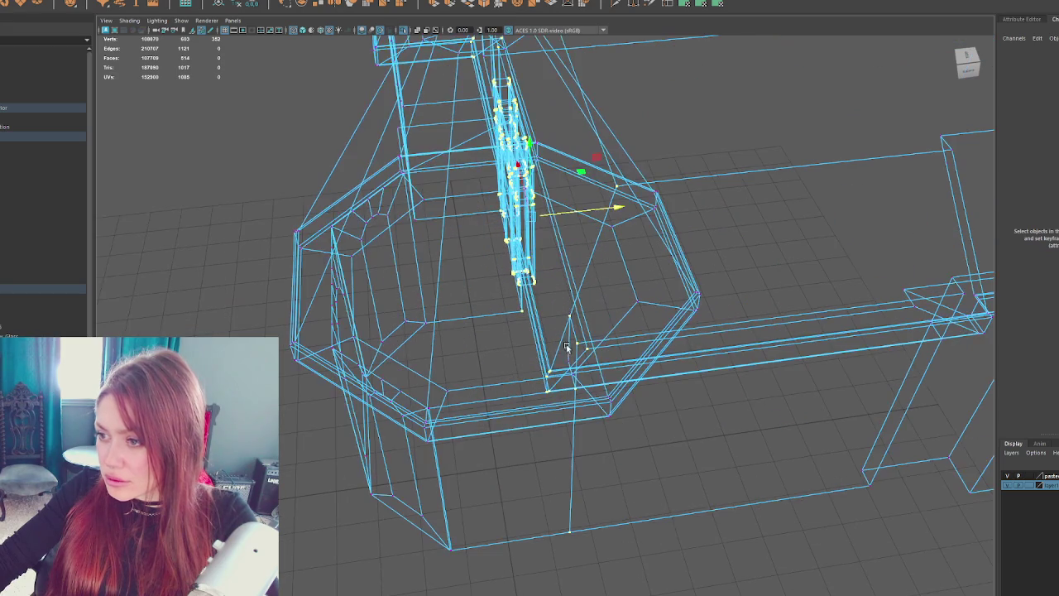
mouse_move(615, 217)
mouse_down()
mouse_move(629, 207)
mouse_move(620, 208)
mouse_move(653, 226)
mouse_move(593, 248)
mouse_up()
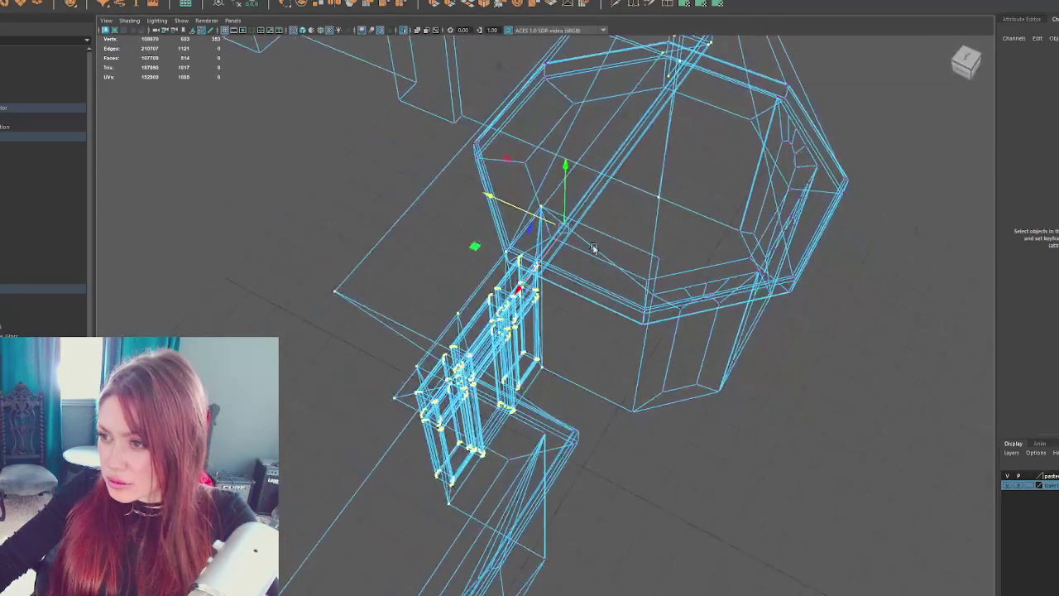
mouse_move(523, 216)
mouse_down()
mouse_move(370, 171)
mouse_move(392, 156)
mouse_move(496, 230)
mouse_move(618, 260)
mouse_move(542, 236)
mouse_move(480, 97)
mouse_move(503, 149)
mouse_move(756, 206)
mouse_move(724, 125)
mouse_move(756, 202)
mouse_move(688, 217)
mouse_move(532, 217)
mouse_move(542, 246)
mouse_up()
key(5)
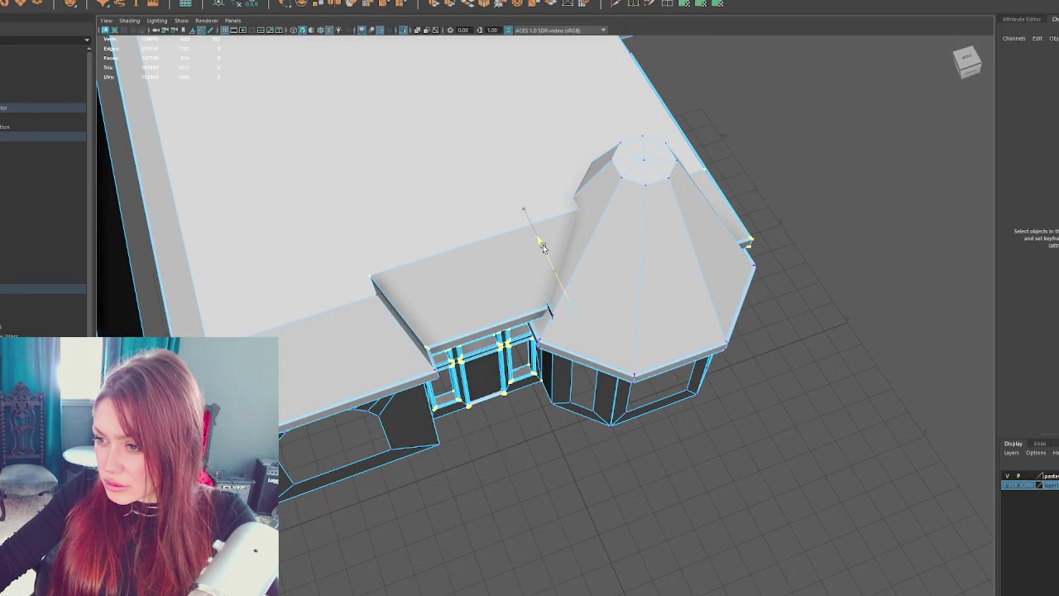
scroll(546, 243, up, 5)
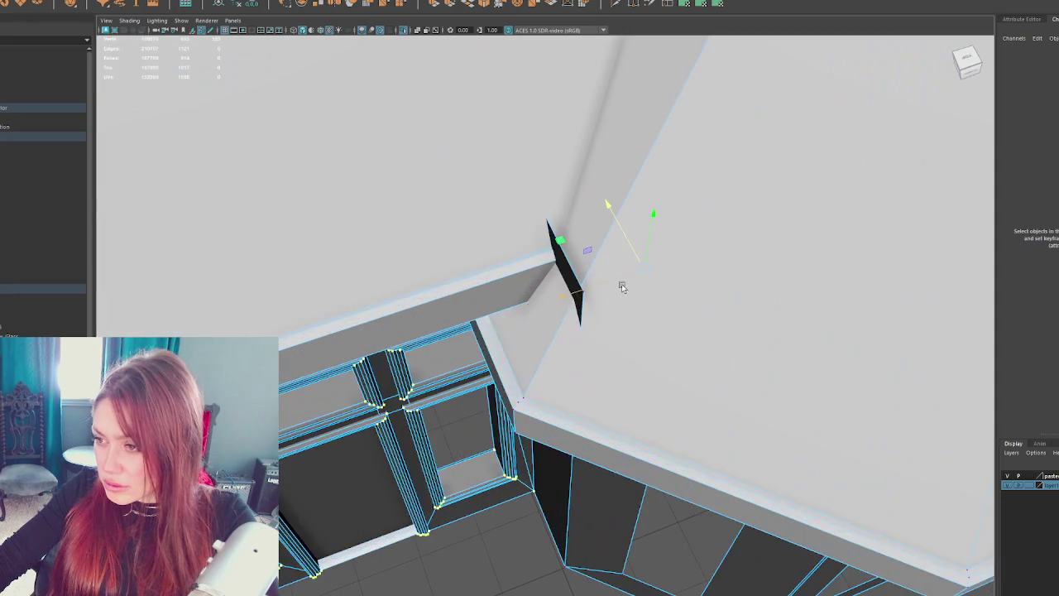
mouse_move(587, 295)
mouse_down()
mouse_move(610, 260)
mouse_move(574, 296)
mouse_move(569, 155)
mouse_up()
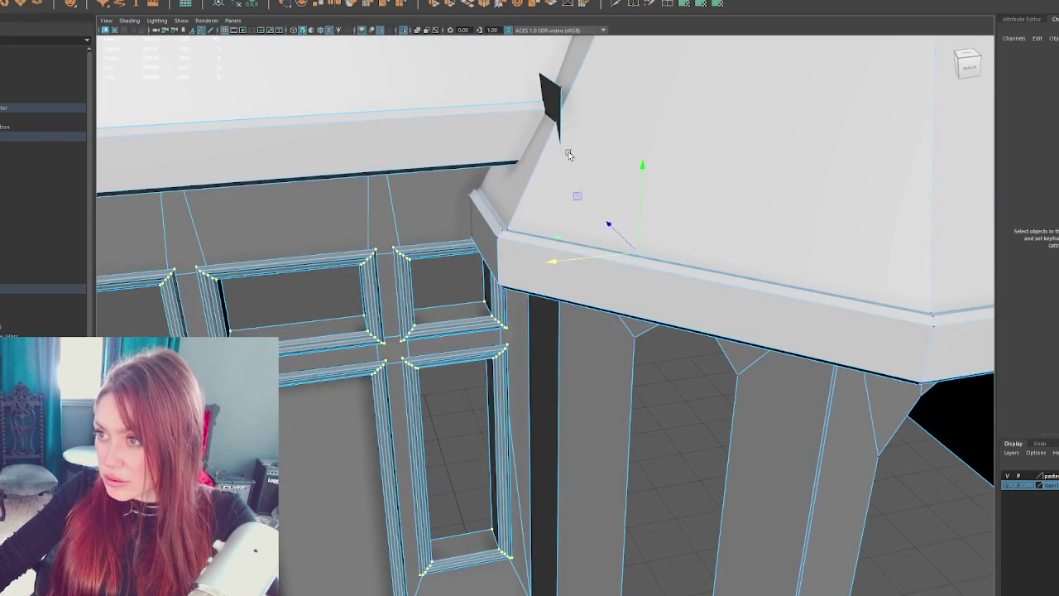
scroll(560, 93, down, 5)
key(4)
mouse_move(560, 93)
mouse_down()
mouse_move(662, 142)
mouse_move(621, 149)
mouse_move(638, 113)
mouse_move(685, 137)
mouse_move(532, 142)
mouse_move(648, 147)
mouse_move(693, 162)
mouse_move(616, 188)
mouse_move(551, 142)
mouse_move(571, 185)
mouse_move(555, 177)
mouse_move(562, 168)
mouse_move(575, 190)
mouse_move(556, 158)
mouse_move(542, 204)
mouse_move(620, 227)
mouse_move(587, 193)
mouse_move(609, 237)
mouse_move(677, 252)
mouse_move(626, 253)
mouse_move(669, 224)
mouse_move(566, 262)
mouse_move(620, 263)
mouse_move(475, 284)
mouse_move(510, 256)
mouse_move(493, 270)
mouse_move(483, 311)
mouse_move(572, 237)
mouse_move(532, 240)
mouse_move(577, 242)
mouse_up()
key(5)
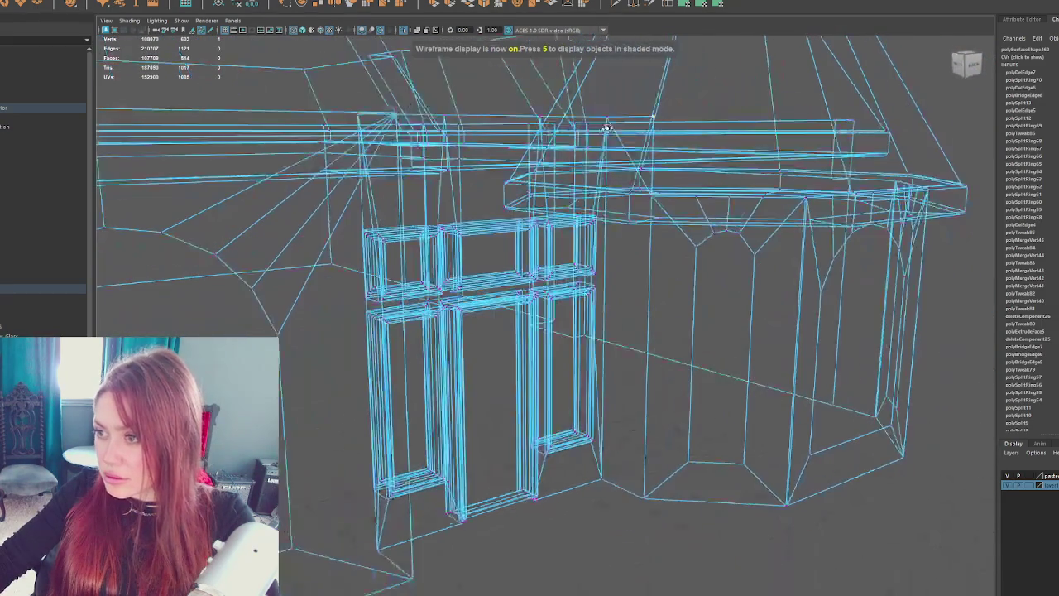
key(6)
key(4)
key(6)
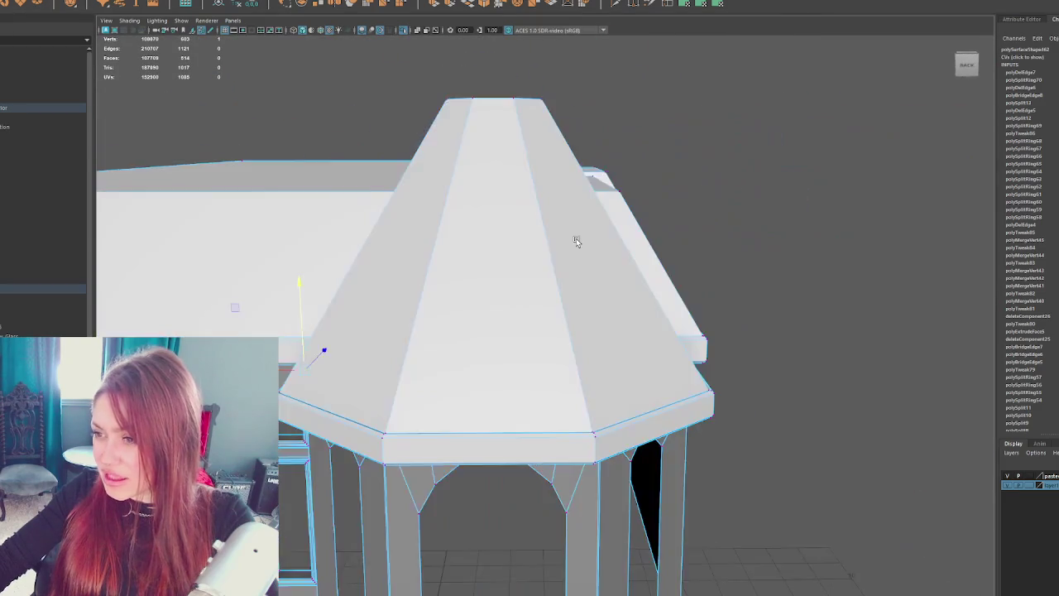
- Select the dormer edge beside the turret and move it back until it meets the turret roof
scroll(577, 242, down, 10)
mouse_move(698, 243)
mouse_down()
mouse_move(691, 260)
mouse_move(700, 256)
mouse_move(615, 277)
mouse_move(728, 273)
mouse_move(721, 290)
mouse_move(659, 307)
mouse_move(537, 296)
mouse_move(635, 274)
mouse_move(733, 288)
mouse_move(607, 281)
mouse_move(724, 243)
mouse_move(634, 254)
mouse_move(700, 265)
mouse_move(686, 276)
mouse_move(752, 253)
mouse_move(745, 312)
mouse_up()
click(687, 276)
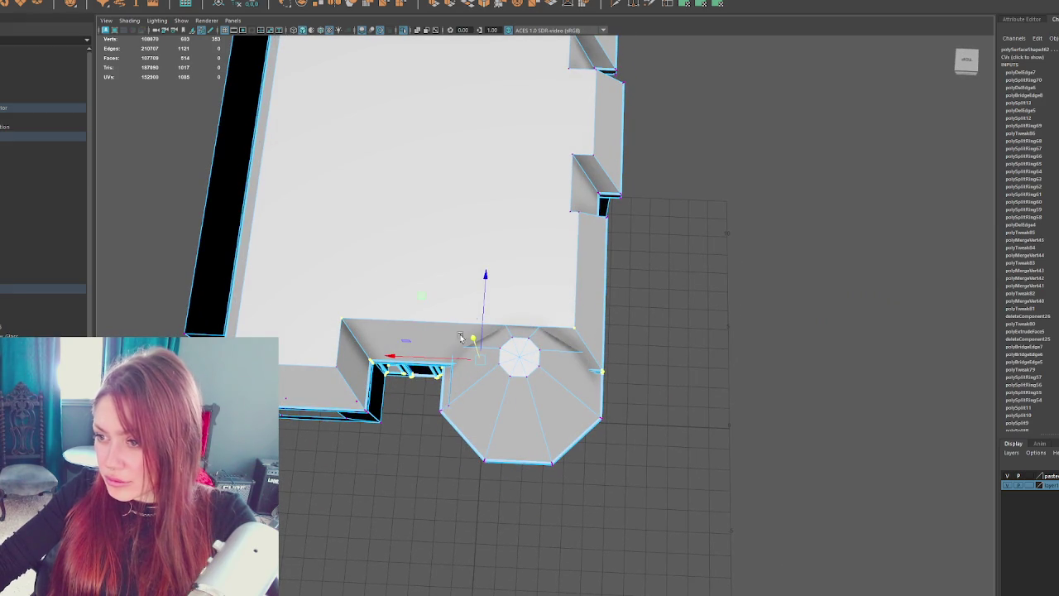
drag(486, 281, 489, 323)
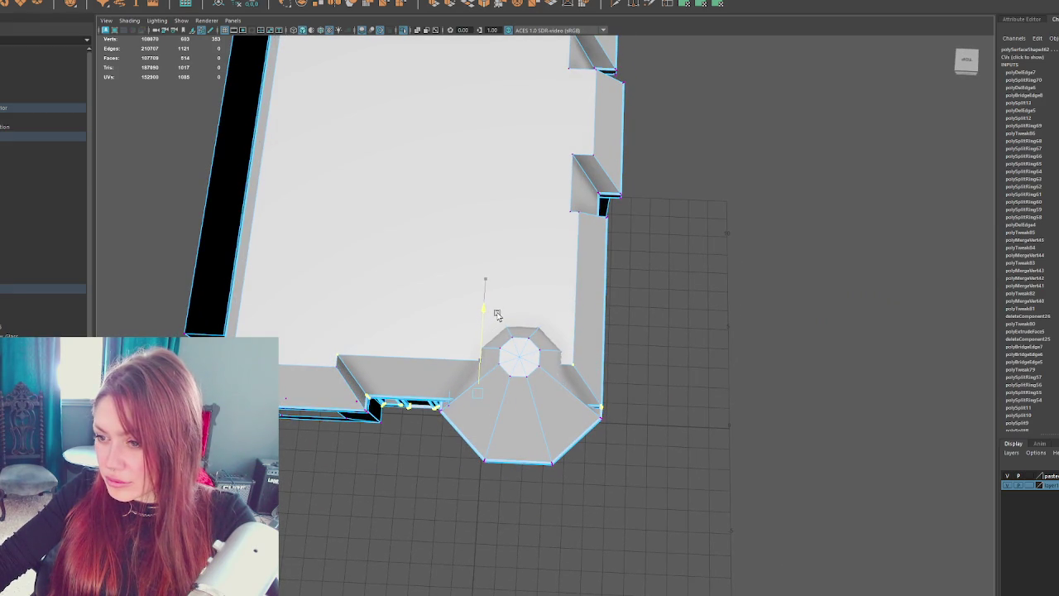
mouse_move(602, 319)
mouse_down()
mouse_move(596, 254)
mouse_move(538, 261)
mouse_move(639, 301)
mouse_up()
right_click(713, 259)
- Insert a new edge loop across the roof beside the turret
click(759, 242)
click(448, 257)
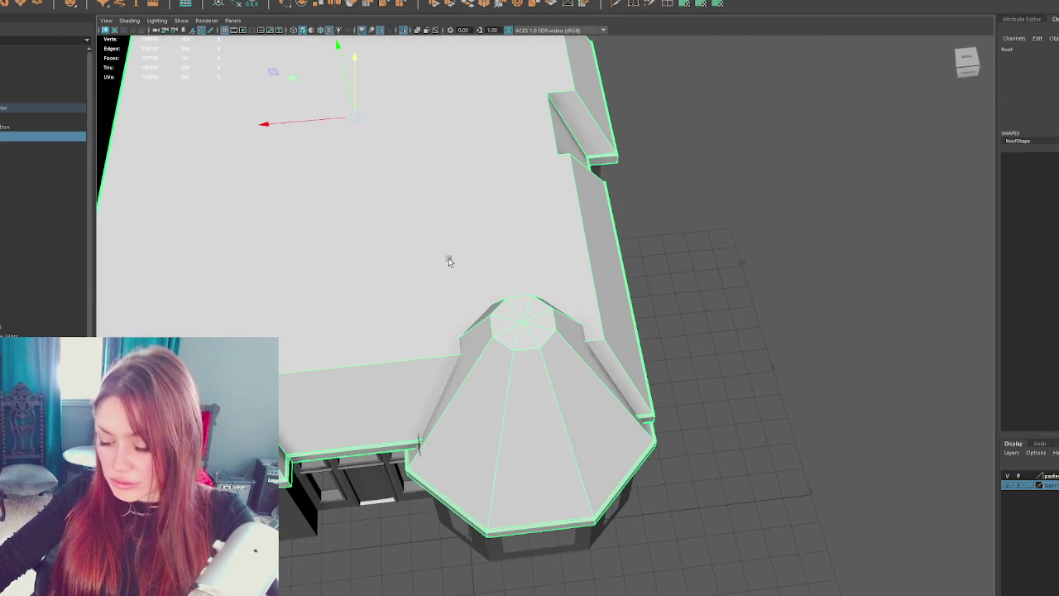
drag(529, 283, 538, 271)
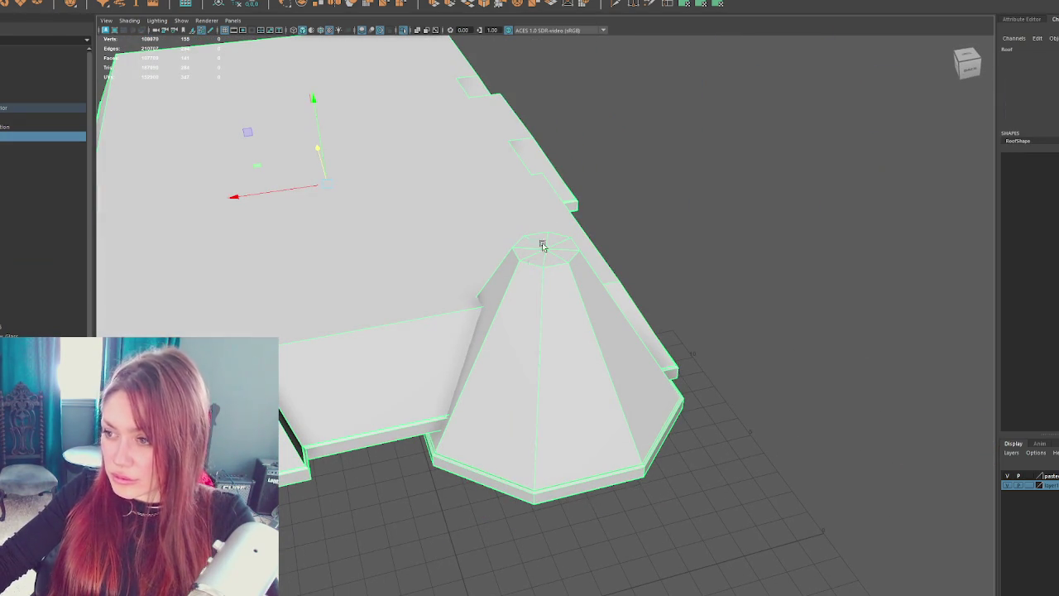
click(629, 58)
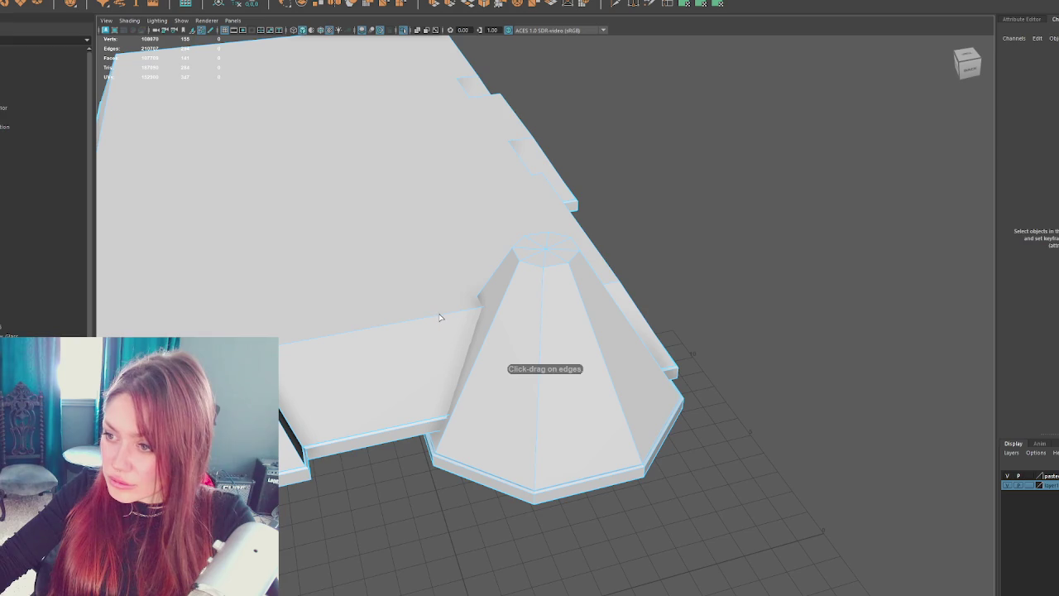
click(440, 318)
click(476, 315)
mouse_move(580, 255)
mouse_down()
mouse_move(497, 248)
mouse_move(569, 268)
mouse_up()
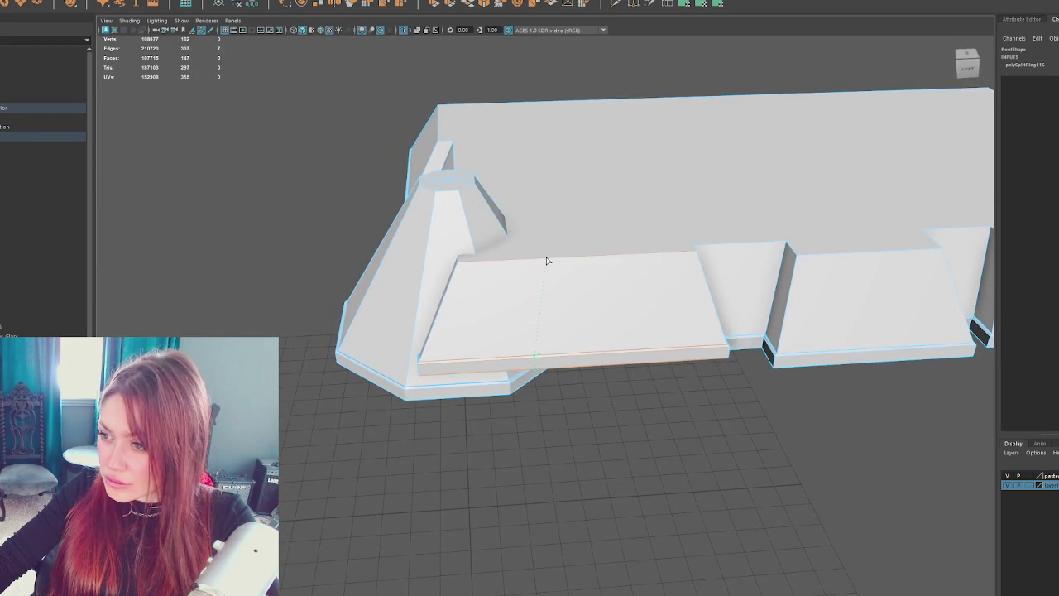
- Reselect the roof and cut new edges into it, checking it in wireframe from side and above
click(298, 168)
mouse_move(298, 168)
mouse_down()
mouse_move(521, 240)
mouse_move(539, 260)
mouse_move(579, 264)
mouse_move(615, 239)
mouse_move(602, 261)
mouse_up()
key(4)
click(621, 4)
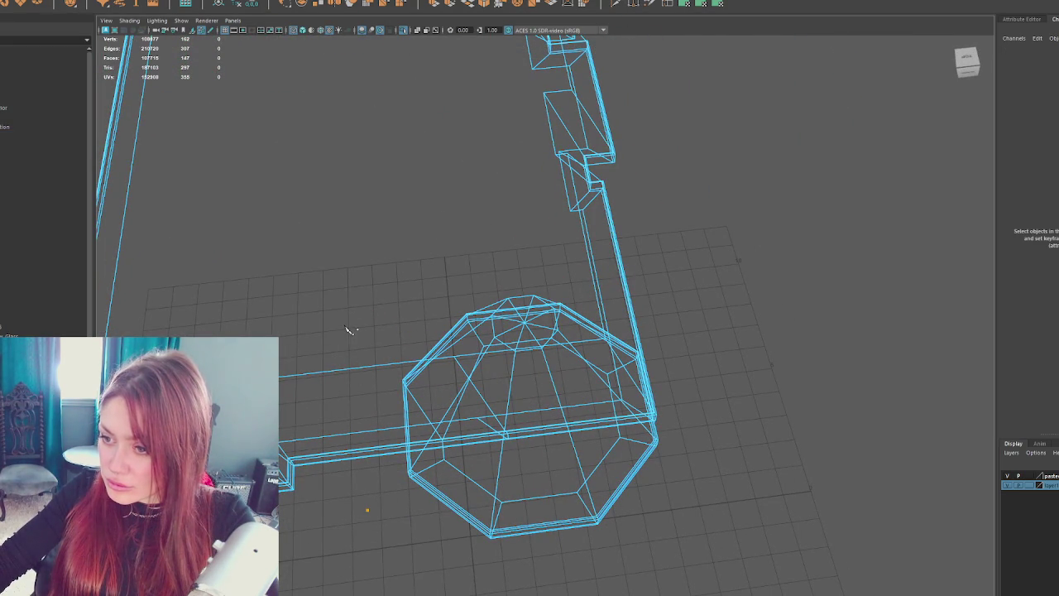
drag(743, 268, 600, 273)
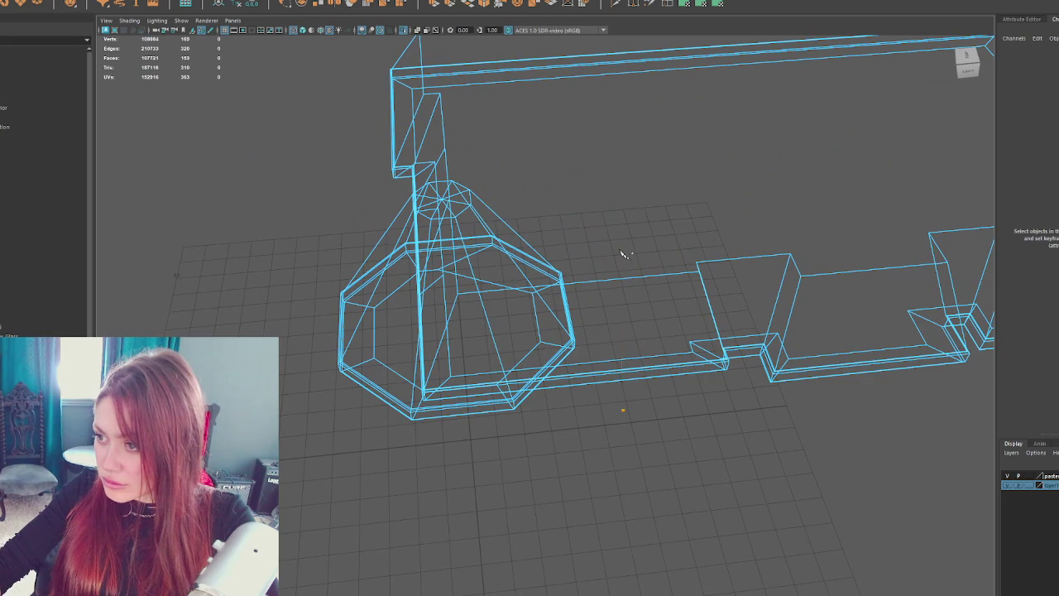
mouse_move(623, 256)
mouse_down()
mouse_move(668, 241)
mouse_move(579, 225)
mouse_up()
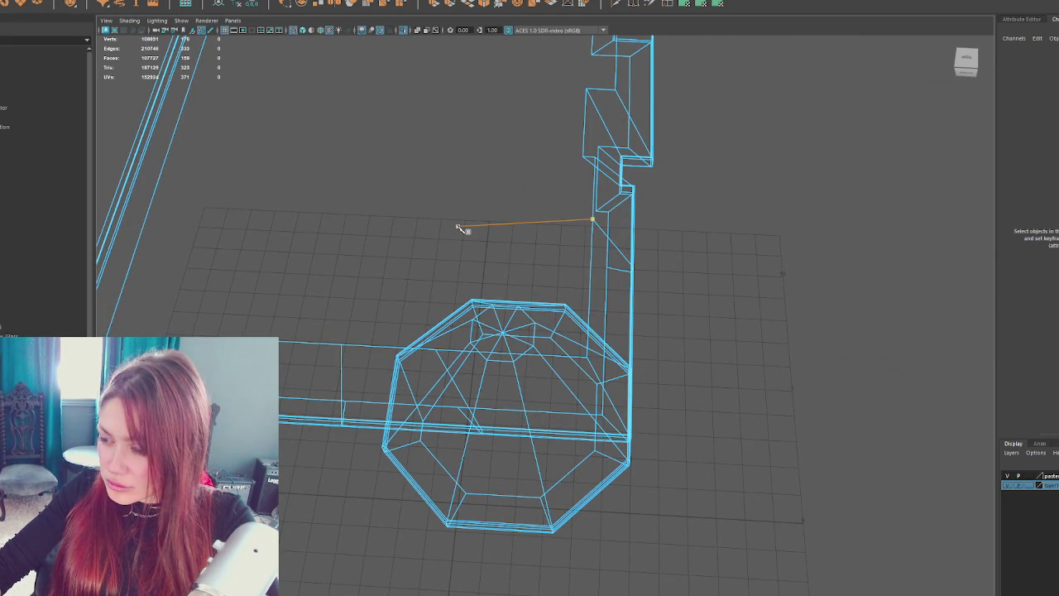
mouse_move(677, 266)
mouse_down()
mouse_move(576, 253)
mouse_move(643, 265)
mouse_move(622, 276)
mouse_move(691, 264)
mouse_up()
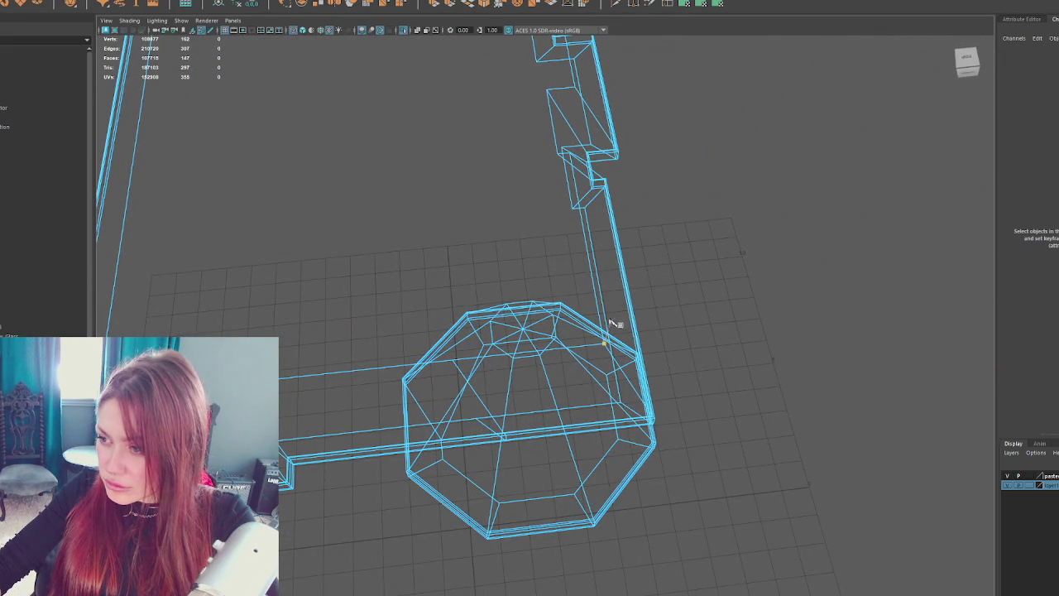
mouse_move(594, 293)
mouse_down()
mouse_move(697, 298)
mouse_move(598, 305)
mouse_move(626, 285)
mouse_move(620, 277)
mouse_move(693, 289)
mouse_move(662, 274)
mouse_move(669, 334)
mouse_move(684, 328)
mouse_move(596, 309)
mouse_move(648, 328)
mouse_up()
- Place a cut point on the roof wall at the turret base
key(6)
mouse_move(720, 388)
mouse_down()
mouse_move(654, 309)
mouse_move(694, 283)
mouse_move(662, 286)
mouse_up()
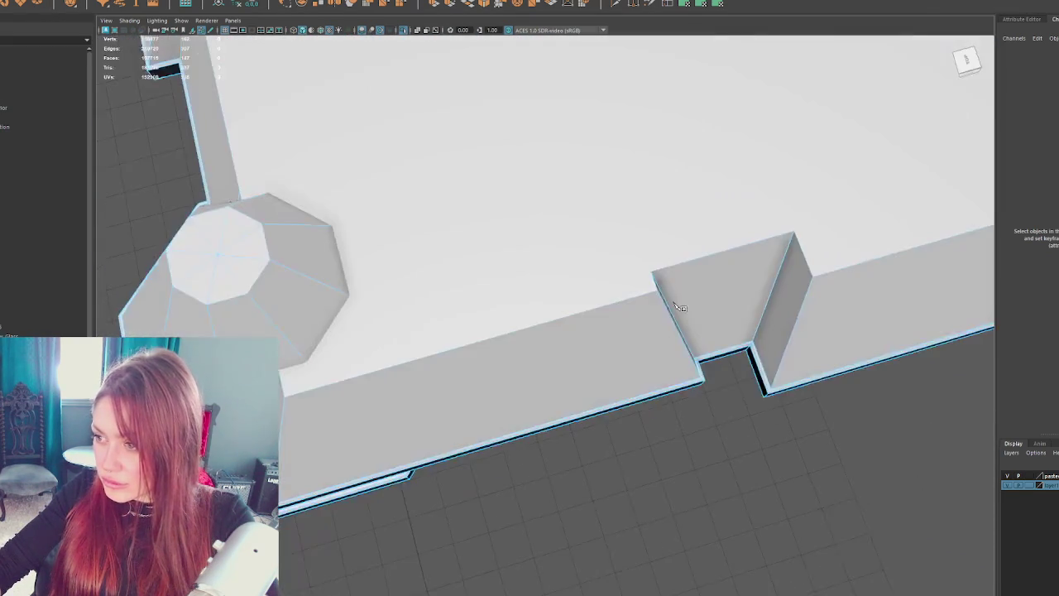
key(4)
click(651, 273)
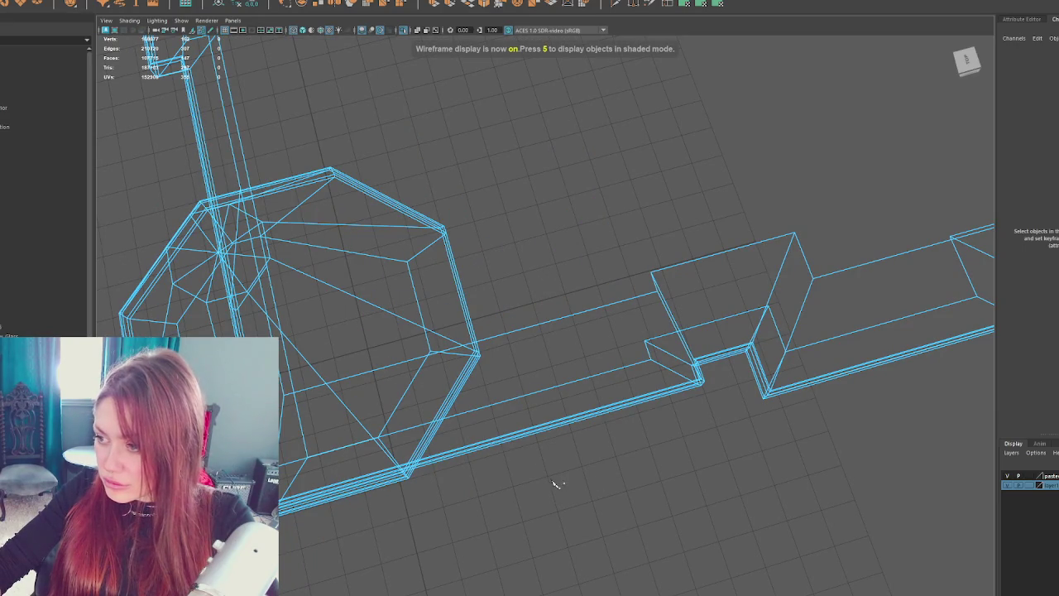
mouse_move(667, 398)
mouse_down()
mouse_move(603, 362)
mouse_move(700, 378)
mouse_move(701, 323)
mouse_move(671, 310)
mouse_move(703, 265)
mouse_up()
- Return to shaded display, clear the selection and select the turret wall mesh from a low front view
key(5)
click(772, 217)
mouse_move(772, 217)
mouse_down()
mouse_move(769, 208)
mouse_move(643, 250)
mouse_move(710, 217)
mouse_move(612, 235)
mouse_move(585, 336)
mouse_move(563, 364)
mouse_up()
click(497, 421)
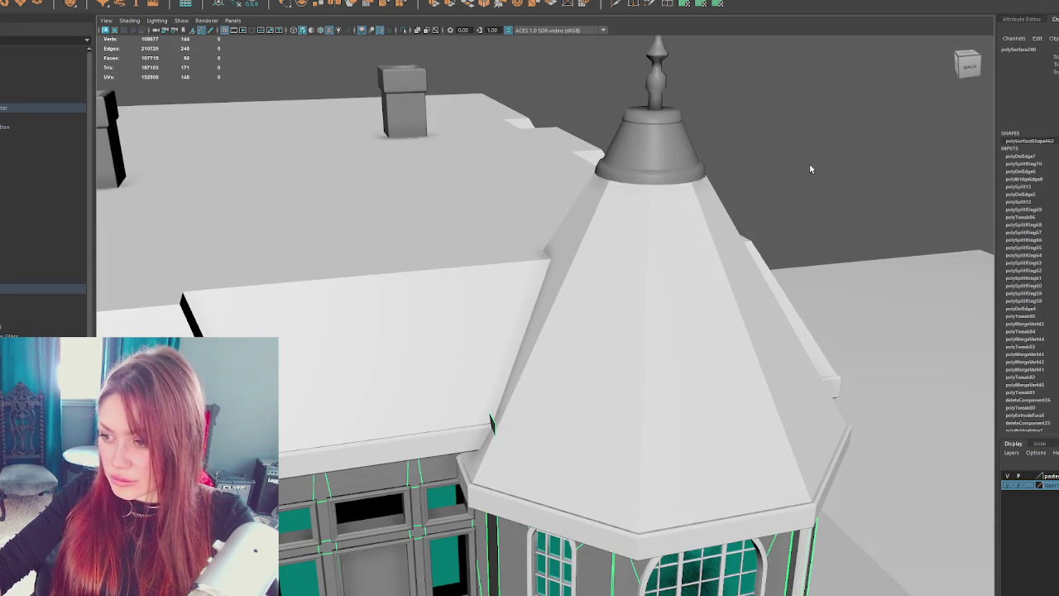
- Tuck the wall mesh's corner vertices under the roof eave in wireframe
key(F9)
click(494, 426)
drag(489, 425, 633, 386)
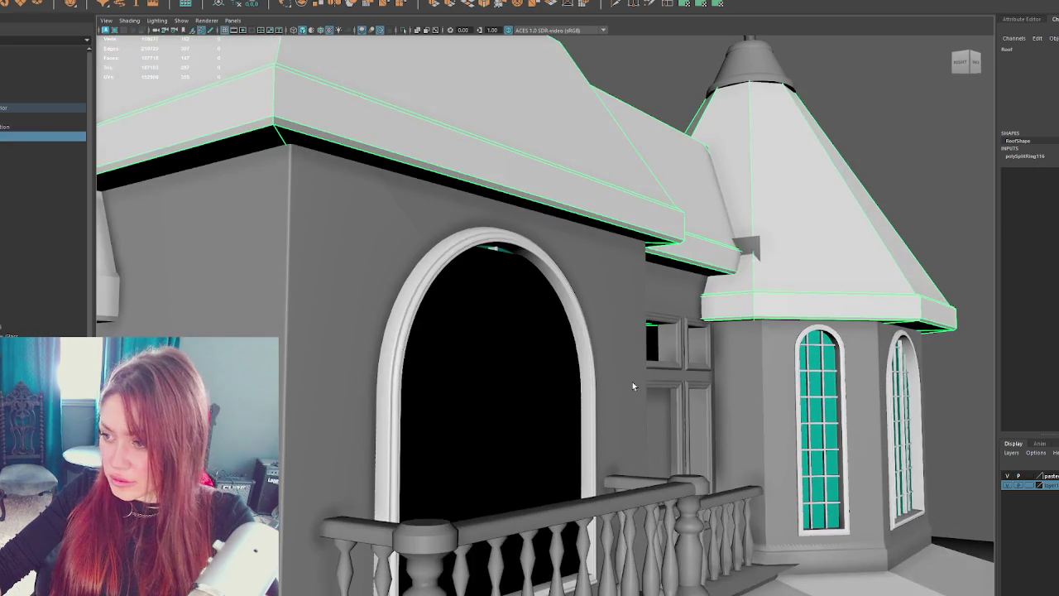
click(936, 99)
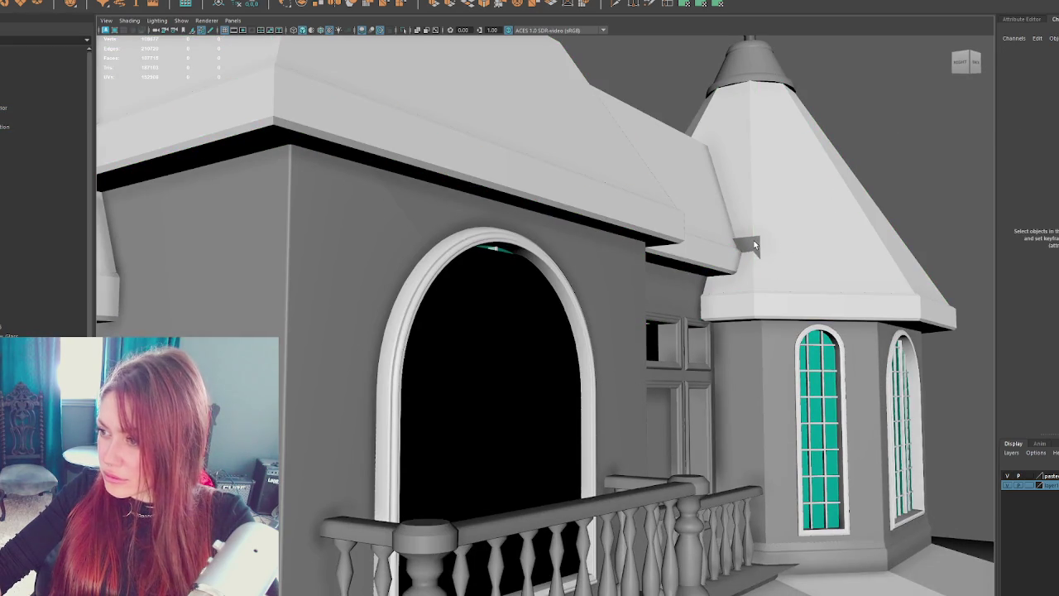
click(728, 223)
click(741, 242)
key(4)
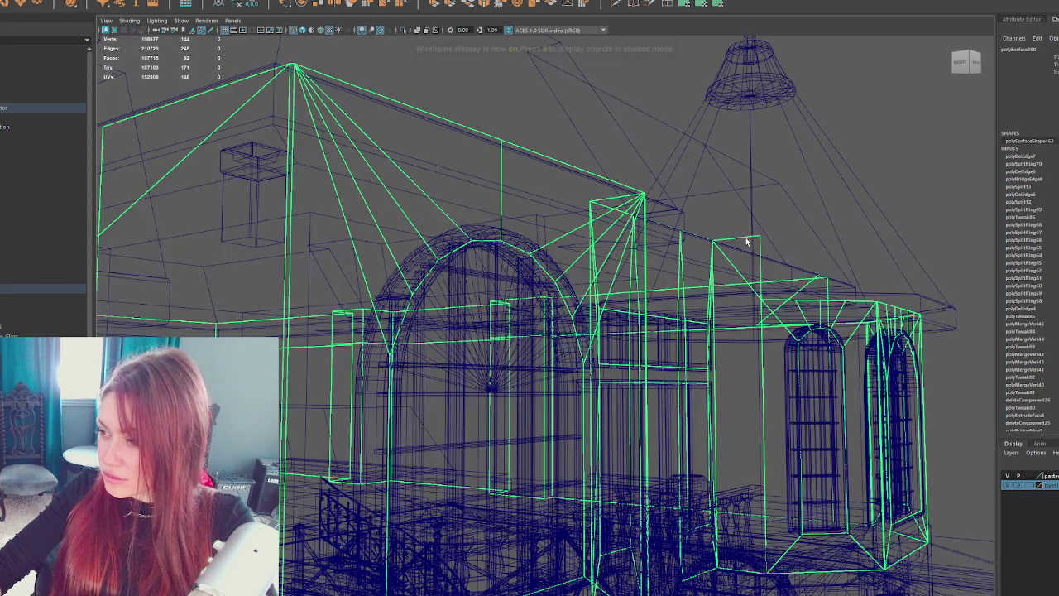
key(F9)
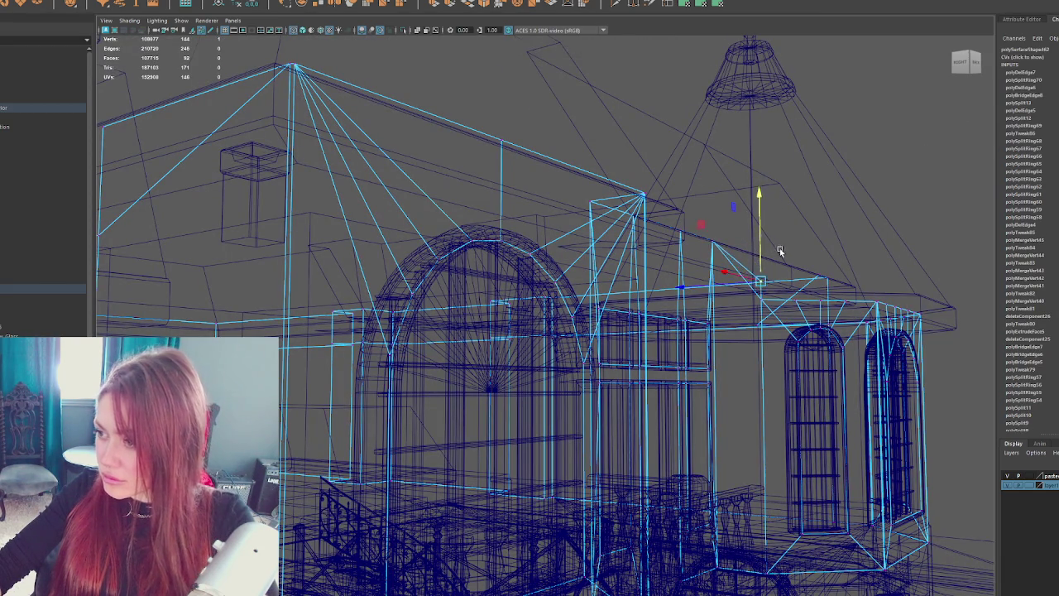
key(f)
right_click(860, 186)
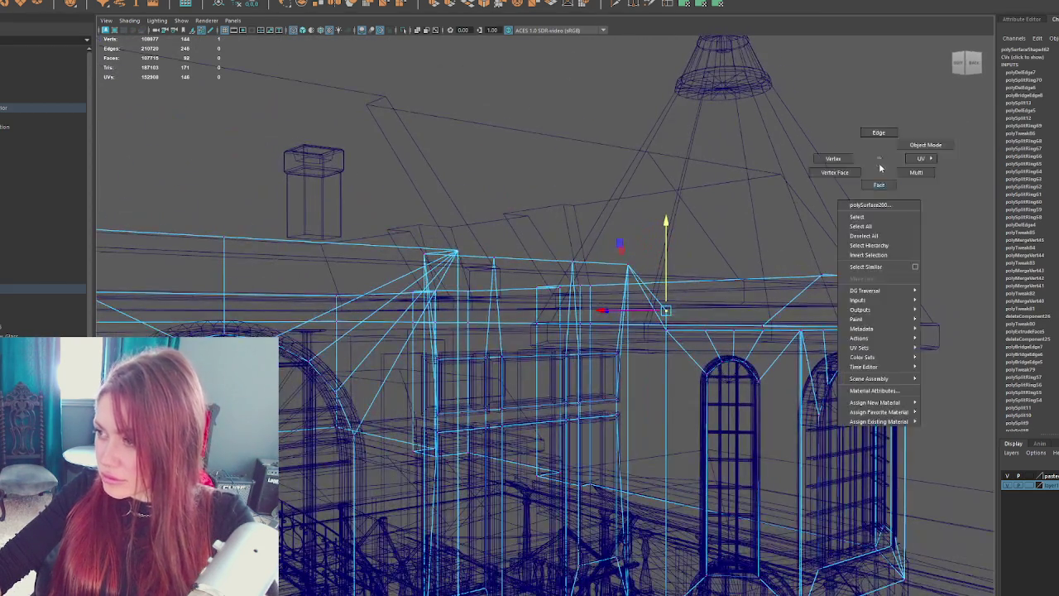
click(654, 303)
key(5)
- Orbit around the house, checking the upper window glass and front door
mouse_move(654, 303)
mouse_down()
mouse_move(610, 296)
mouse_move(824, 124)
mouse_up()
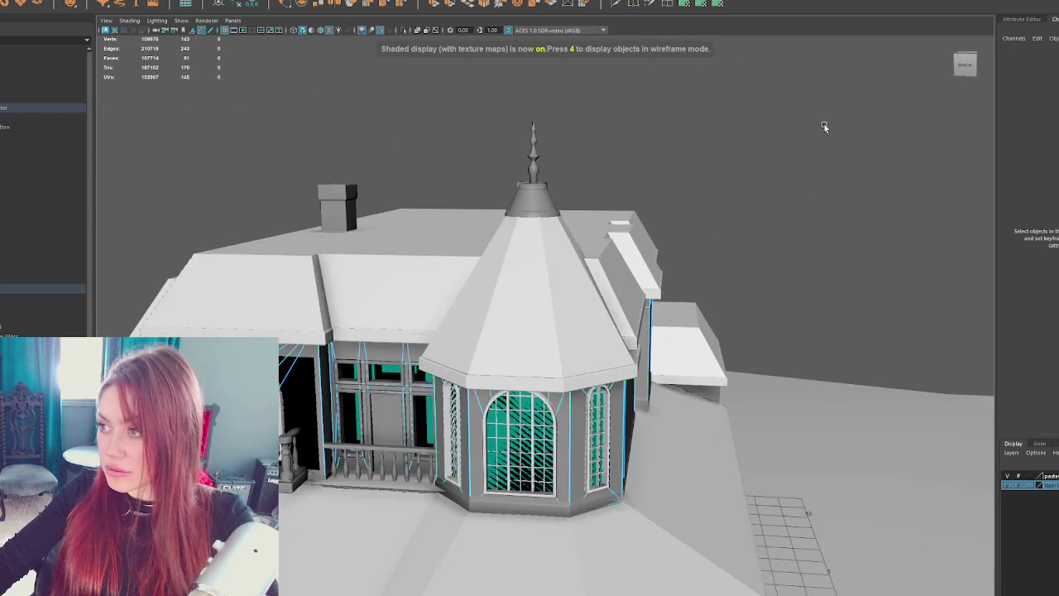
scroll(824, 125, down, 3)
mouse_move(745, 207)
mouse_down()
mouse_move(496, 356)
mouse_move(460, 405)
mouse_up()
scroll(478, 364, up, 4)
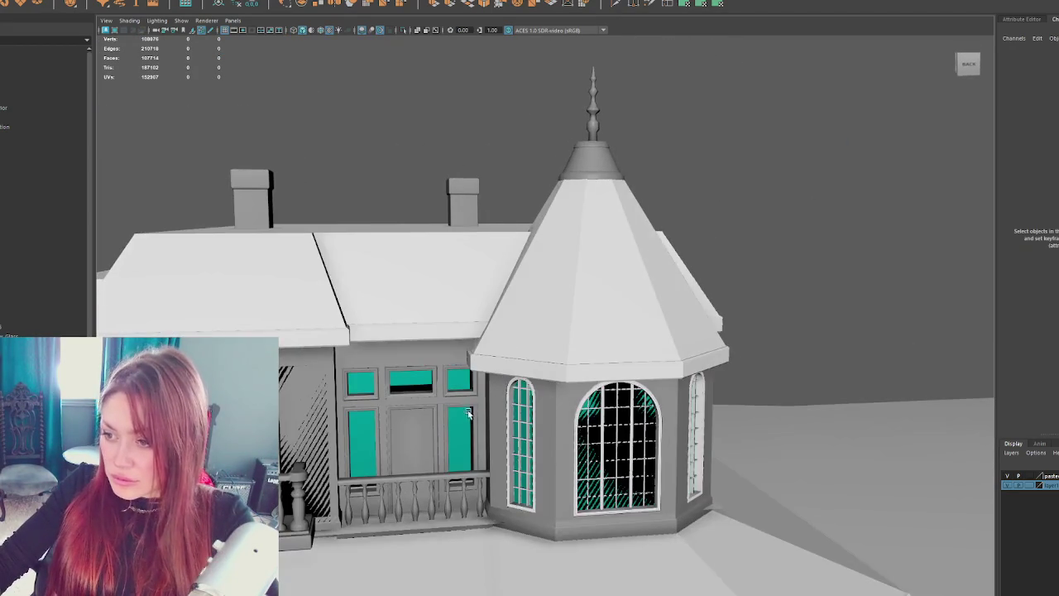
click(456, 411)
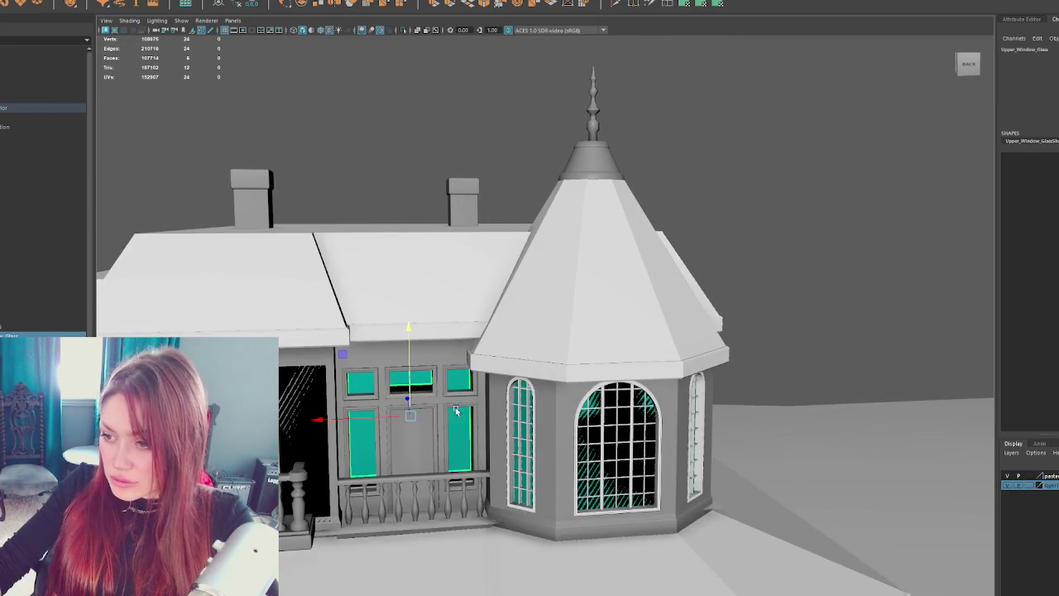
click(412, 408)
drag(416, 405, 586, 378)
drag(319, 494, 454, 331)
- Select the interior Ceiling object where it pokes past the porch
key(4)
click(453, 325)
scroll(453, 325, up, 5)
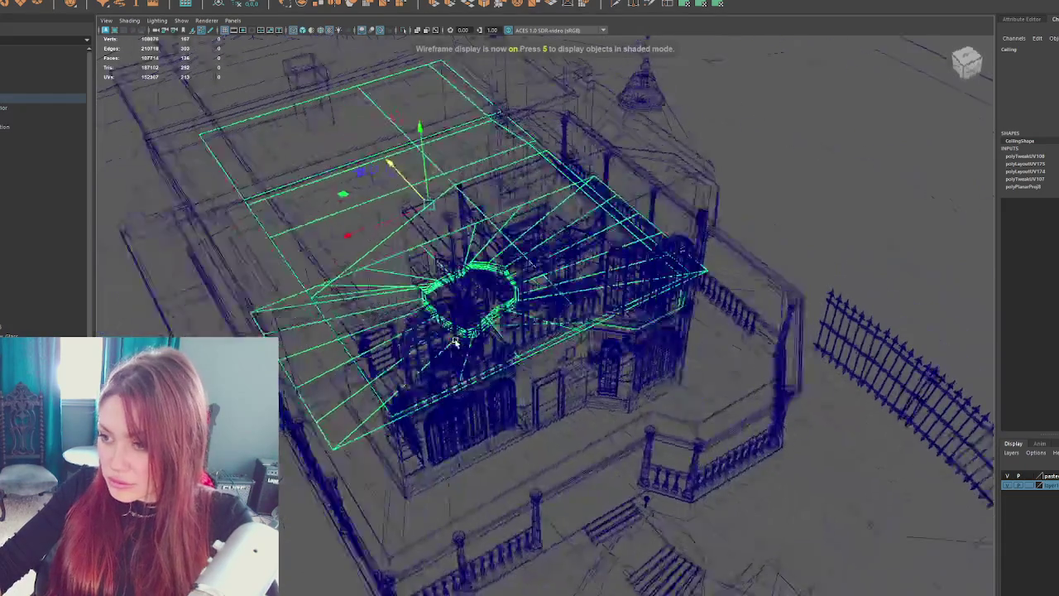
key(6)
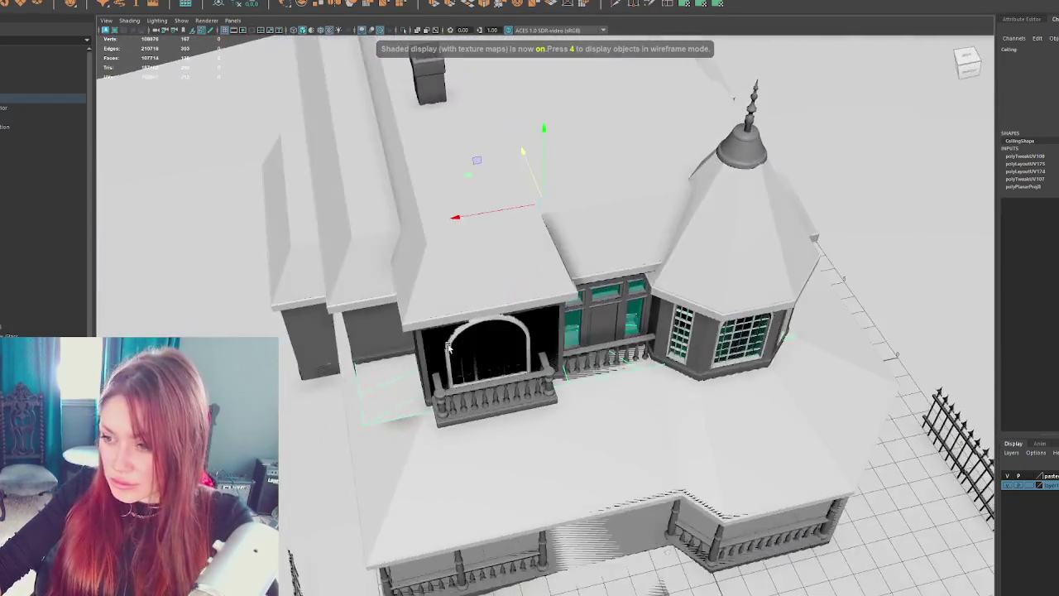
drag(447, 347, 465, 342)
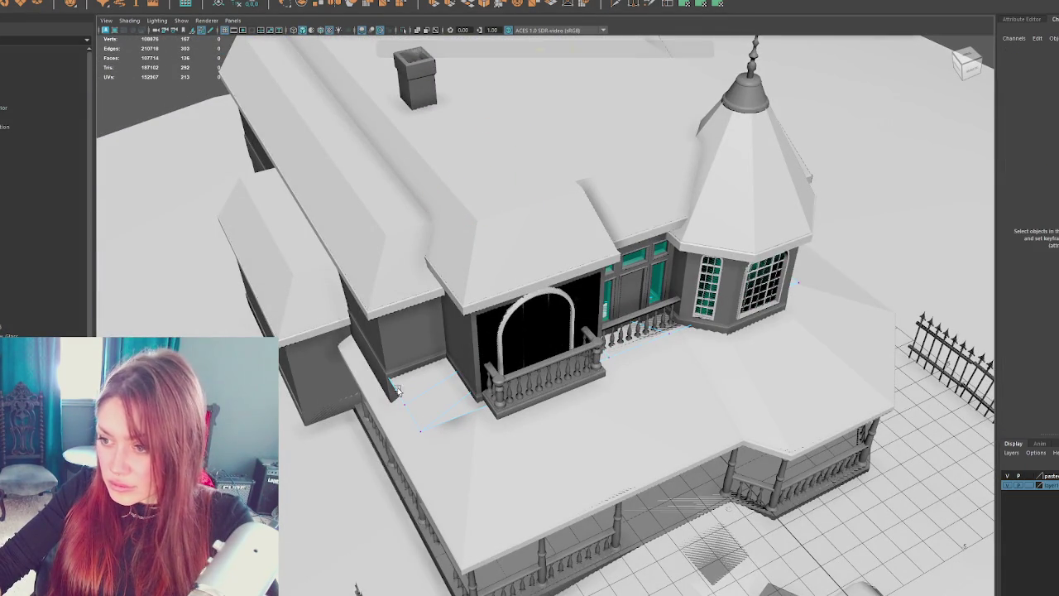
click(430, 420)
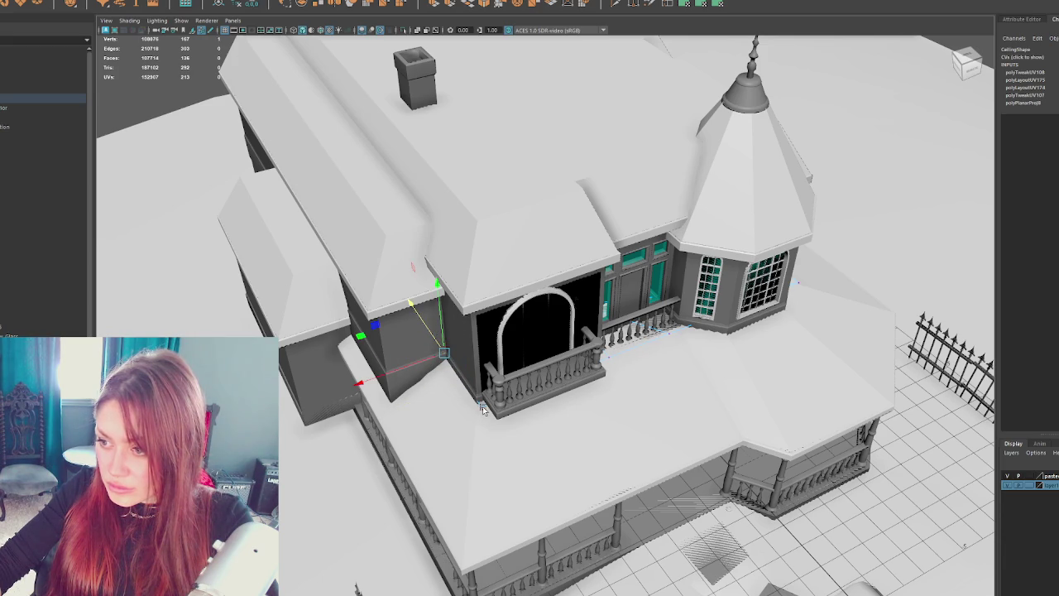
click(483, 410)
- Inspect in wireframe from above and low angles how the Ceiling fits inside the house
key(4)
alt+drag(675, 329, 655, 374)
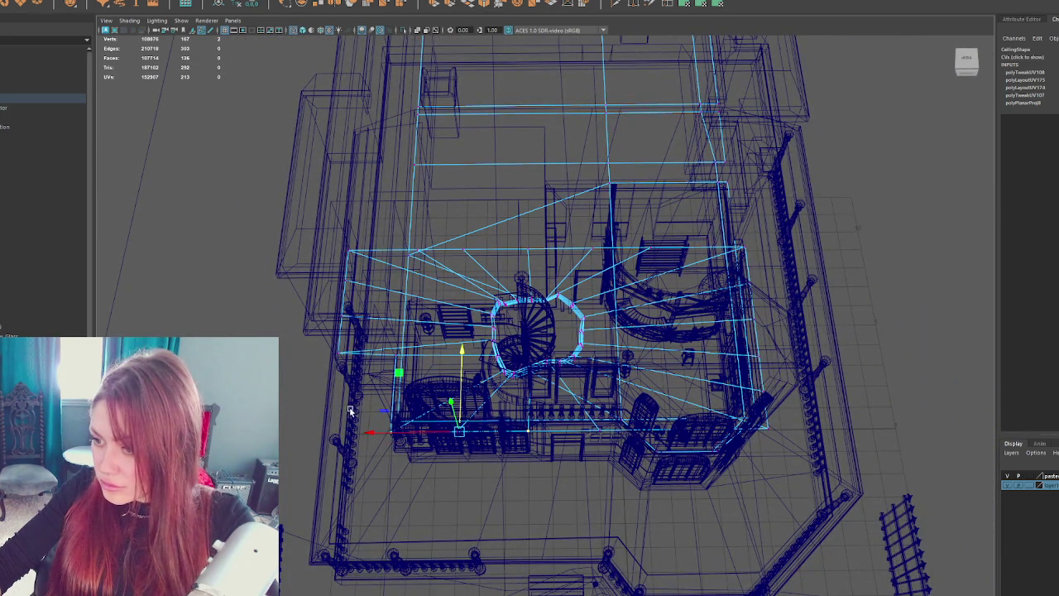
mouse_move(616, 469)
alt+mouse_down()
mouse_move(681, 471)
mouse_move(740, 442)
mouse_move(645, 473)
mouse_move(539, 414)
mouse_move(464, 356)
mouse_move(410, 294)
alt+mouse_up()
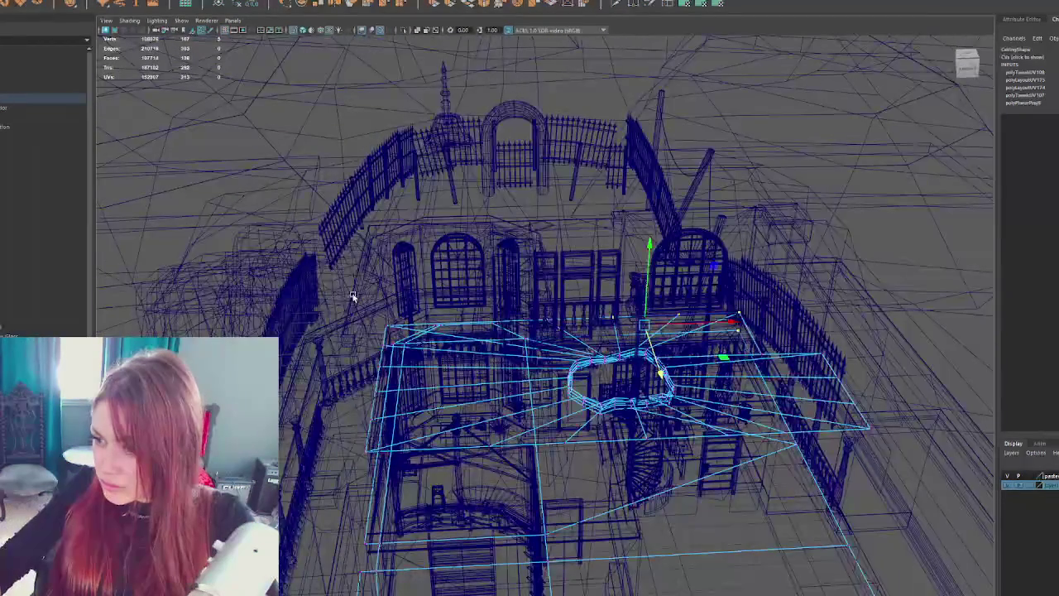
mouse_move(740, 319)
alt+mouse_down()
mouse_move(386, 324)
mouse_move(529, 341)
mouse_move(425, 276)
mouse_move(502, 186)
alt+mouse_up()
key(6)
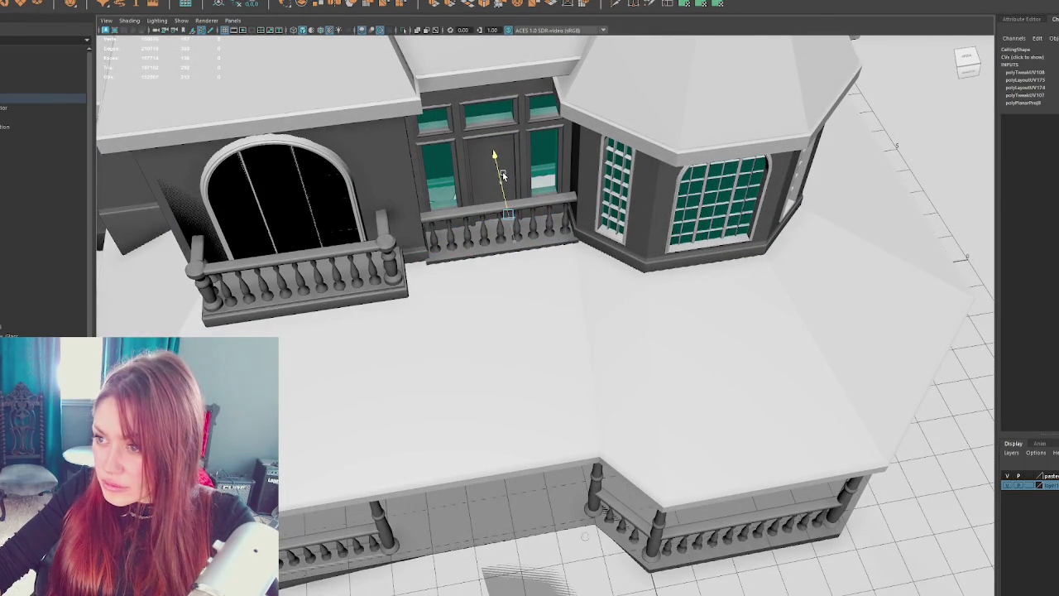
mouse_move(504, 176)
alt+mouse_down()
mouse_move(563, 189)
mouse_move(580, 182)
mouse_move(497, 179)
mouse_move(710, 160)
alt+mouse_up()
- Clear the selection and select the balcony railings
click(761, 120)
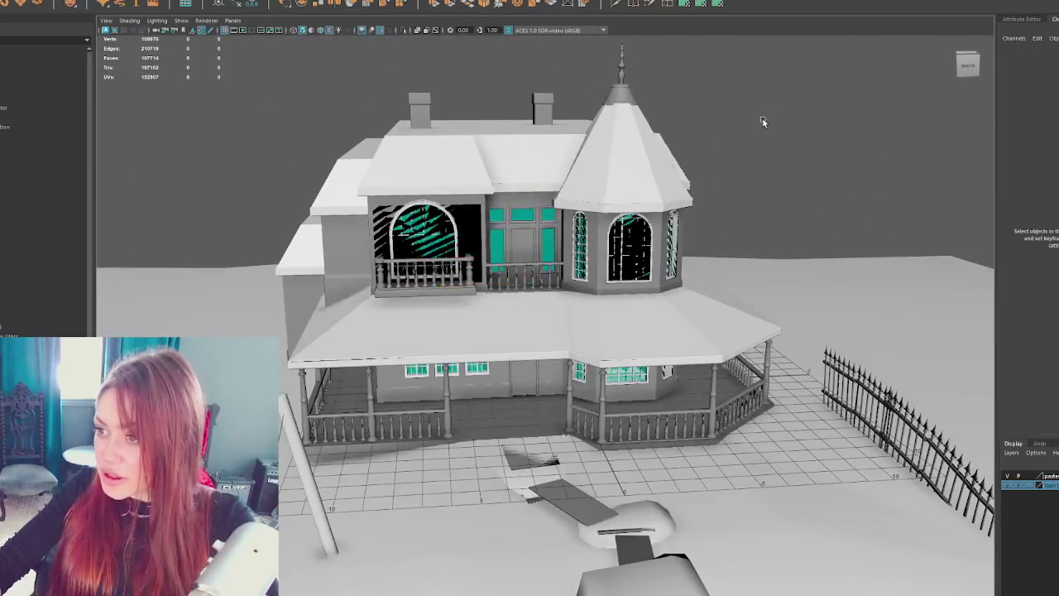
scroll(561, 389, up, 3)
scroll(587, 399, up, 3)
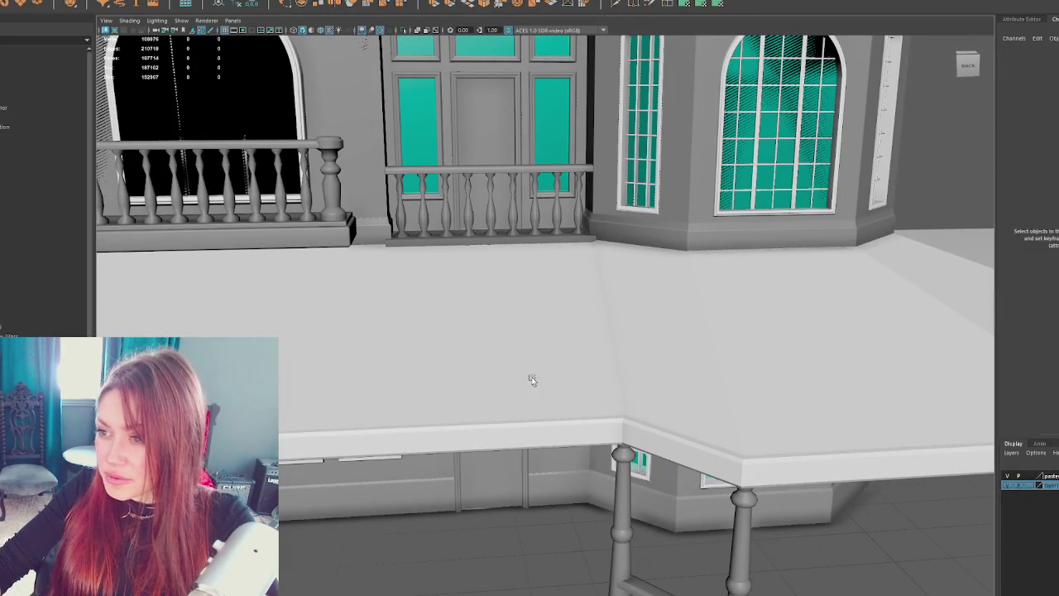
click(469, 232)
- Isolate the railings and select the small balcony railing's baluster edges
key(ctrl+1)
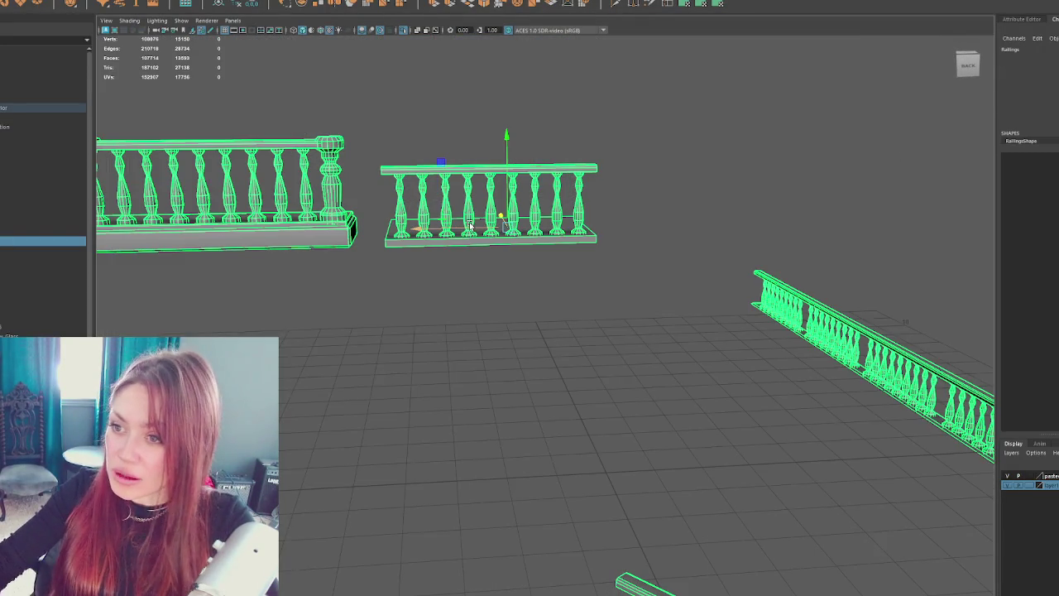
key(f)
click(733, 260)
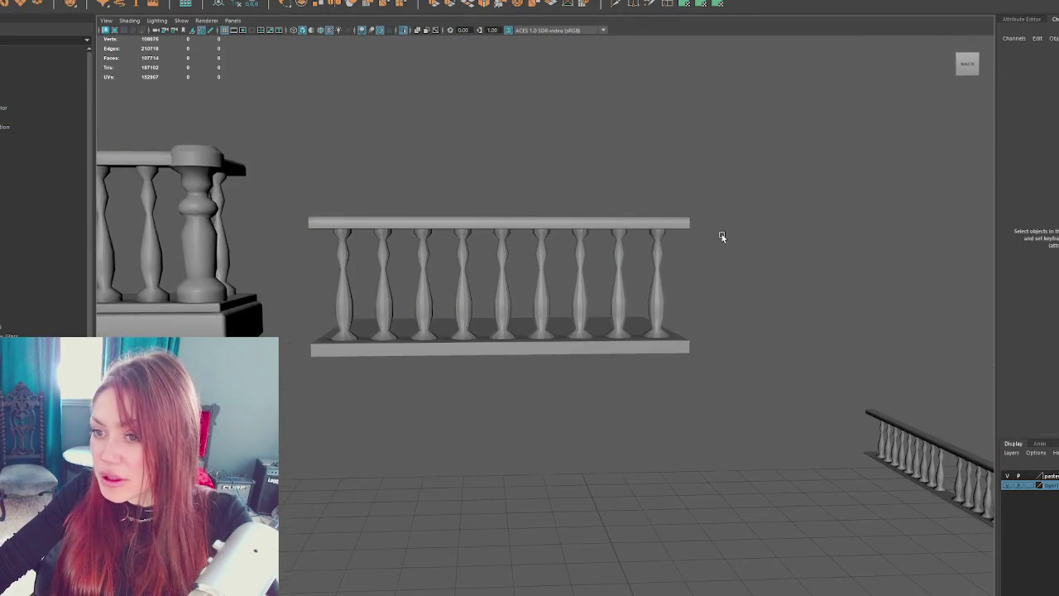
click(552, 236)
key(f)
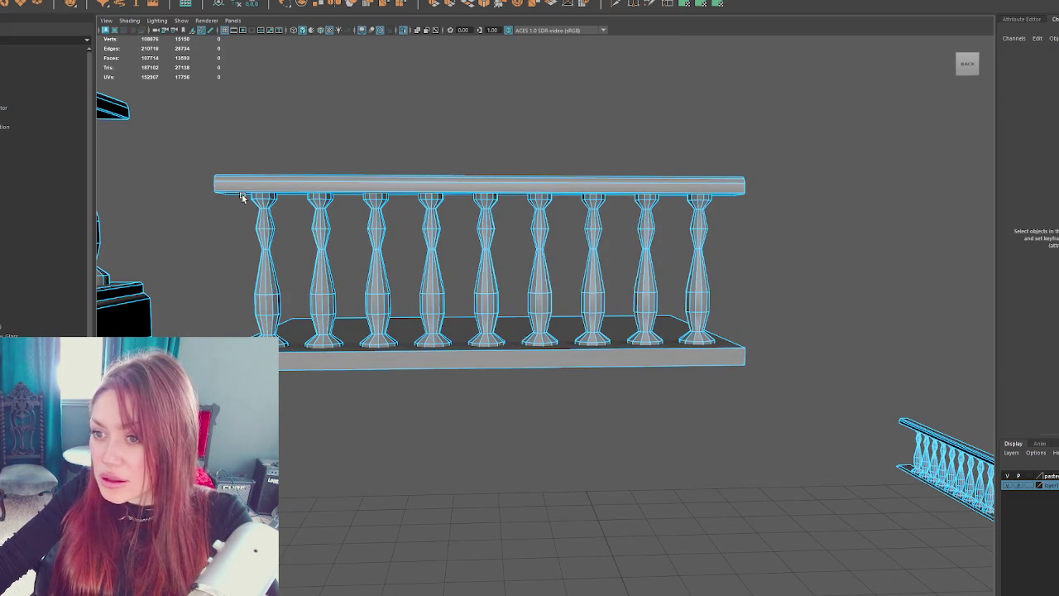
right_click(732, 198)
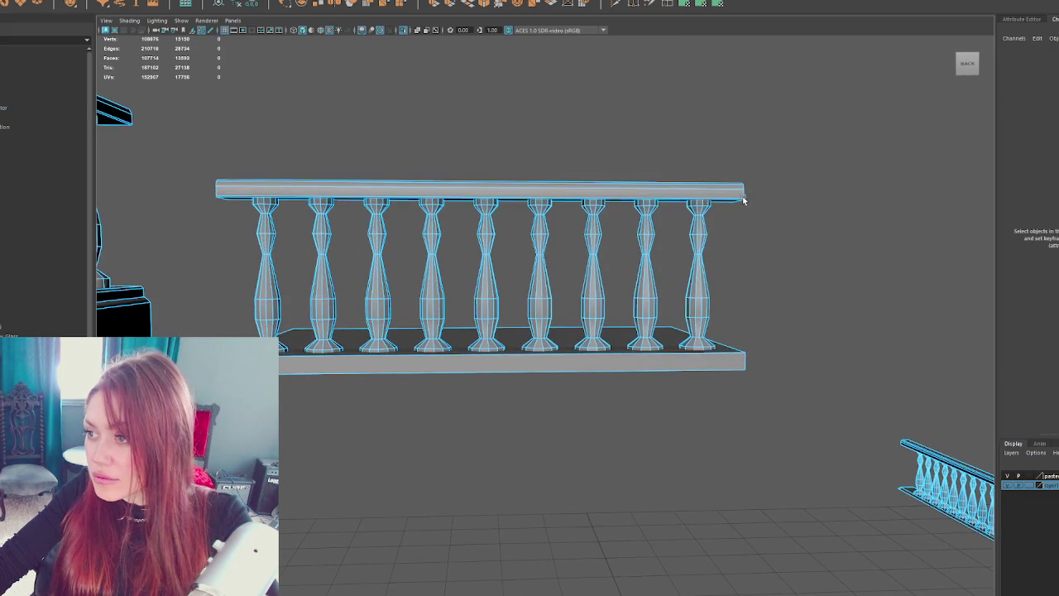
drag(733, 199, 740, 199)
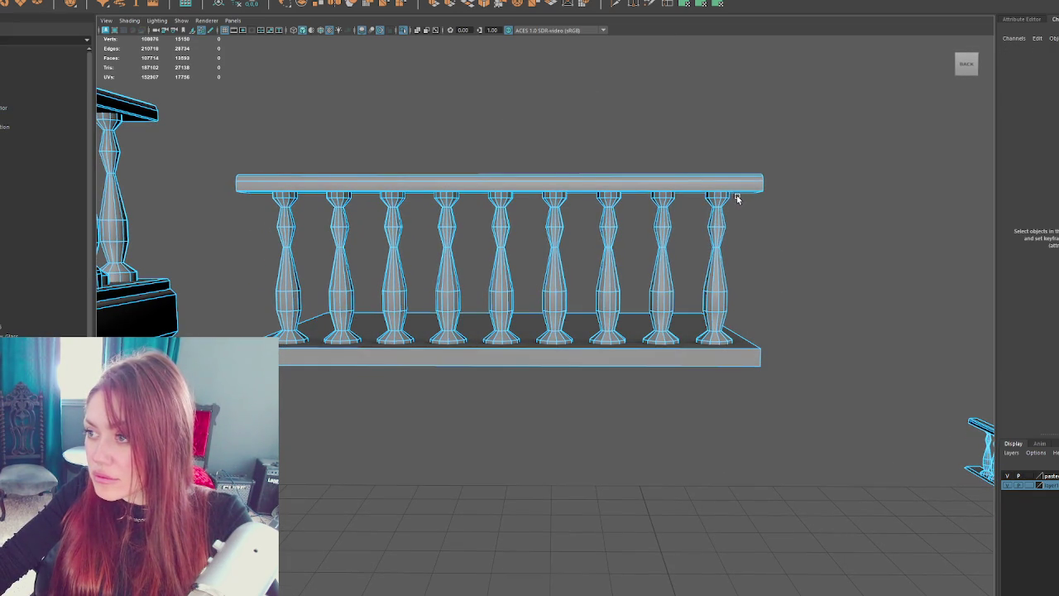
drag(247, 308, 248, 308)
- Apply Soften Edge to the upper and lower baluster edges and return to object mode
shift+right_click(500, 80)
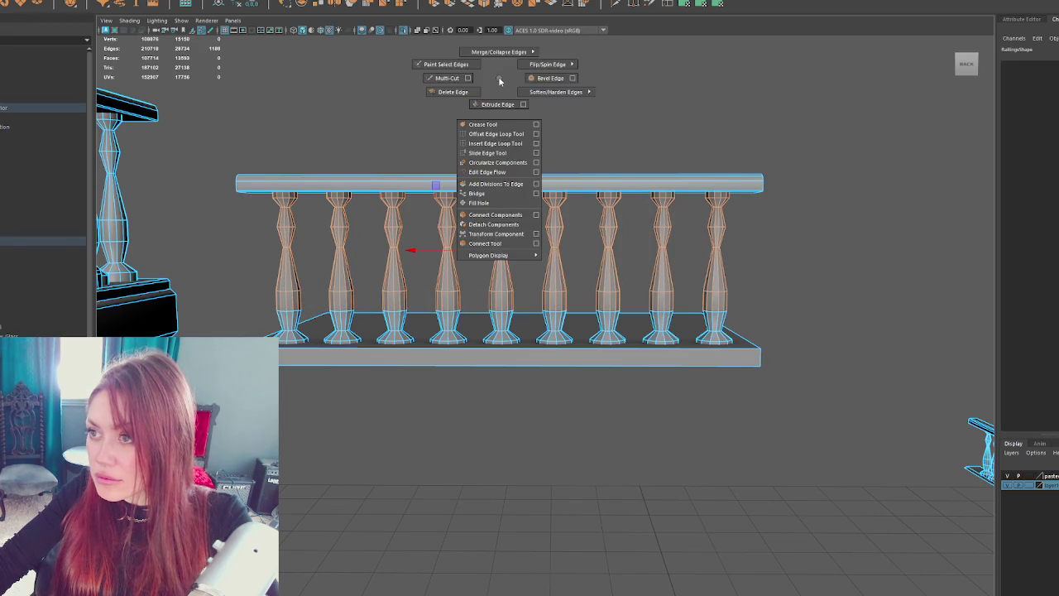
click(627, 113)
drag(620, 166, 632, 187)
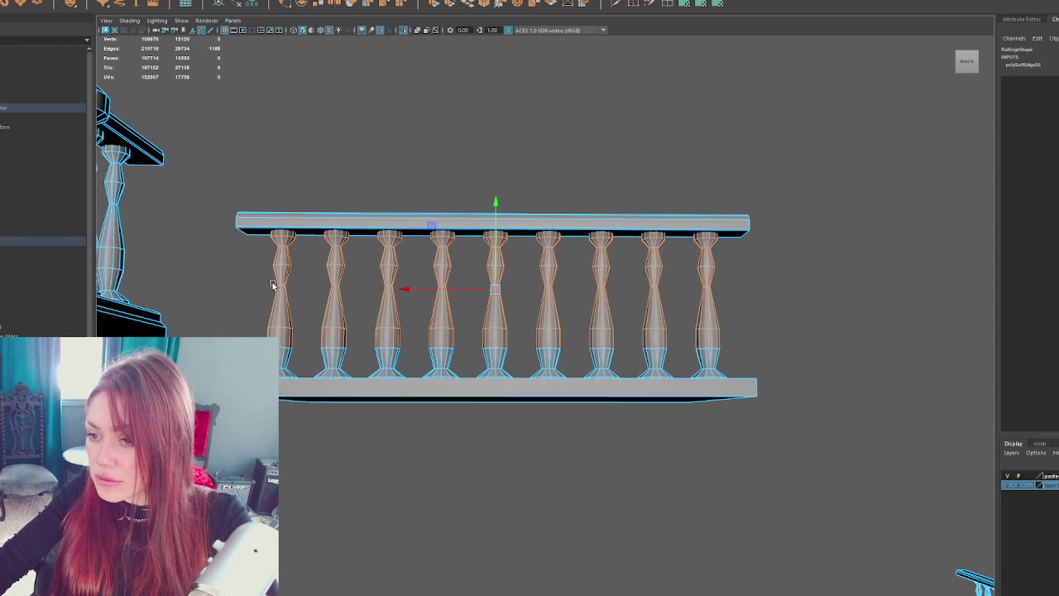
drag(271, 285, 269, 286)
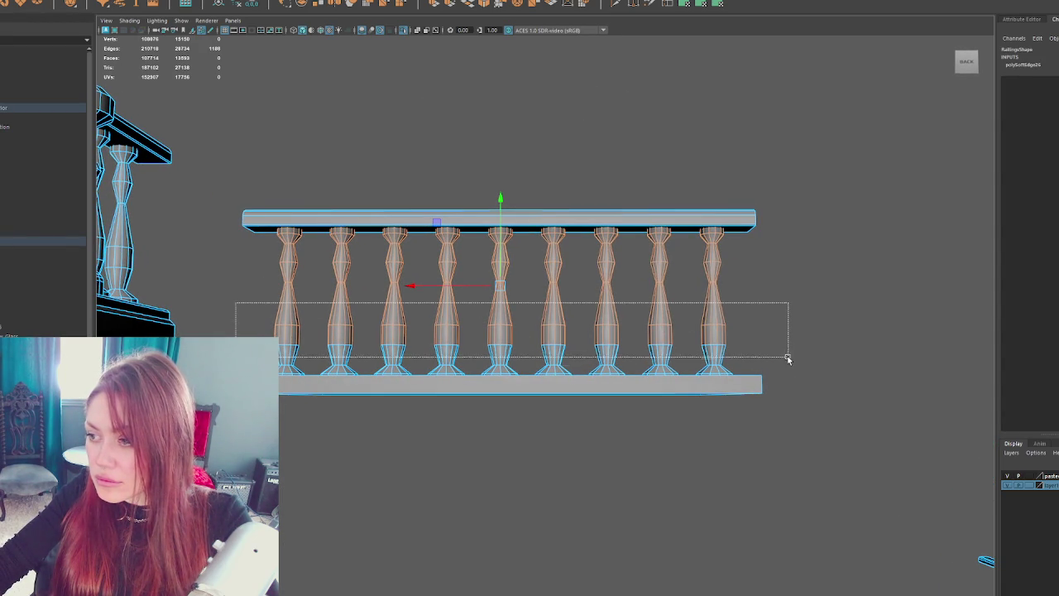
drag(781, 375, 781, 375)
shift+right_click(786, 286)
right_click(752, 236)
mouse_move(753, 236)
mouse_down()
mouse_move(745, 224)
mouse_move(437, 208)
mouse_move(648, 233)
mouse_move(345, 168)
mouse_move(686, 227)
mouse_move(582, 182)
mouse_move(538, 192)
mouse_move(547, 181)
mouse_up()
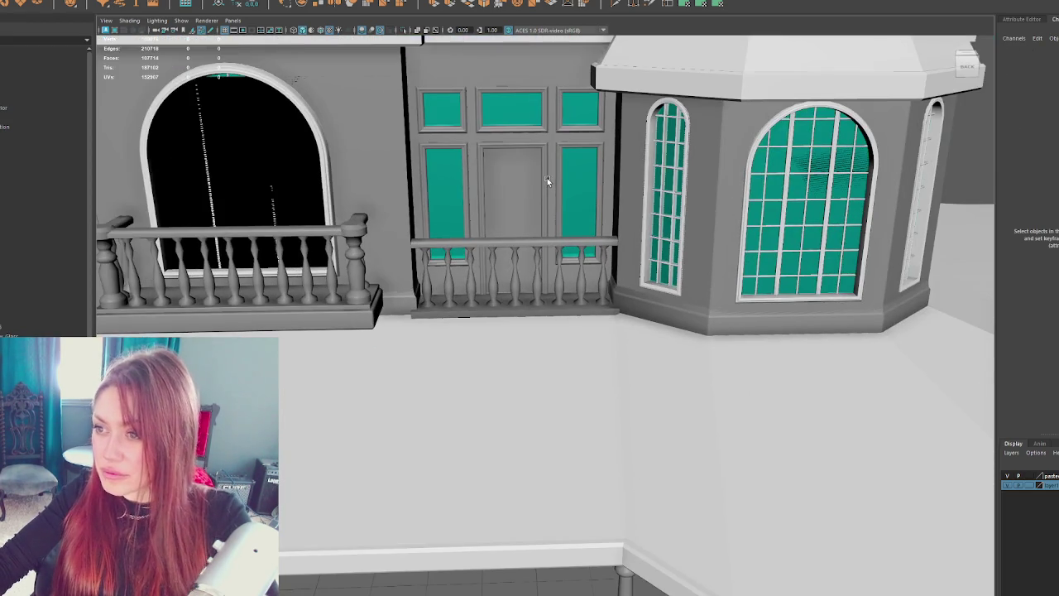
- Inspect the arched window and Upper_Floor_Box in wireframe and shaded views
click(242, 164)
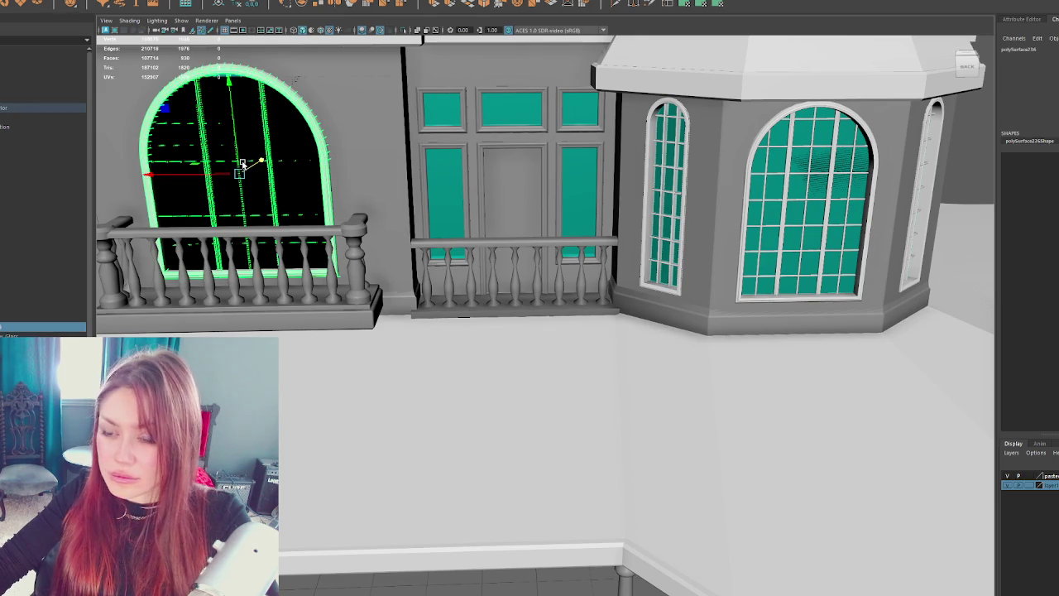
key(4)
mouse_move(248, 141)
mouse_down()
mouse_move(368, 146)
mouse_move(399, 186)
mouse_move(236, 253)
mouse_move(237, 284)
mouse_move(769, 118)
mouse_move(581, 179)
mouse_move(610, 248)
mouse_move(494, 364)
mouse_up()
key(5)
key(4)
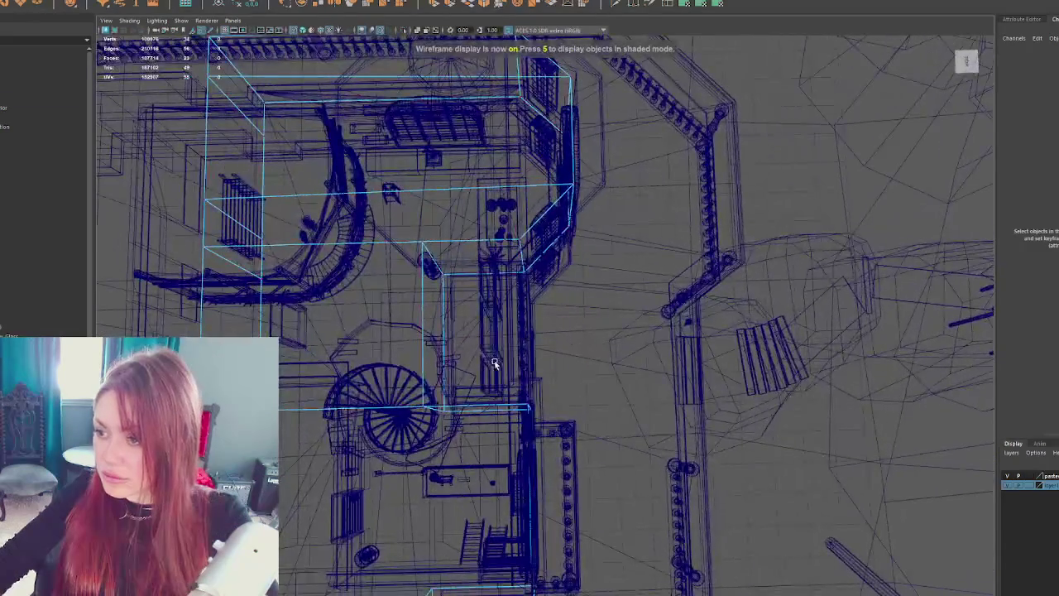
mouse_move(654, 594)
mouse_down()
mouse_move(610, 386)
mouse_move(549, 419)
mouse_move(574, 314)
mouse_move(549, 421)
mouse_move(461, 445)
mouse_up()
mouse_move(532, 417)
mouse_down()
mouse_move(488, 360)
mouse_move(386, 295)
mouse_move(511, 288)
mouse_move(673, 323)
mouse_up()
key(6)
- Select and frame the black wall panel beside the railings, then orbit toward the fenced yard
right_click(794, 135)
mouse_move(795, 135)
mouse_down()
mouse_move(698, 169)
mouse_move(593, 241)
mouse_move(558, 315)
mouse_move(737, 322)
mouse_move(345, 314)
mouse_move(586, 284)
mouse_move(707, 184)
mouse_move(590, 256)
mouse_move(989, 249)
mouse_up()
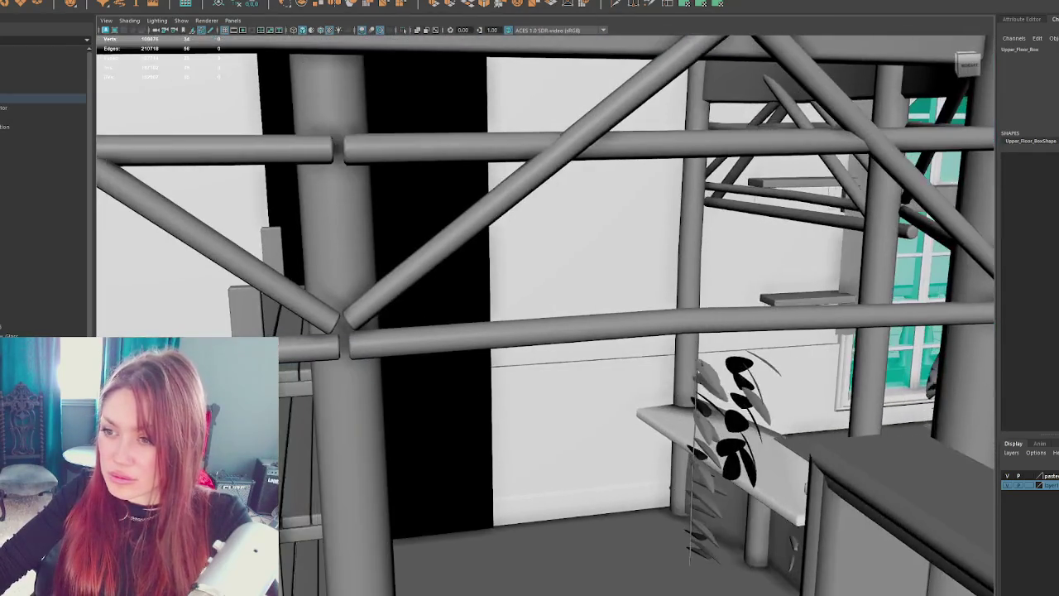
drag(586, 230, 574, 248)
click(420, 253)
mouse_move(420, 254)
mouse_down()
mouse_move(568, 204)
mouse_move(476, 300)
mouse_up()
click(477, 299)
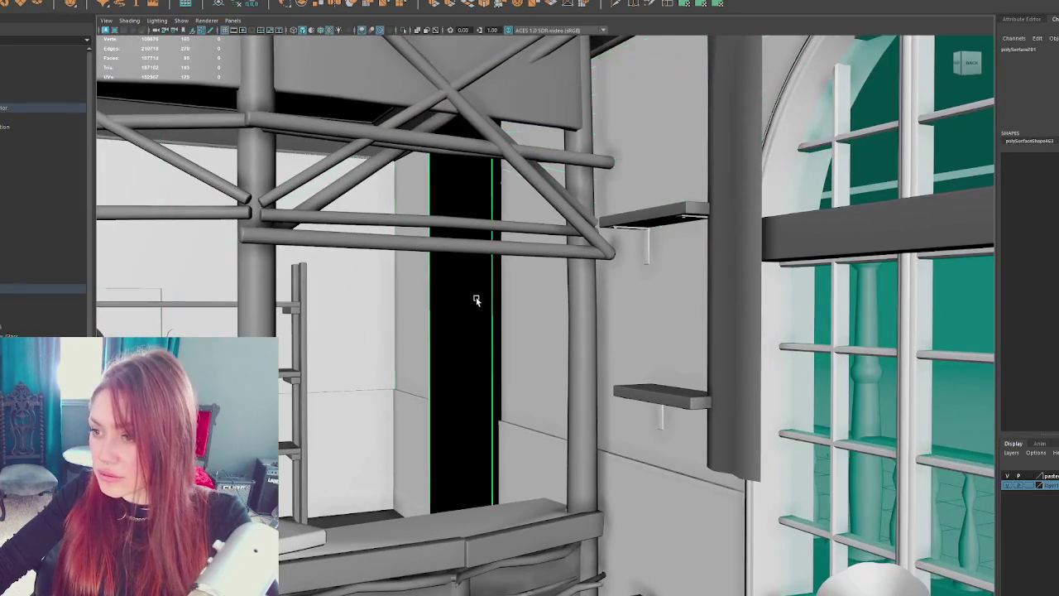
key(f)
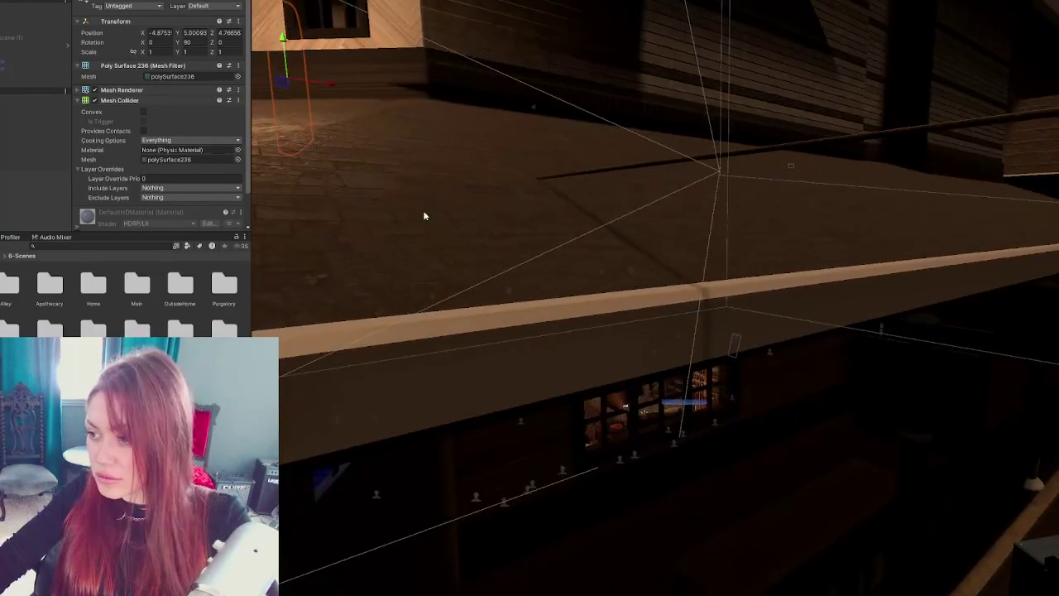
mouse_move(424, 216)
mouse_down()
mouse_move(480, 273)
mouse_move(591, 350)
mouse_move(507, 339)
mouse_move(442, 347)
mouse_move(601, 285)
mouse_move(453, 291)
mouse_move(640, 278)
mouse_move(824, 213)
mouse_move(770, 149)
mouse_up()
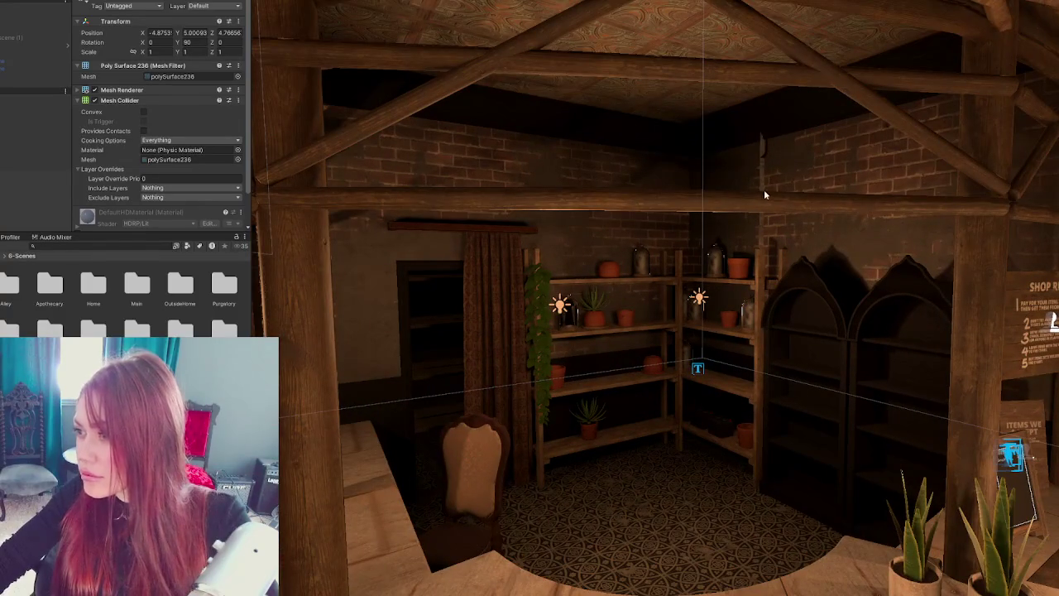
scroll(764, 189, up, 5)
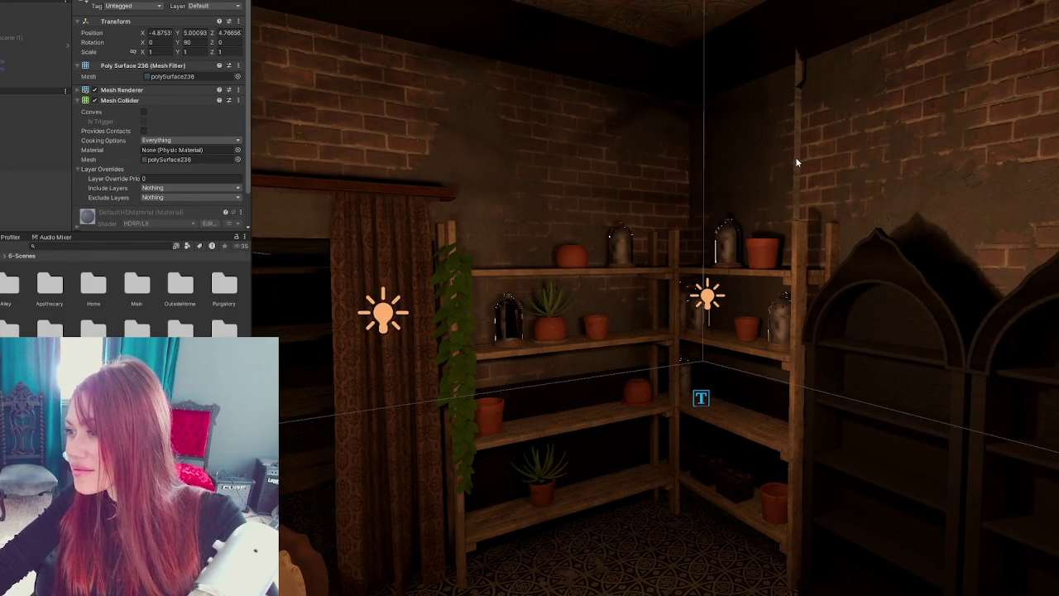
click(797, 163)
key(f)
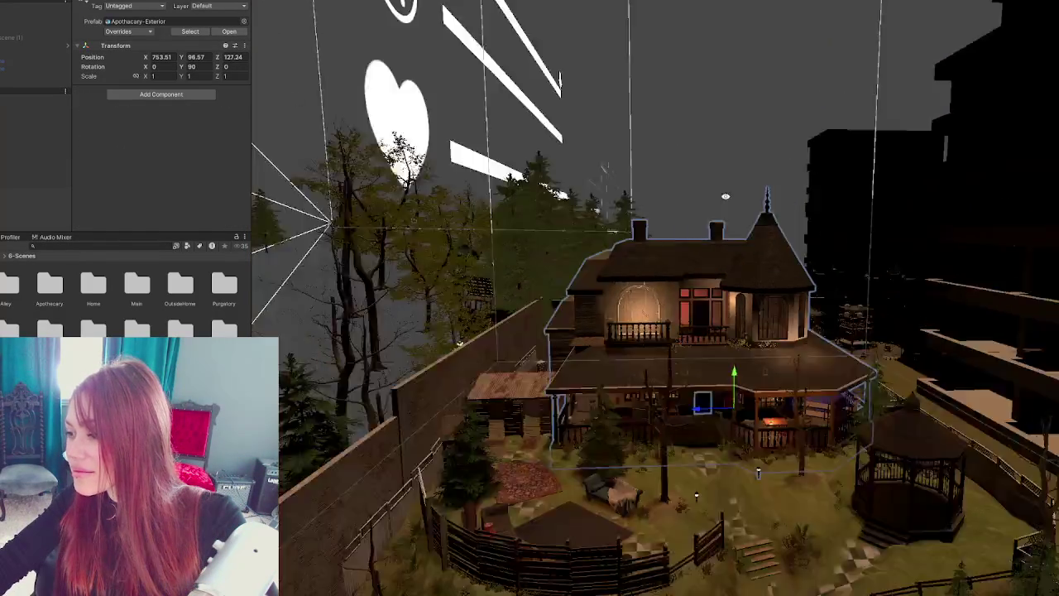
mouse_move(725, 196)
mouse_down()
mouse_move(827, 290)
mouse_move(886, 395)
mouse_move(760, 360)
mouse_up()
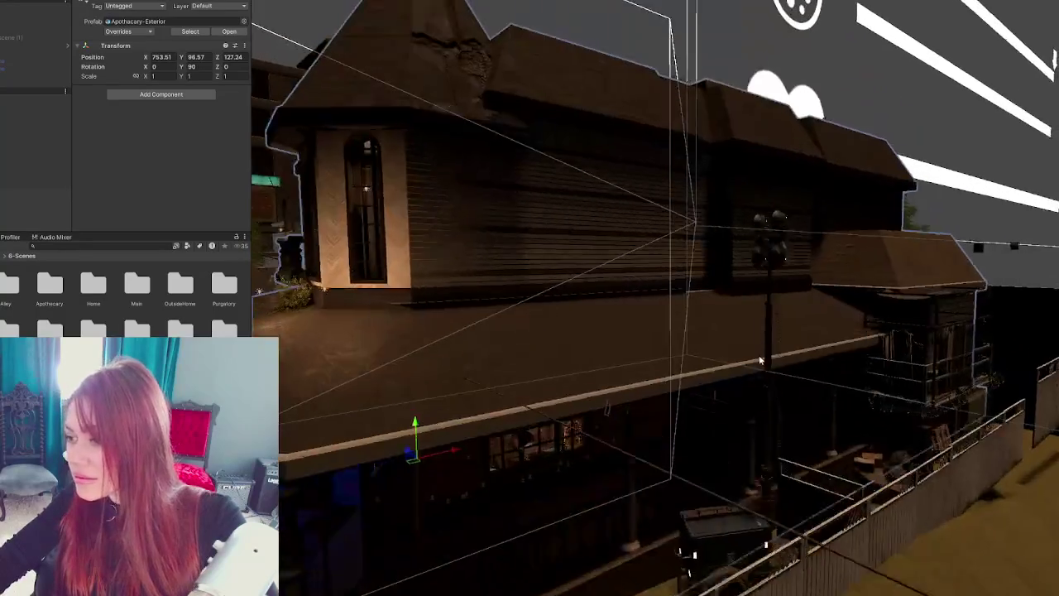
scroll(759, 361, up, 10)
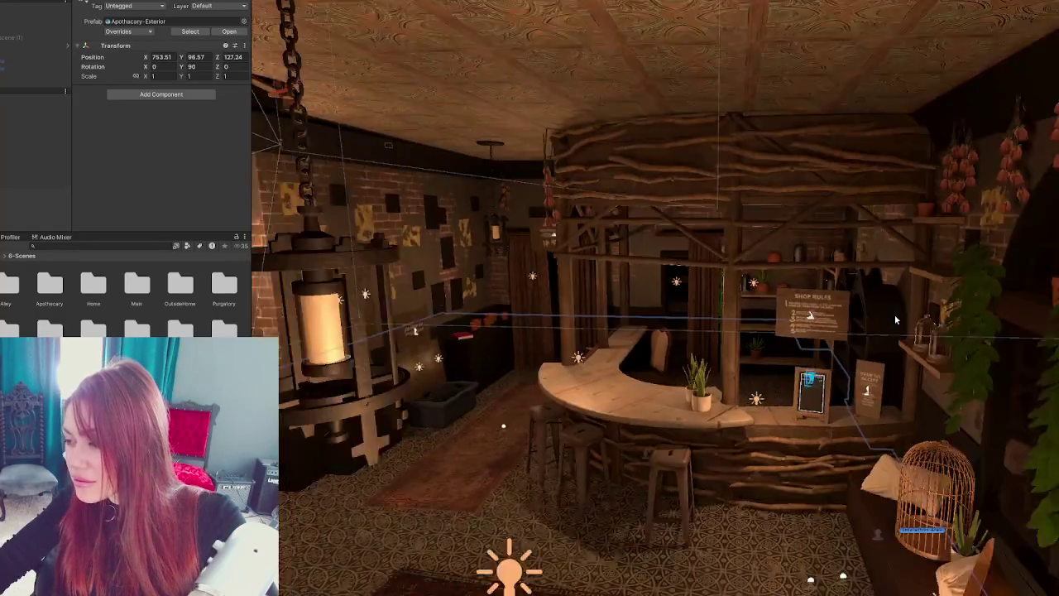
mouse_move(895, 315)
mouse_down()
mouse_move(993, 251)
mouse_move(797, 328)
mouse_move(822, 307)
mouse_move(756, 310)
mouse_move(680, 354)
mouse_up()
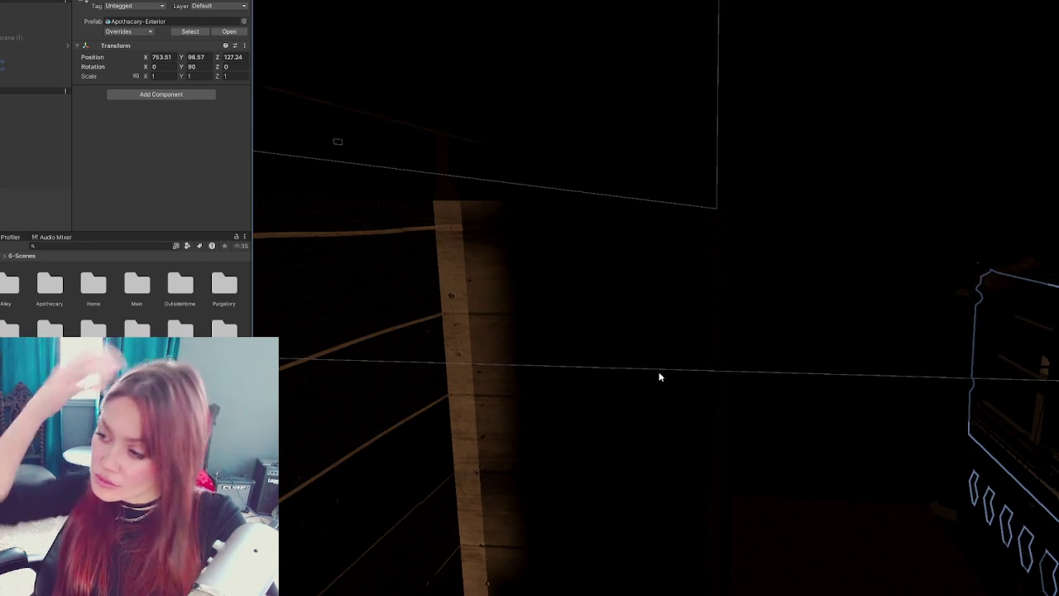
scroll(660, 376, up, 5)
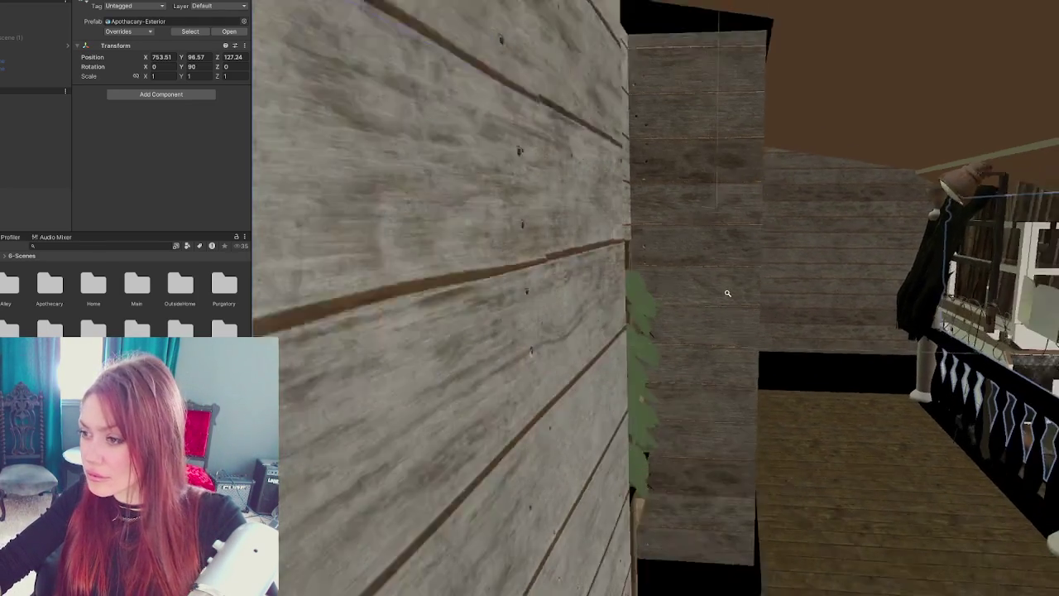
mouse_move(728, 293)
mouse_down()
mouse_move(574, 312)
mouse_move(645, 289)
mouse_move(725, 287)
mouse_up()
key(w)
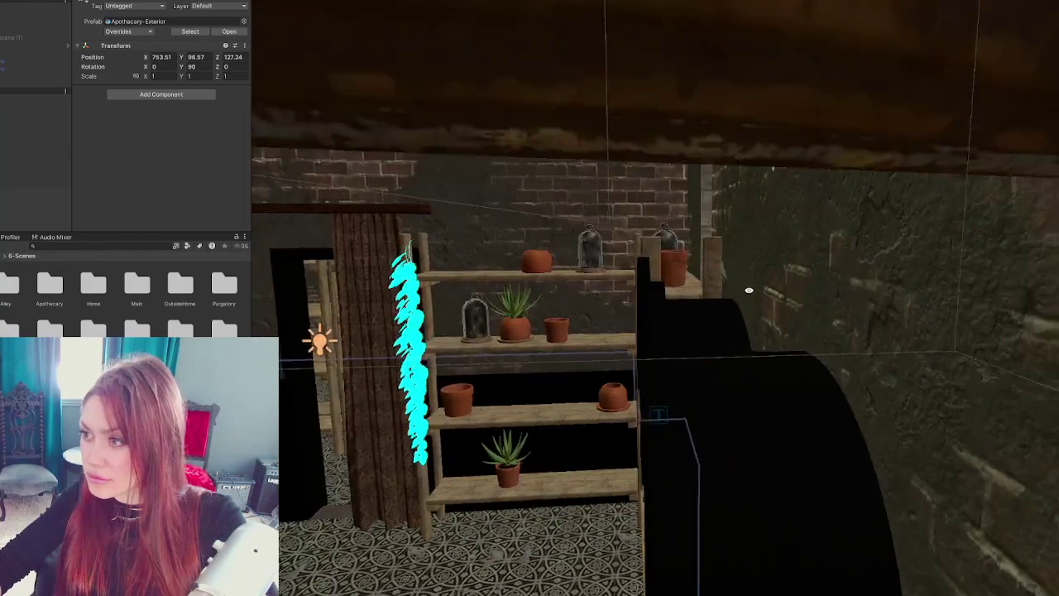
key(s)
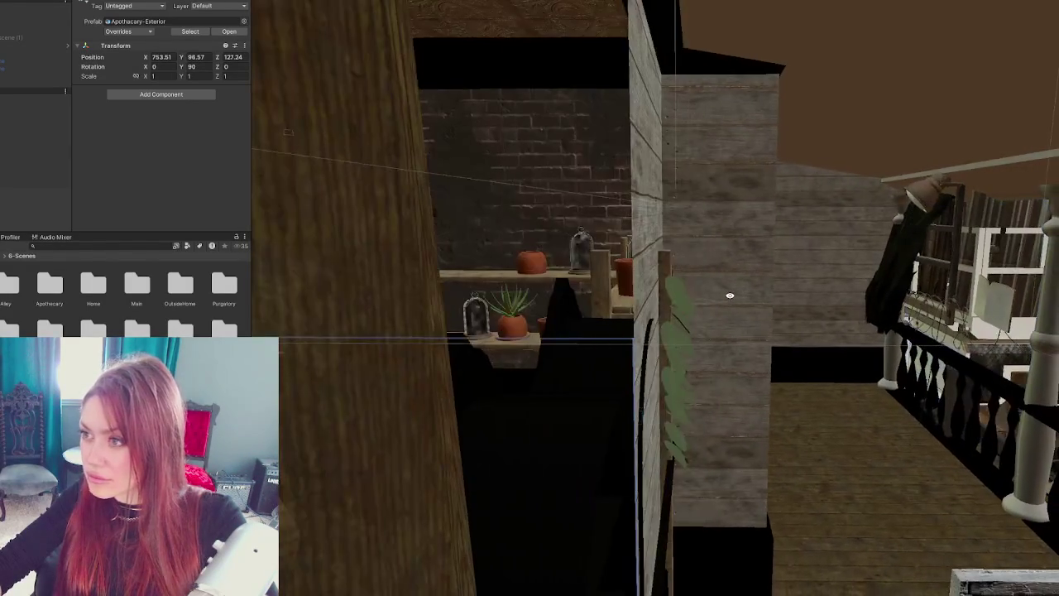
key(w)
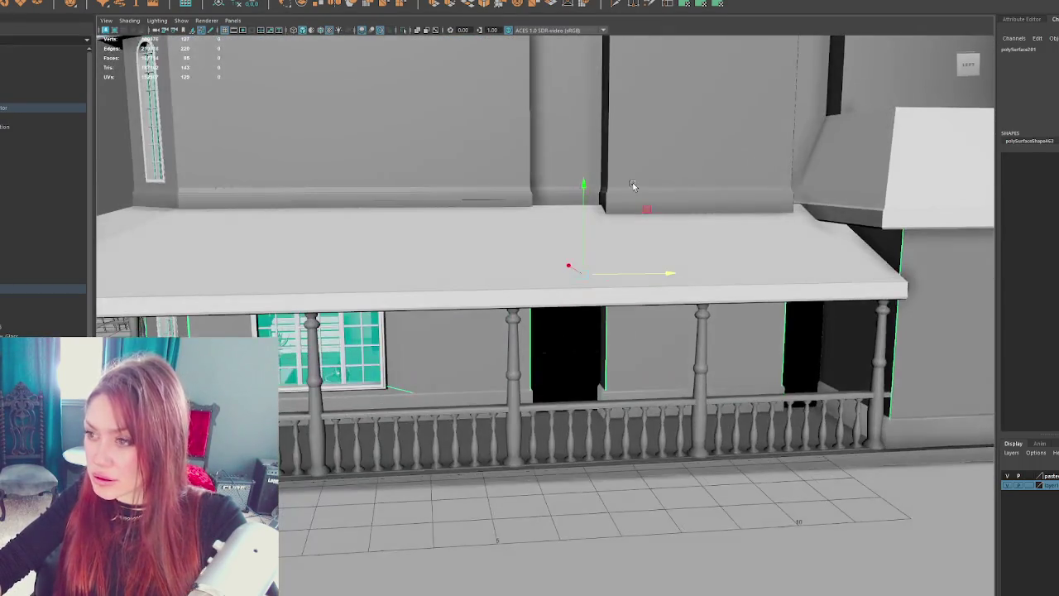
- Select the upper wall, roof, porch piece and Wall_Trim to locate the balcony trim
click(631, 185)
scroll(655, 260, down, 3)
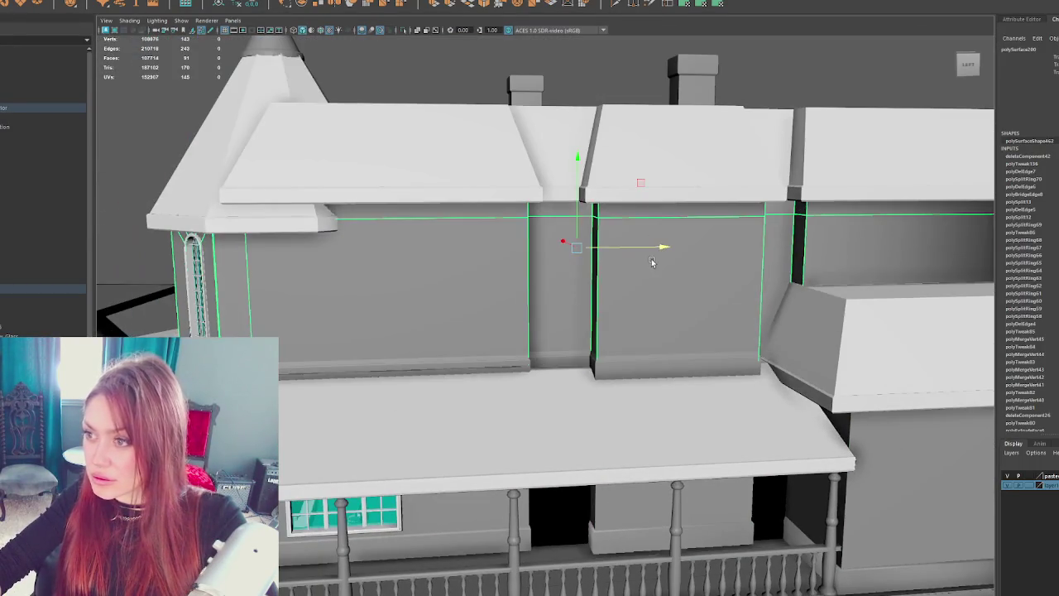
click(669, 154)
click(674, 255)
click(654, 497)
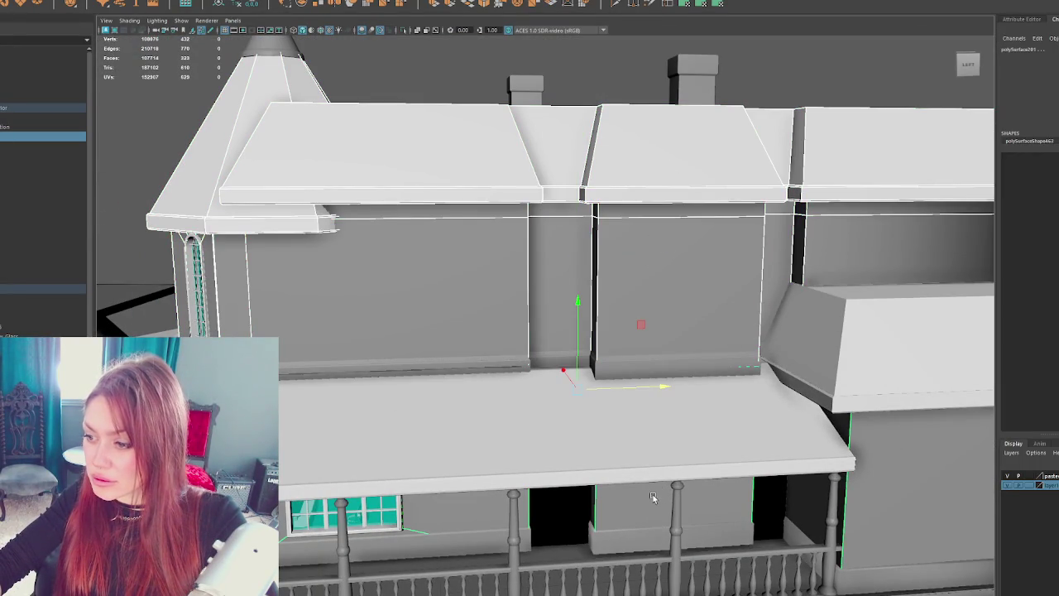
click(611, 536)
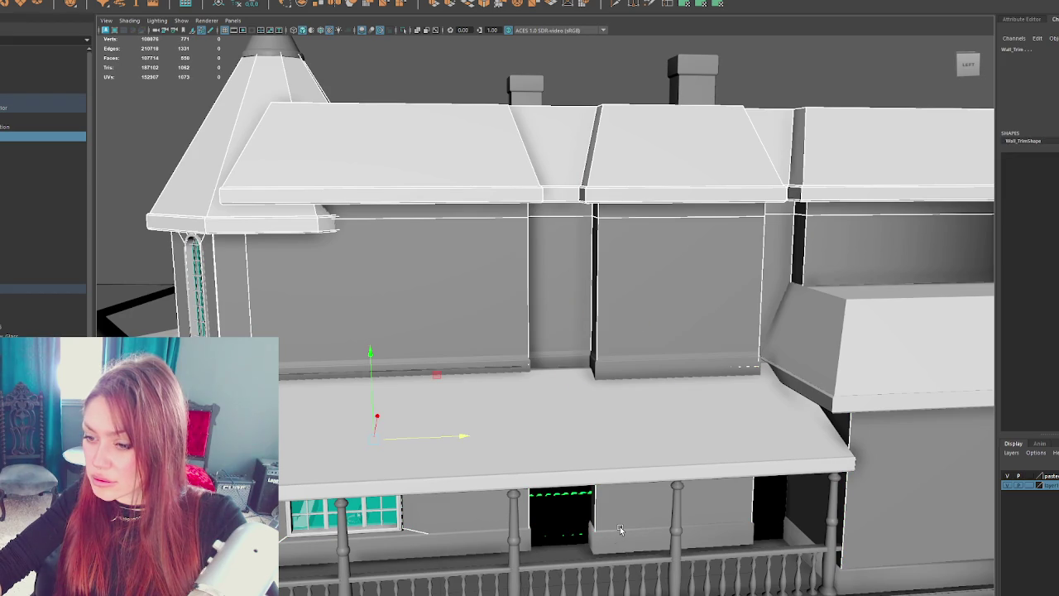
click(619, 530)
- Check the porch trim, porch roof and wall trim band, then view the turret in wireframe from above
scroll(620, 520, down, 2)
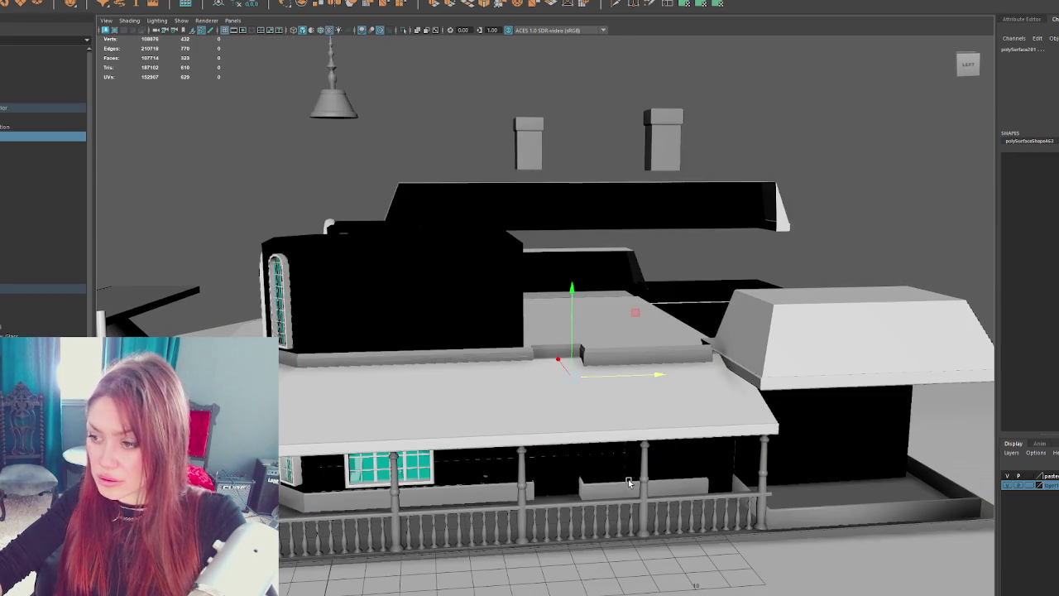
click(598, 488)
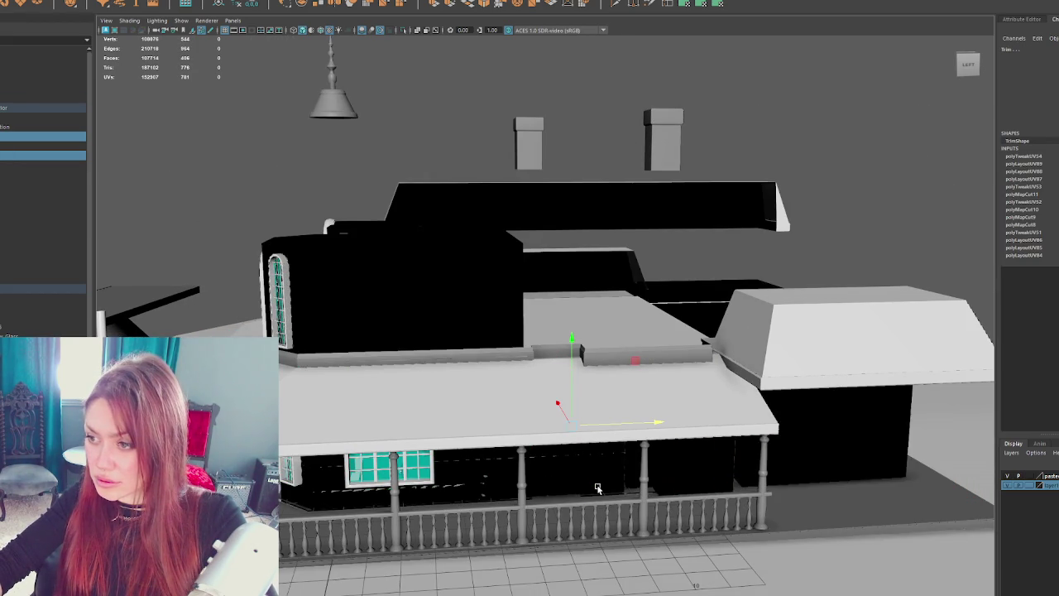
click(605, 358)
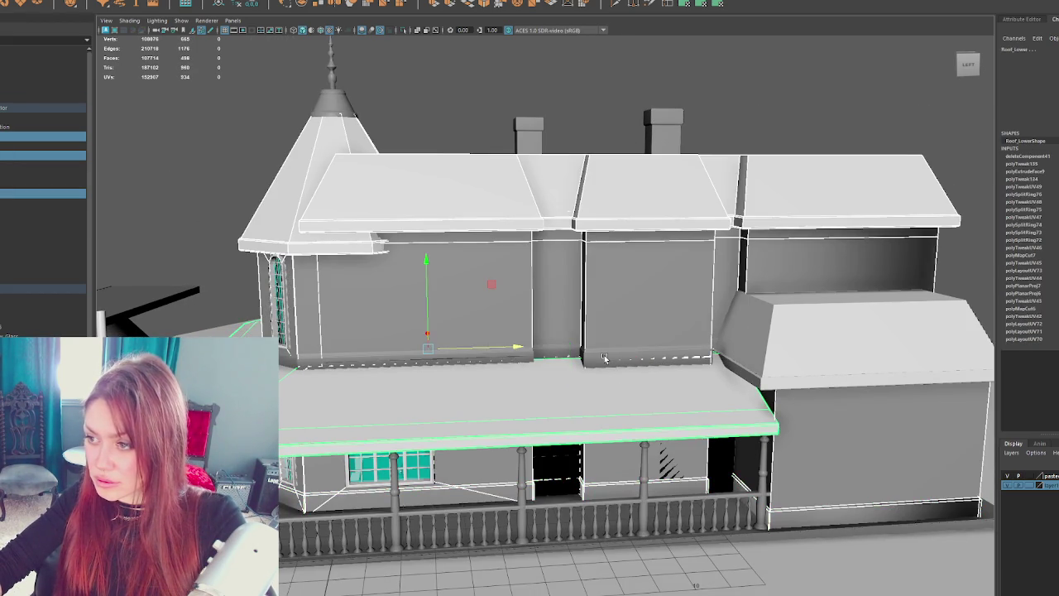
click(604, 358)
click(592, 357)
mouse_move(591, 357)
alt+mouse_down()
mouse_move(528, 380)
mouse_move(559, 384)
alt+mouse_up()
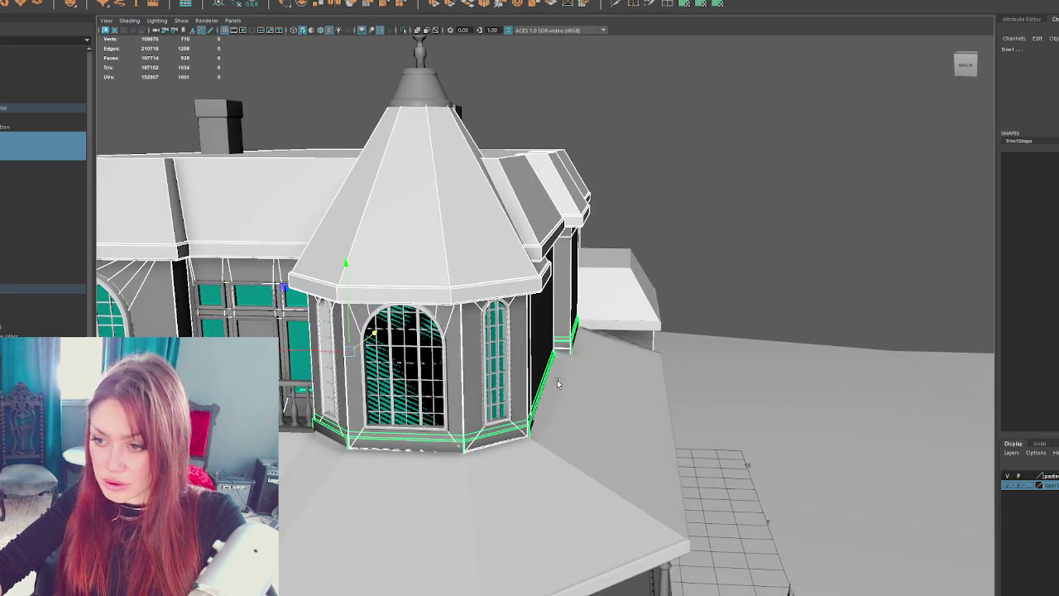
key(4)
mouse_move(557, 380)
alt+mouse_down()
mouse_move(615, 398)
mouse_move(562, 356)
alt+mouse_up()
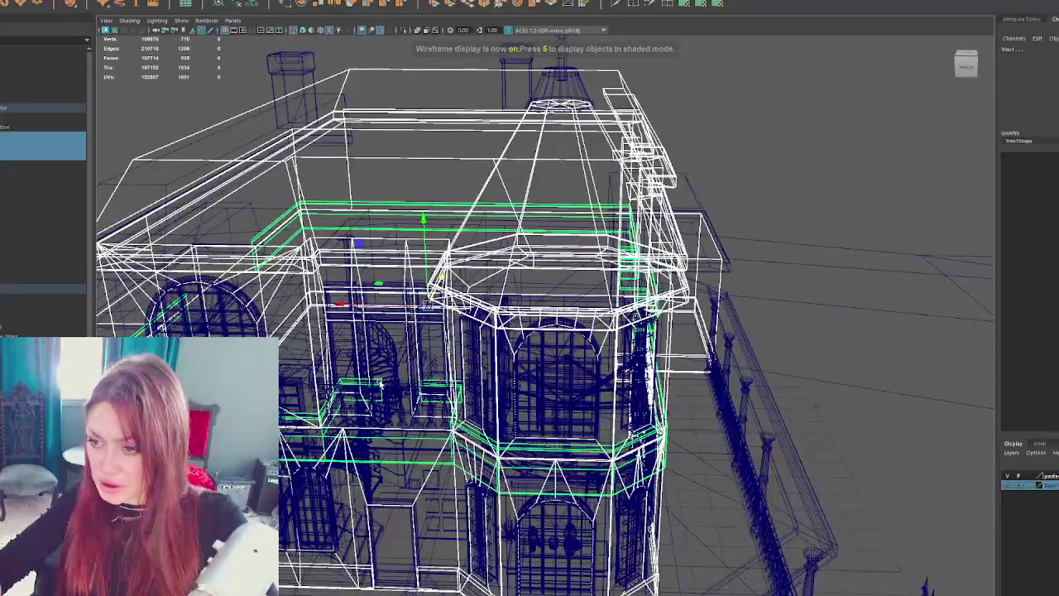
- Marquee-select the trim behind the balcony rail and lower it along Y between the balusters
click(380, 382)
click(310, 432)
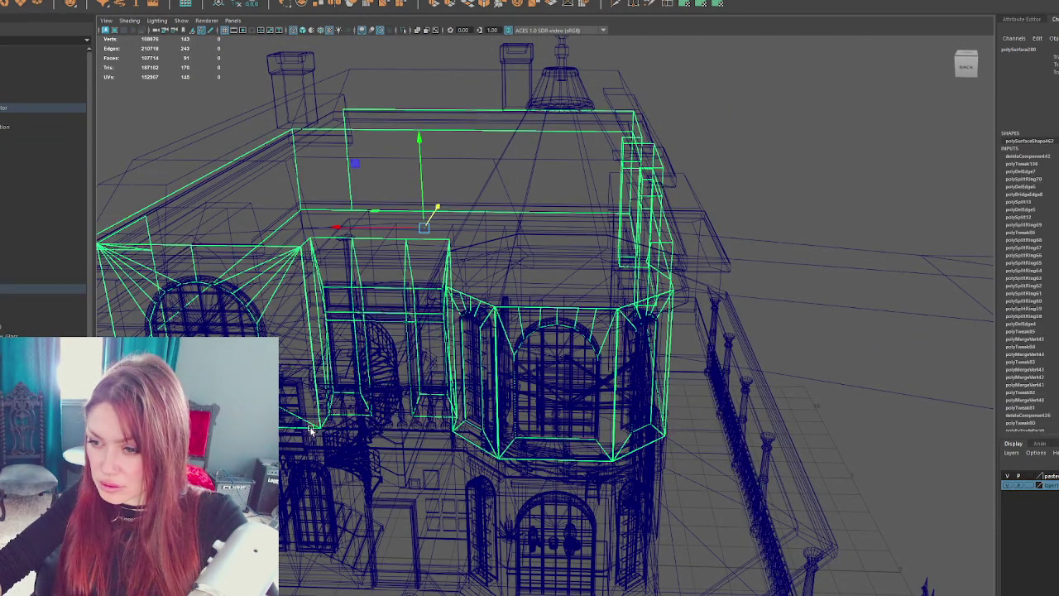
click(872, 140)
mouse_move(873, 141)
alt+mouse_down()
mouse_move(494, 290)
mouse_move(403, 416)
alt+mouse_up()
drag(541, 498, 541, 499)
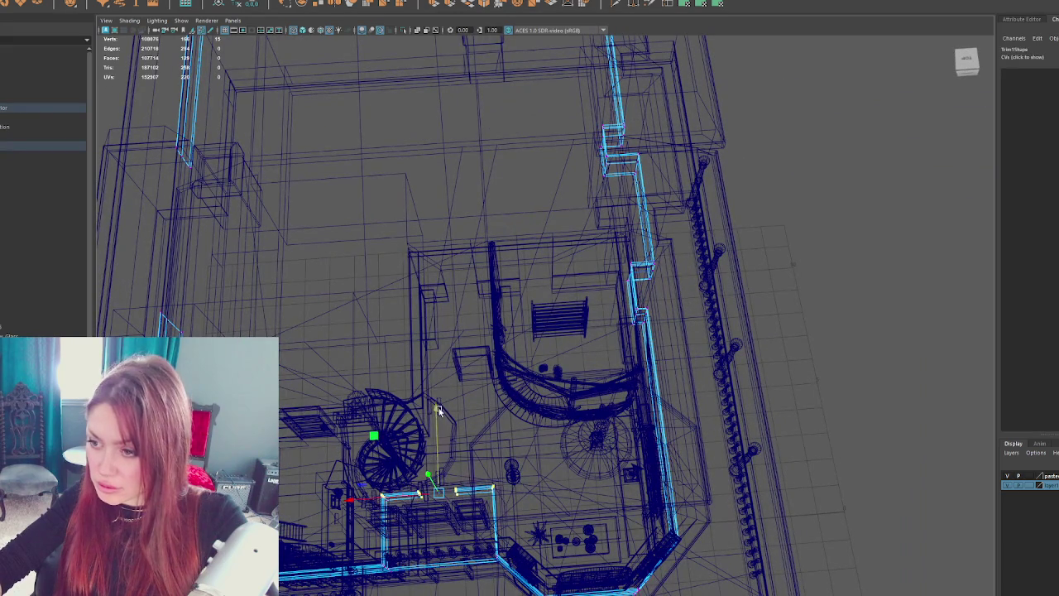
drag(437, 446, 349, 482)
drag(560, 530, 606, 268)
scroll(560, 529, up, 5)
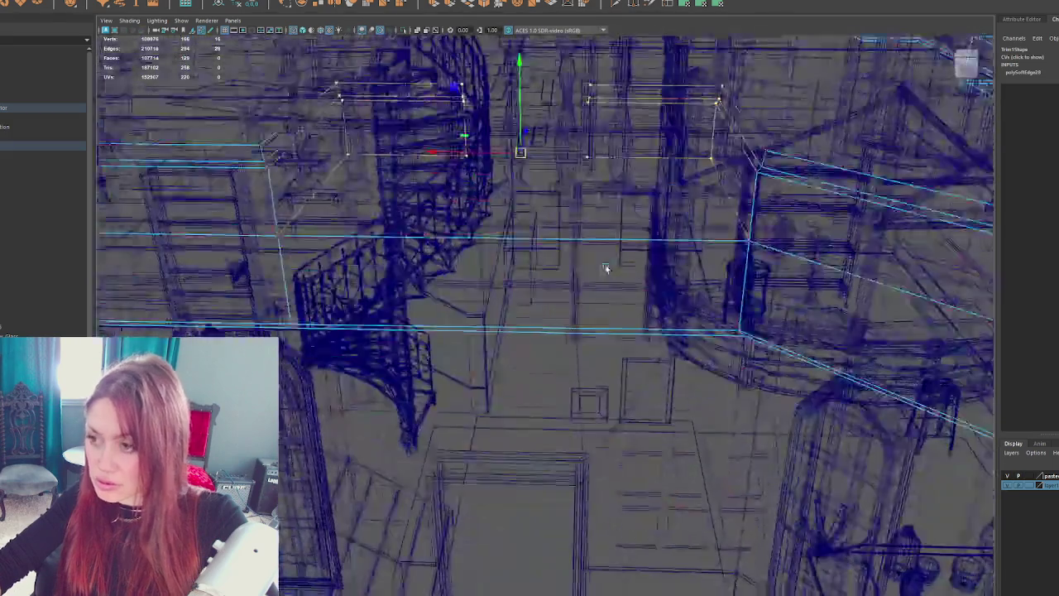
scroll(604, 267, down, 2)
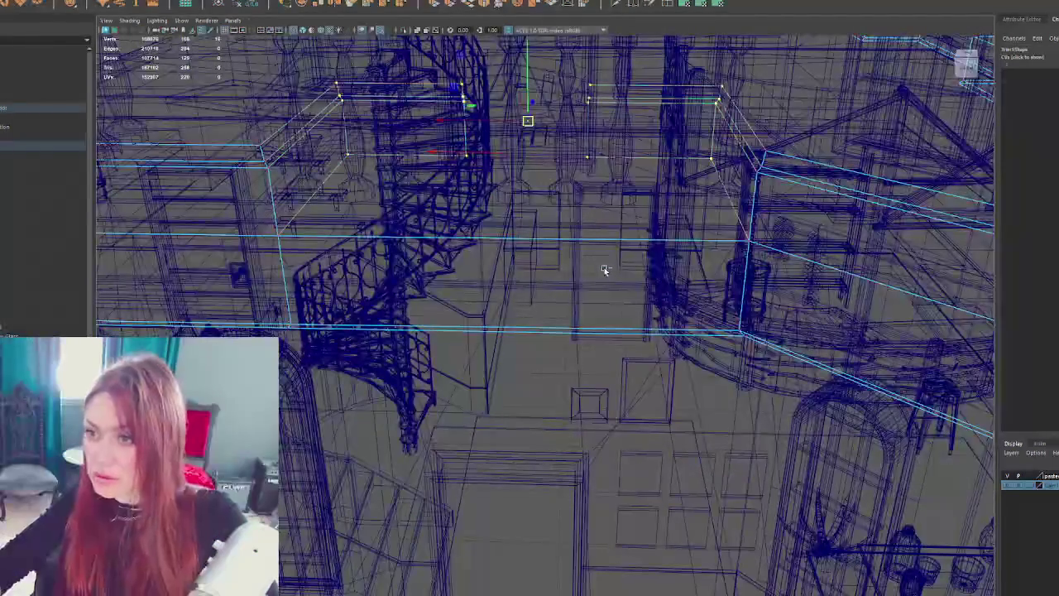
key(6)
scroll(579, 224, up, 5)
mouse_move(528, 275)
mouse_down()
mouse_move(514, 331)
mouse_move(525, 335)
mouse_up()
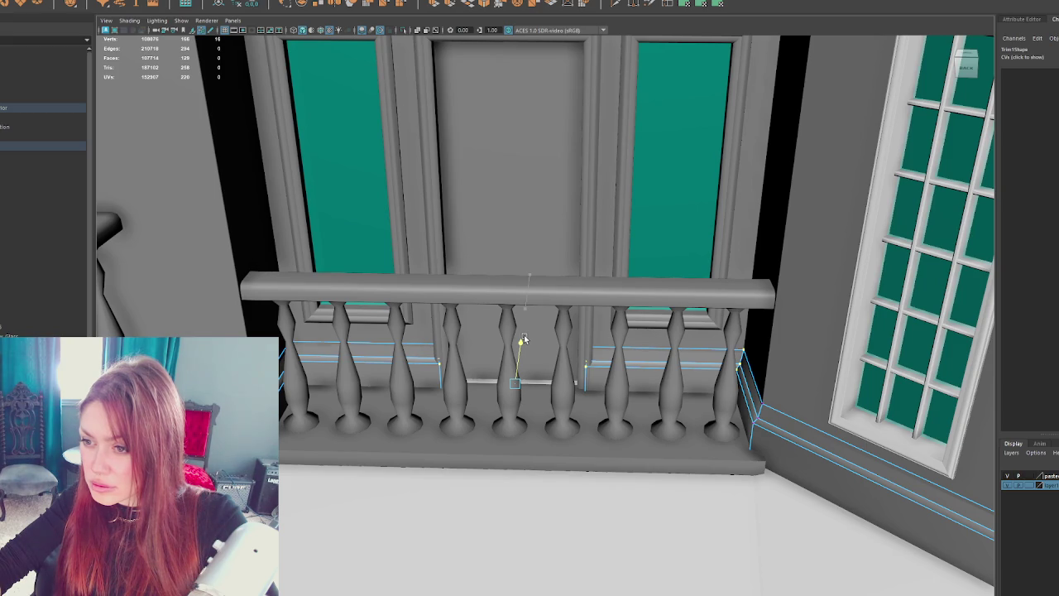
- Review the upper door frame, wall, upper roof and porch trims from the house's other side
click(437, 232)
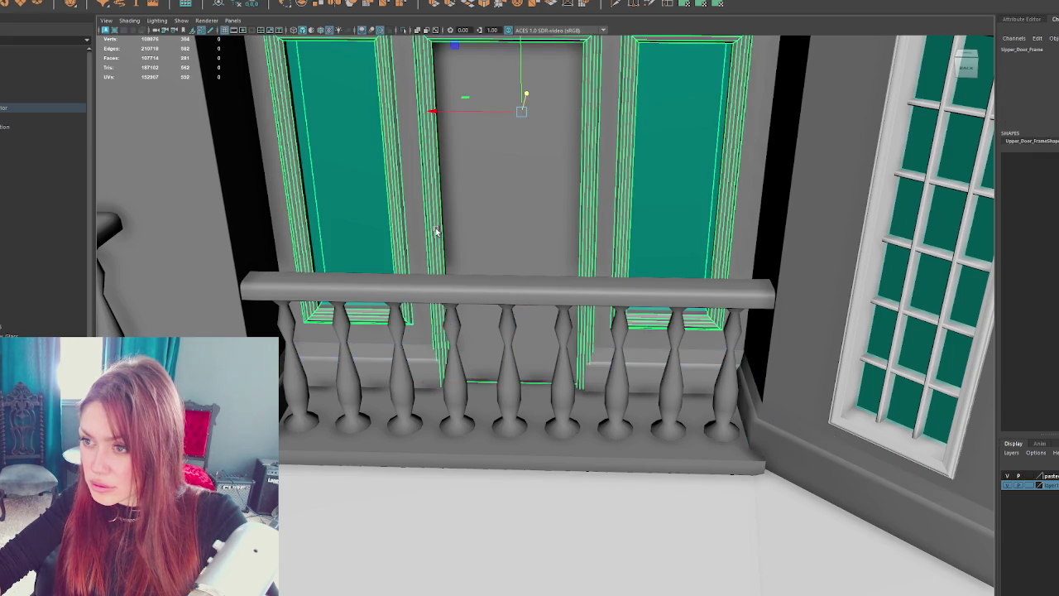
drag(522, 161, 521, 236)
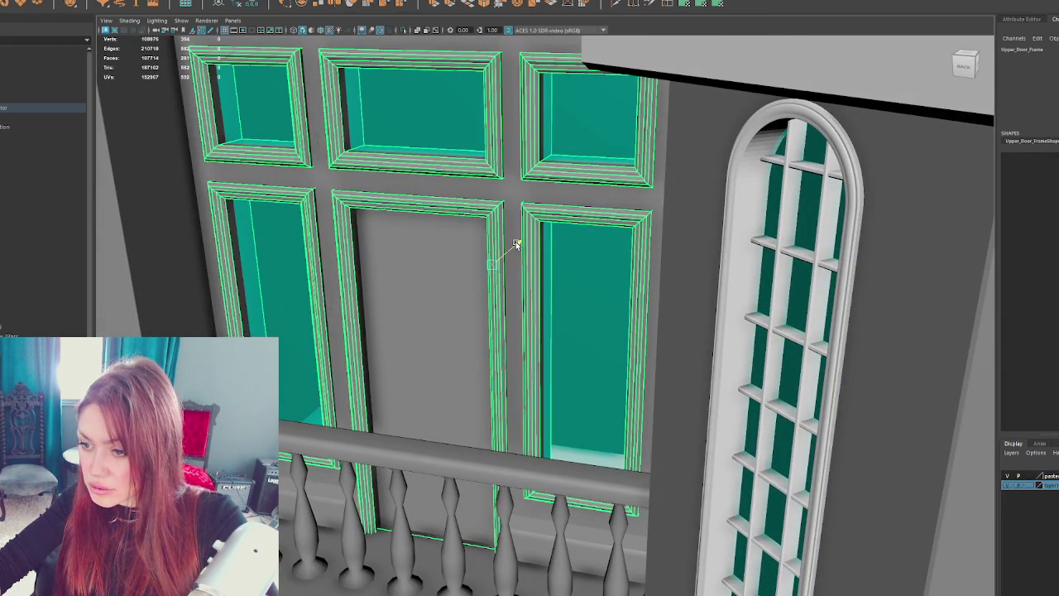
scroll(515, 241, down, 5)
scroll(547, 241, down, 5)
drag(547, 241, 492, 237)
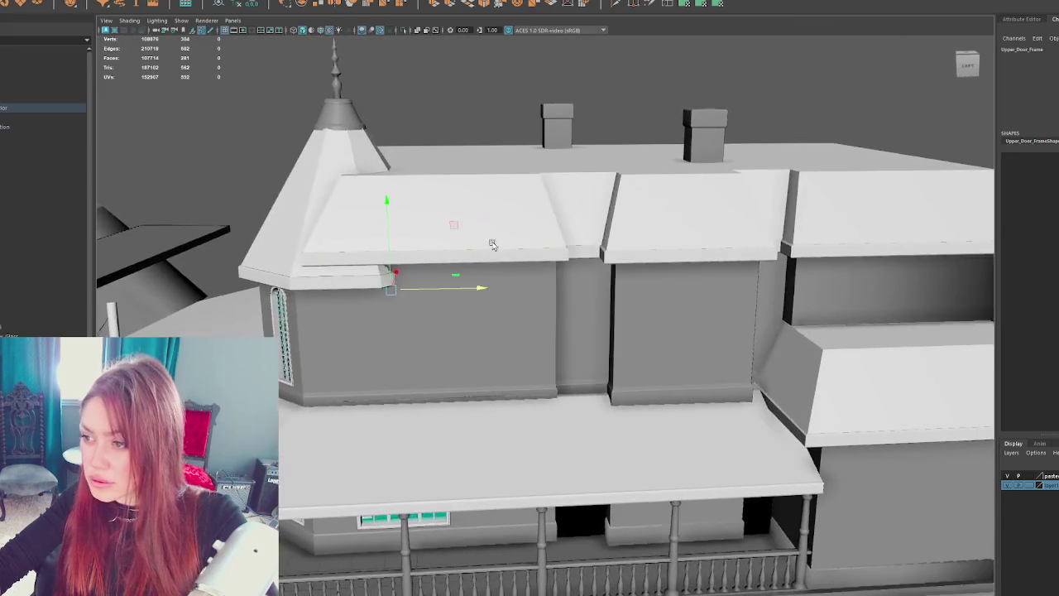
click(596, 312)
drag(596, 312, 510, 273)
click(456, 236)
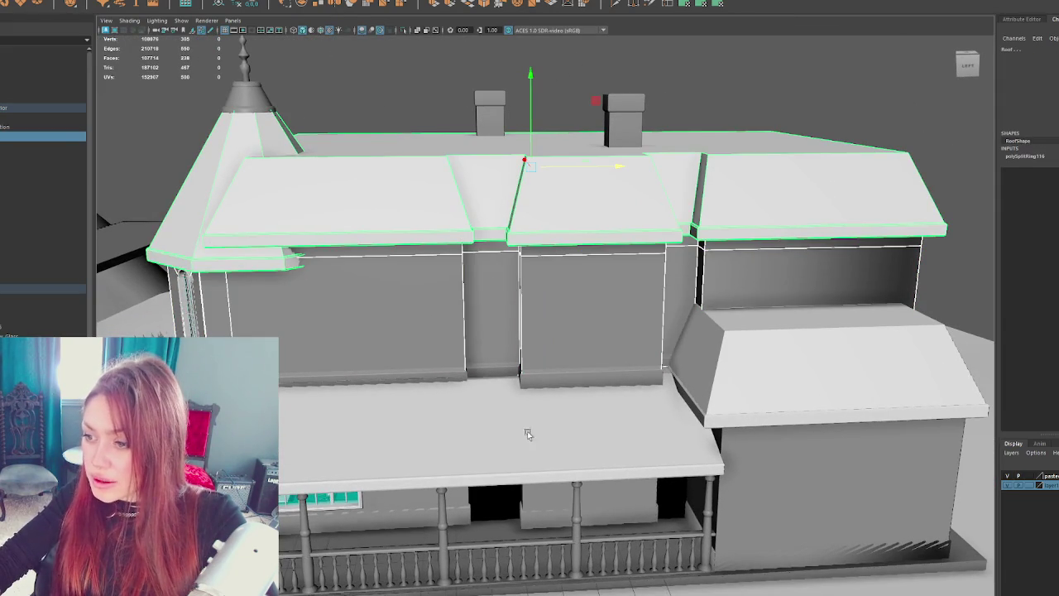
drag(523, 429, 534, 422)
click(534, 422)
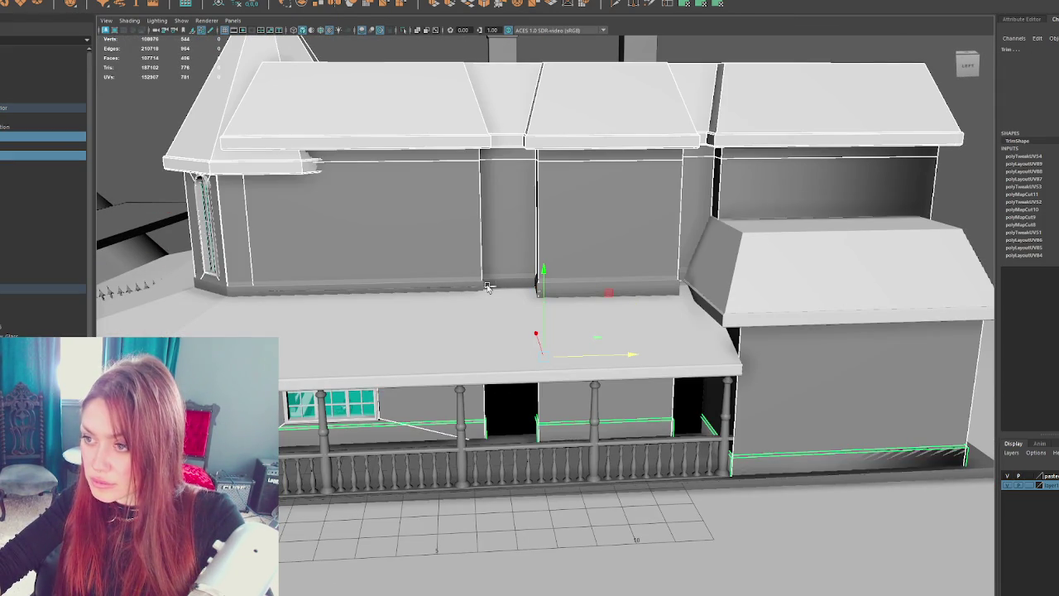
click(481, 284)
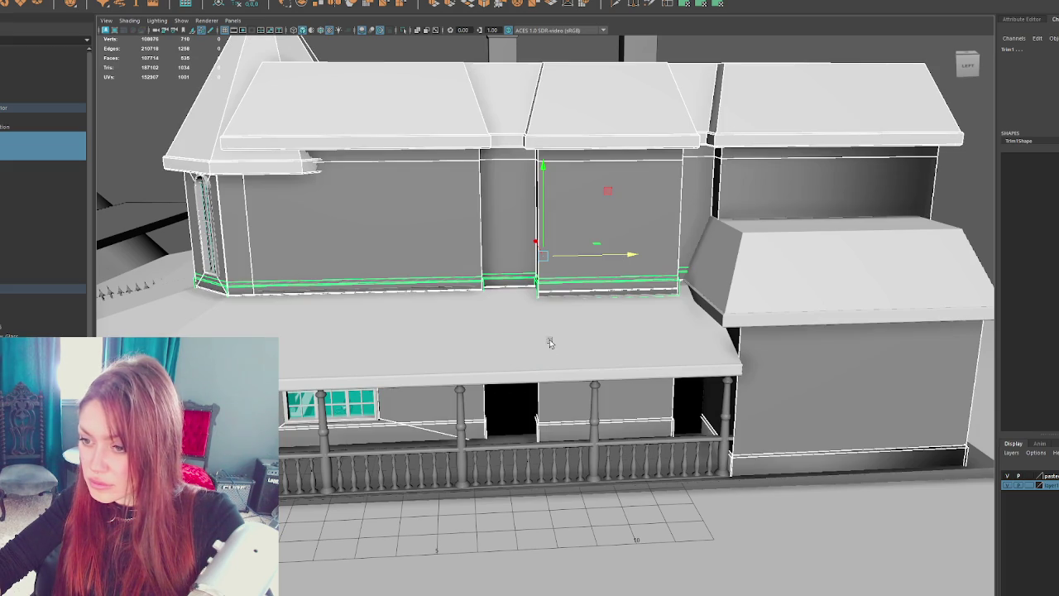
- Isolate the house shell, roofs and trim in wireframe, hiding the interior props
mouse_move(549, 341)
mouse_down()
mouse_move(549, 331)
mouse_move(518, 336)
mouse_move(548, 376)
mouse_move(577, 389)
mouse_up()
key(4)
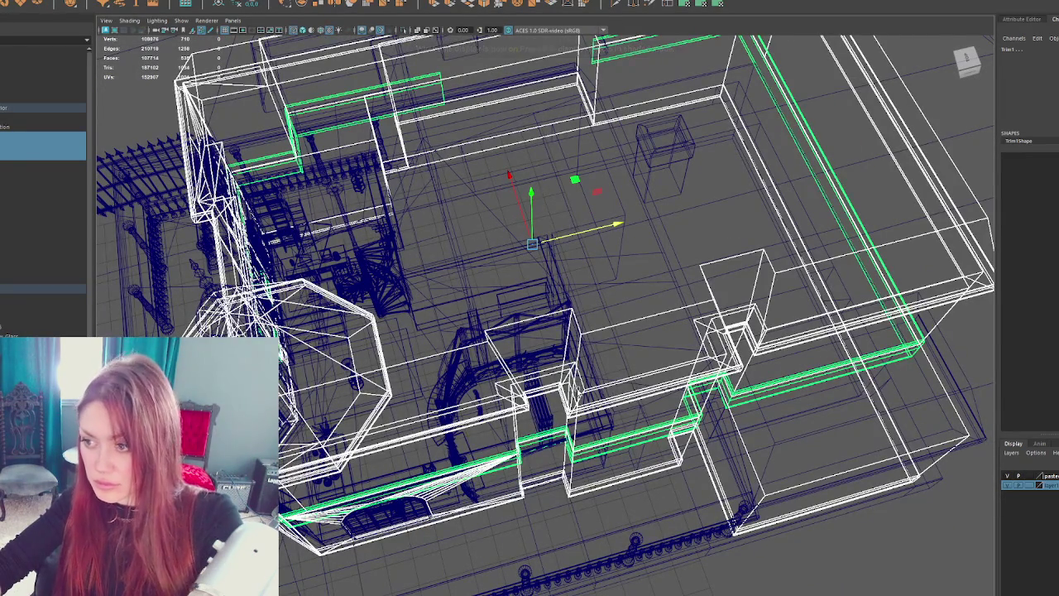
key(ctrl+1)
mouse_move(547, 447)
mouse_down()
mouse_move(579, 437)
mouse_move(651, 329)
mouse_move(619, 359)
mouse_move(618, 286)
mouse_move(583, 296)
mouse_move(612, 320)
mouse_move(619, 348)
mouse_move(556, 373)
mouse_move(600, 336)
mouse_up()
scroll(652, 328, up, 3)
key(6)
key(4)
- Switch the trim to vertex mode and turn to a textured, shaded frontal view of the arch
right_click(601, 336)
click(515, 333)
mouse_move(515, 333)
mouse_down()
mouse_move(525, 314)
mouse_move(499, 288)
mouse_move(593, 274)
mouse_move(563, 369)
mouse_move(588, 373)
mouse_move(489, 361)
mouse_move(419, 408)
mouse_move(497, 445)
mouse_move(493, 452)
mouse_up()
key(6)
mouse_move(469, 399)
mouse_down()
mouse_move(559, 305)
mouse_move(615, 300)
mouse_move(539, 319)
mouse_move(501, 293)
mouse_move(521, 364)
mouse_up()
scroll(580, 303, down, 3)
scroll(585, 307, up, 3)
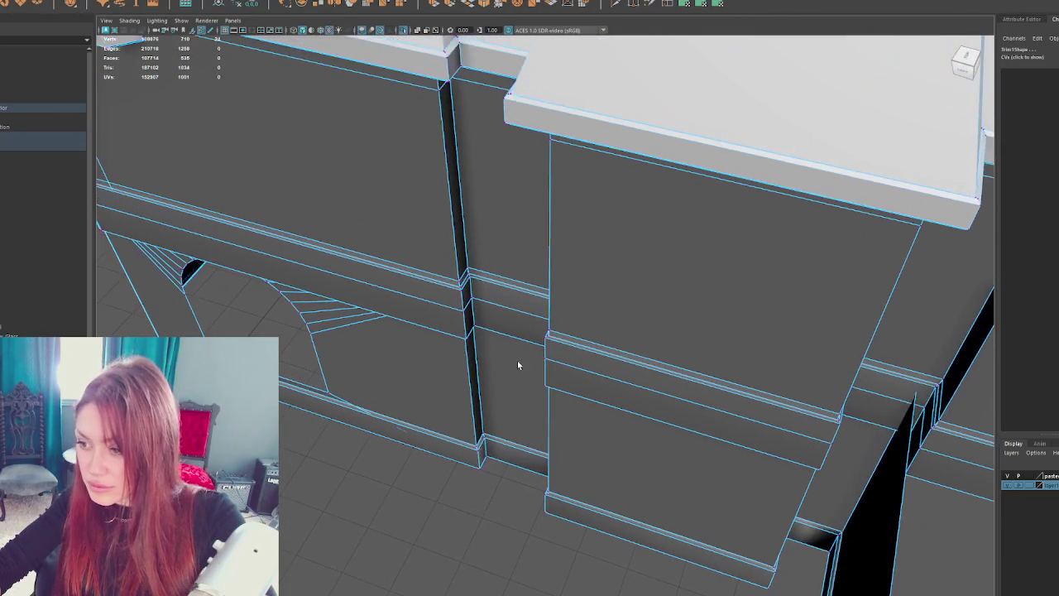
- In wireframe, select the pillar base vertices and orbit close to the pillar corner
key(4)
drag(497, 471, 498, 472)
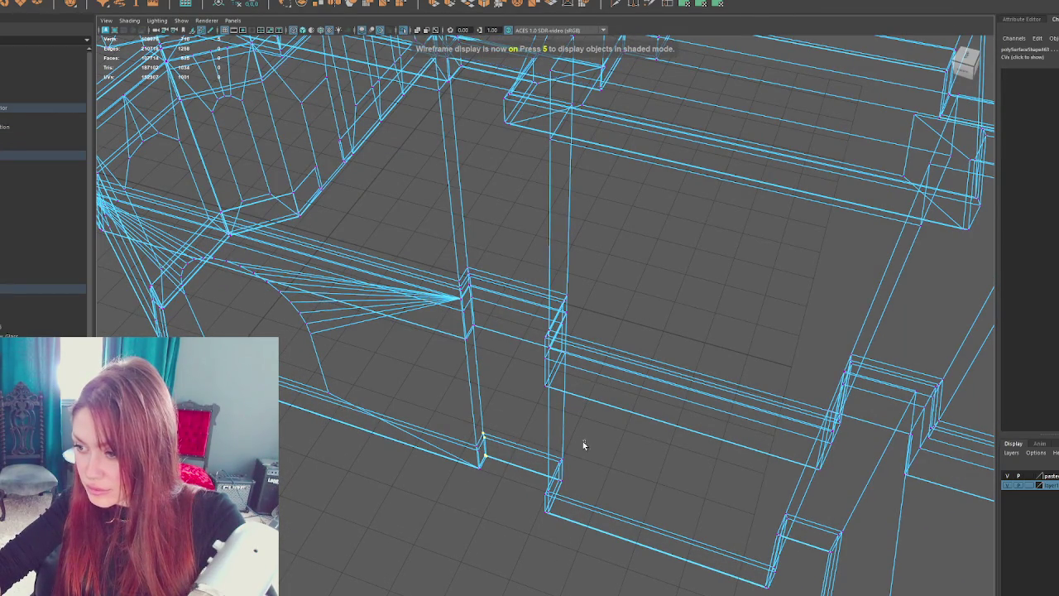
drag(569, 433, 591, 344)
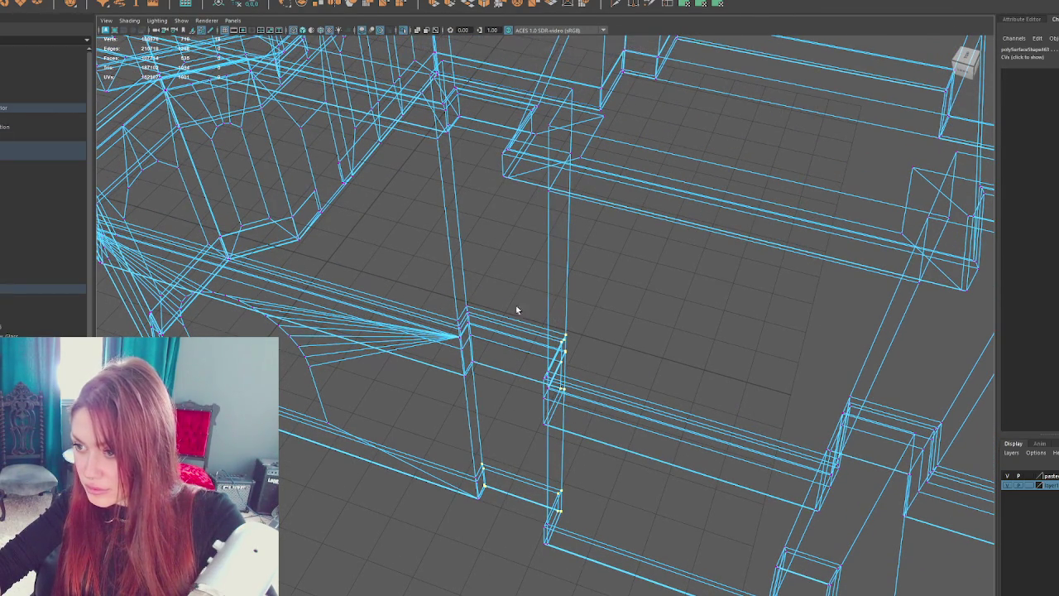
mouse_move(472, 307)
mouse_down()
mouse_move(522, 295)
mouse_move(469, 263)
mouse_up()
mouse_move(445, 343)
mouse_down()
mouse_move(504, 378)
mouse_move(497, 267)
mouse_move(516, 279)
mouse_up()
- Select the column vertex and move it to meet the roof overhang, checking in shaded view
drag(500, 362, 469, 365)
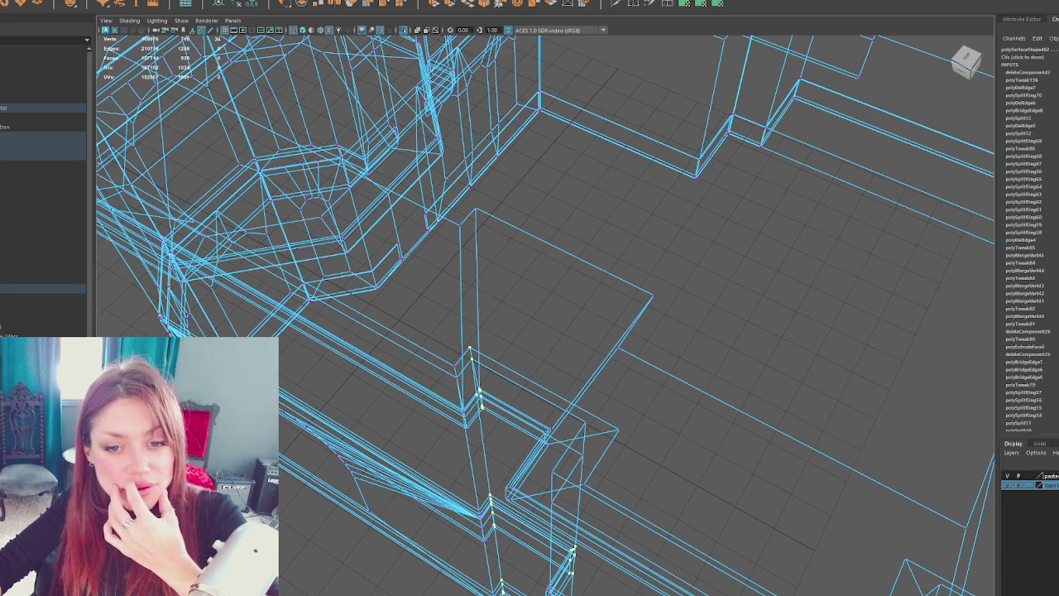
mouse_move(626, 428)
mouse_down()
mouse_move(588, 438)
mouse_move(683, 444)
mouse_move(615, 402)
mouse_move(627, 384)
mouse_up()
mouse_move(690, 352)
mouse_down()
mouse_move(697, 314)
mouse_move(693, 336)
mouse_move(579, 315)
mouse_move(693, 359)
mouse_move(678, 336)
mouse_move(621, 322)
mouse_up()
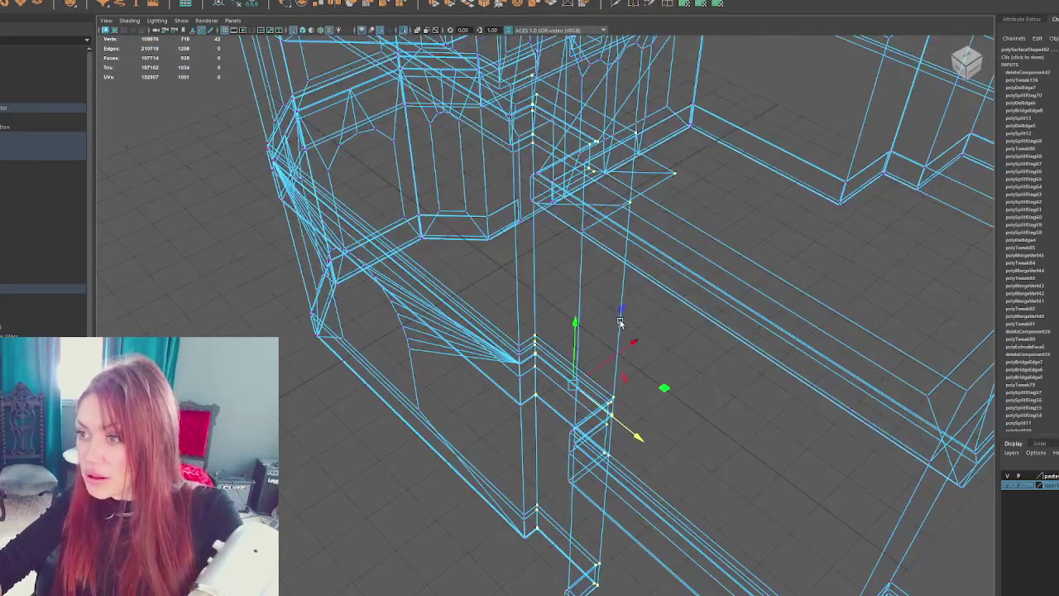
key(6)
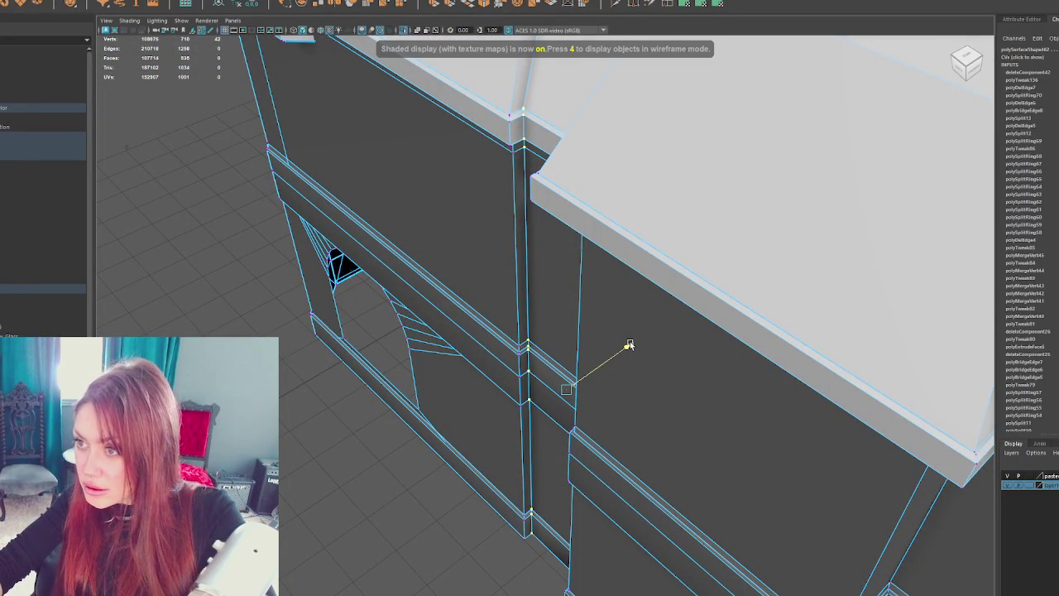
click(626, 348)
mouse_move(627, 347)
mouse_down()
mouse_move(653, 335)
mouse_move(620, 289)
mouse_move(592, 333)
mouse_move(595, 354)
mouse_up()
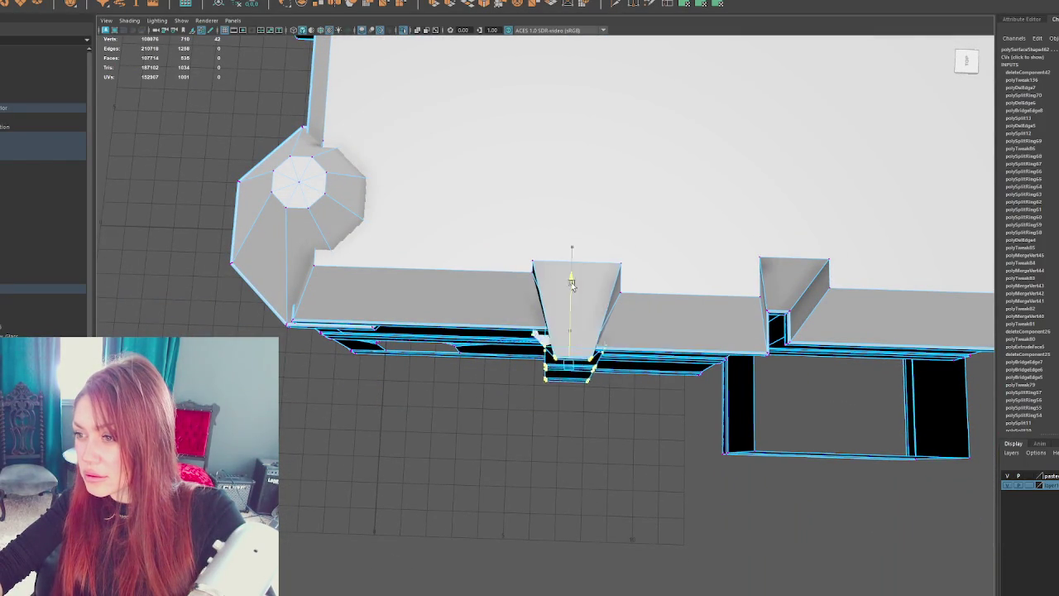
mouse_move(575, 249)
mouse_down()
mouse_move(657, 282)
mouse_move(565, 292)
mouse_move(505, 315)
mouse_move(472, 307)
mouse_move(499, 203)
mouse_move(440, 177)
mouse_up()
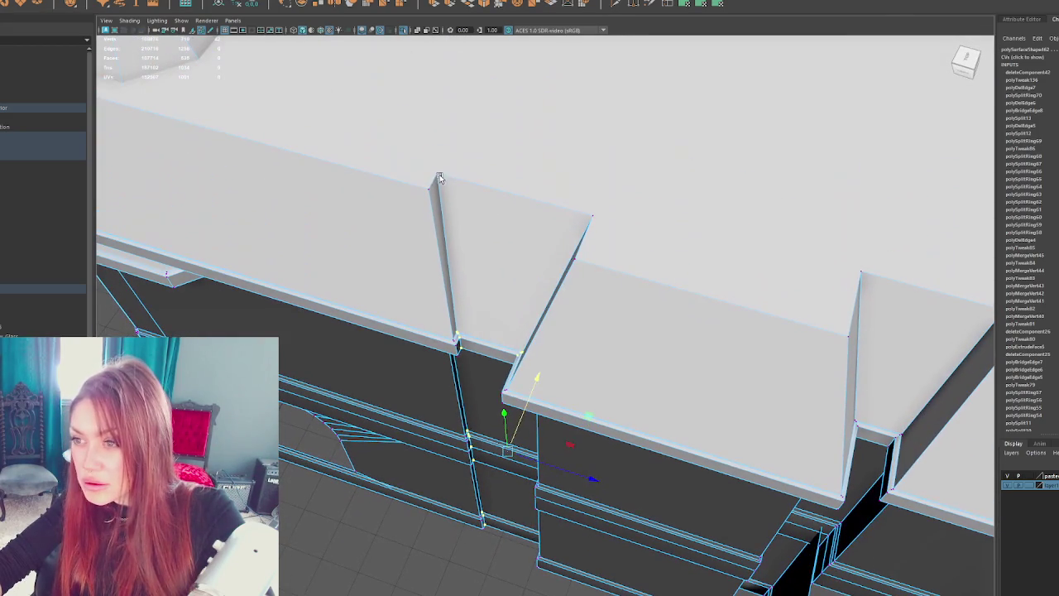
click(593, 215)
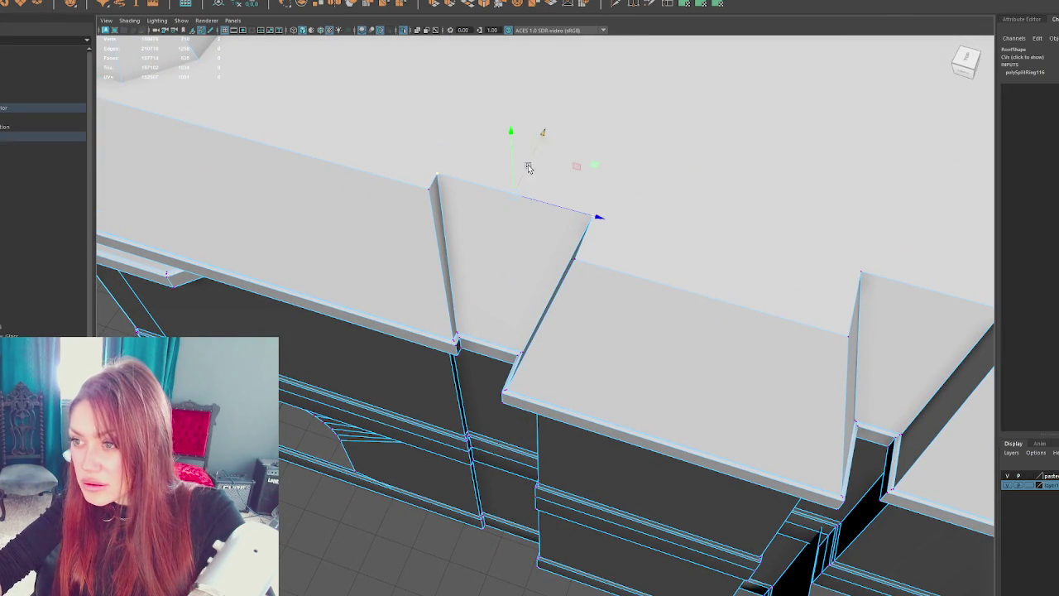
mouse_move(524, 170)
mouse_down()
mouse_move(619, 185)
mouse_move(707, 142)
mouse_move(582, 144)
mouse_move(752, 148)
mouse_up()
key(F8)
scroll(651, 165, down, 5)
scroll(706, 142, down, 3)
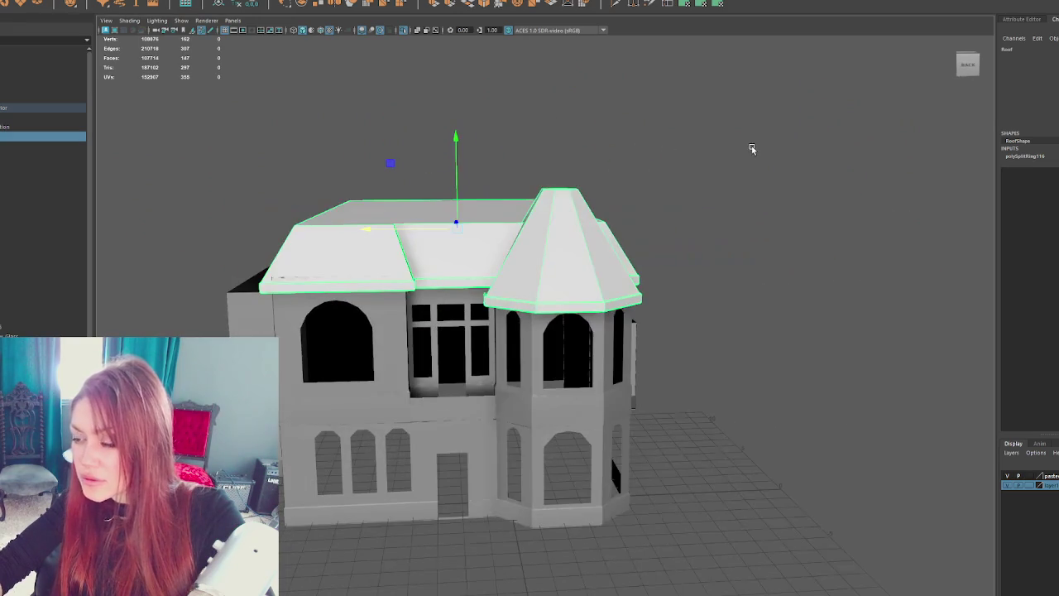
click(709, 203)
key(ctrl+shift+h)
mouse_move(688, 225)
mouse_down()
mouse_move(611, 273)
mouse_move(612, 232)
mouse_move(579, 332)
mouse_up()
scroll(558, 369, up, 6)
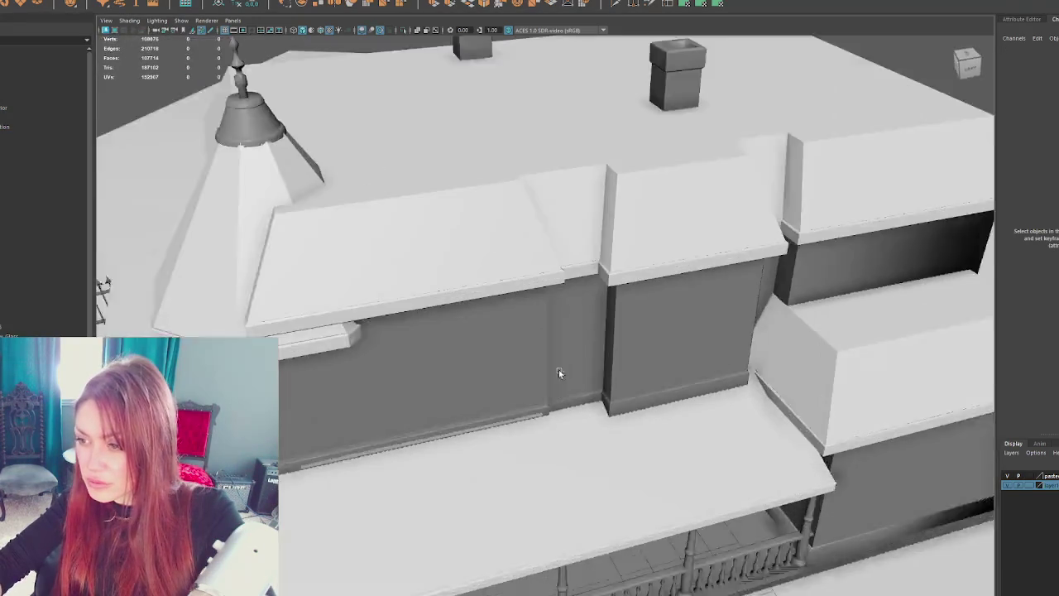
click(495, 435)
scroll(495, 435, down, 3)
scroll(494, 434, down, 5)
- Choose a selection mode for the ceiling and orbit in wireframe to look down on it
mouse_move(495, 331)
mouse_down()
mouse_move(418, 82)
mouse_move(563, 397)
mouse_up()
right_click(418, 83)
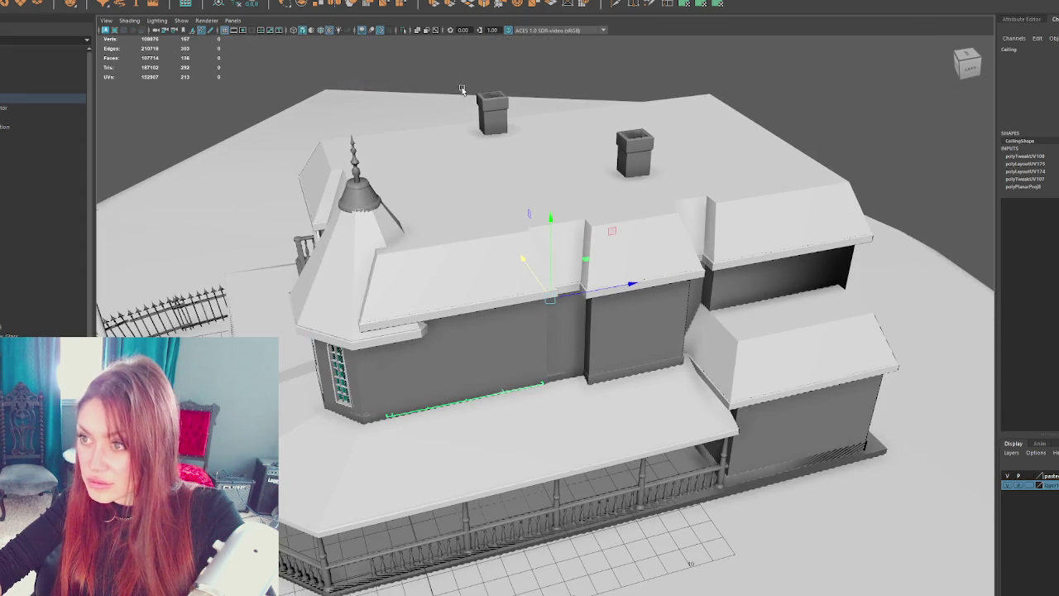
key(4)
scroll(542, 389, up, 3)
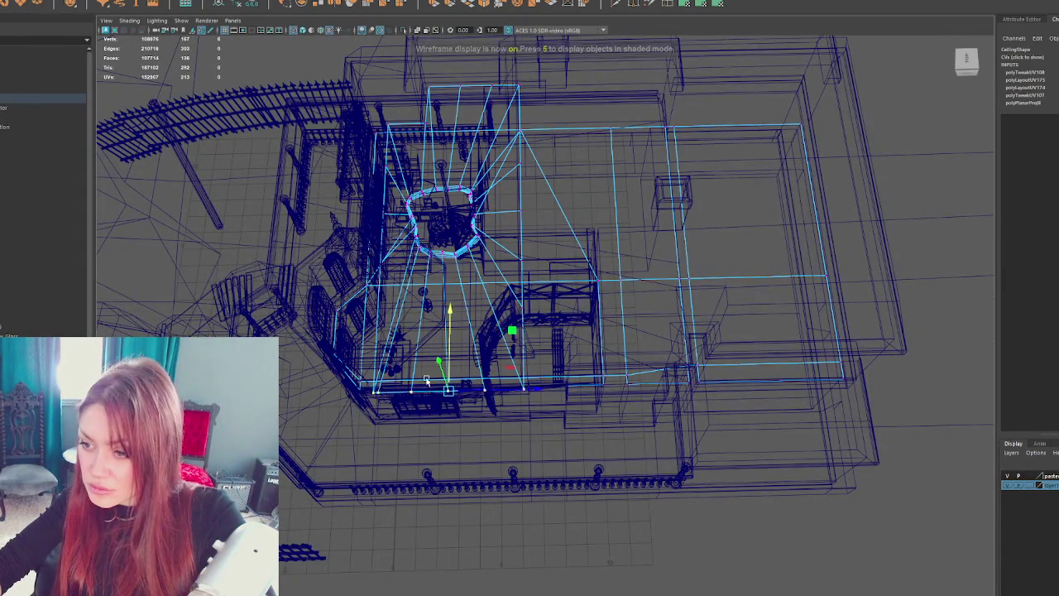
scroll(426, 379, up, 3)
drag(426, 379, 497, 393)
scroll(537, 405, up, 2)
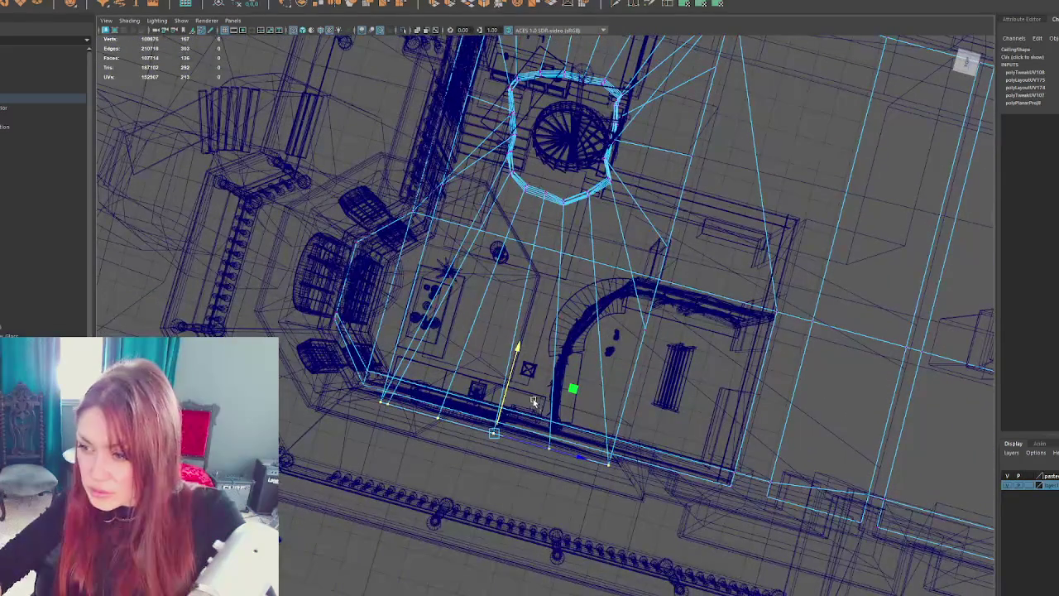
drag(534, 346, 653, 314)
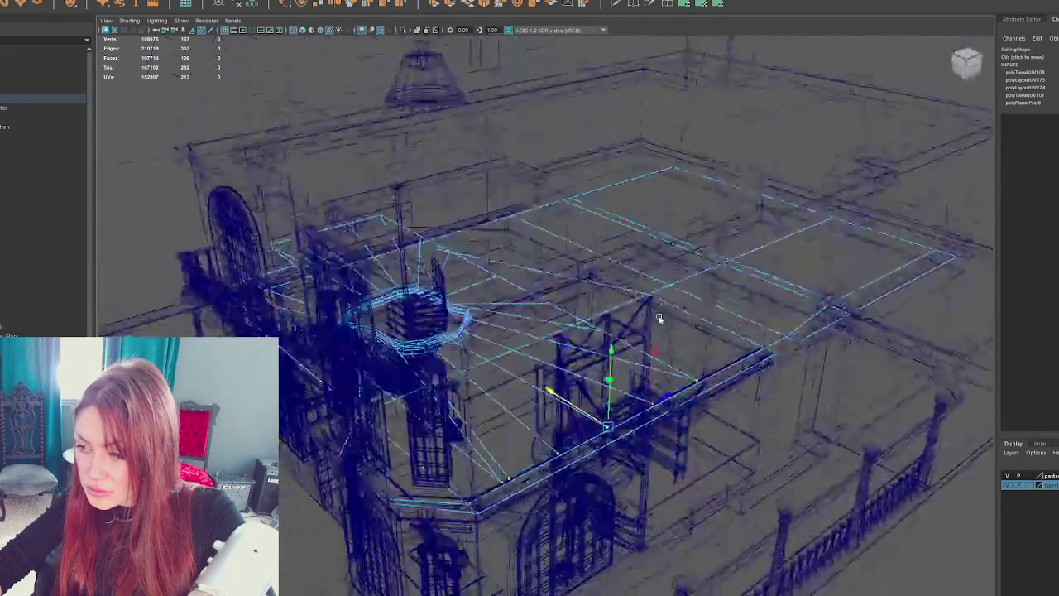
scroll(662, 312, up, 2)
- Compare shaded and wireframe views while orbiting the house side and bay tower, ending textured
key(5)
scroll(587, 437, up, 2)
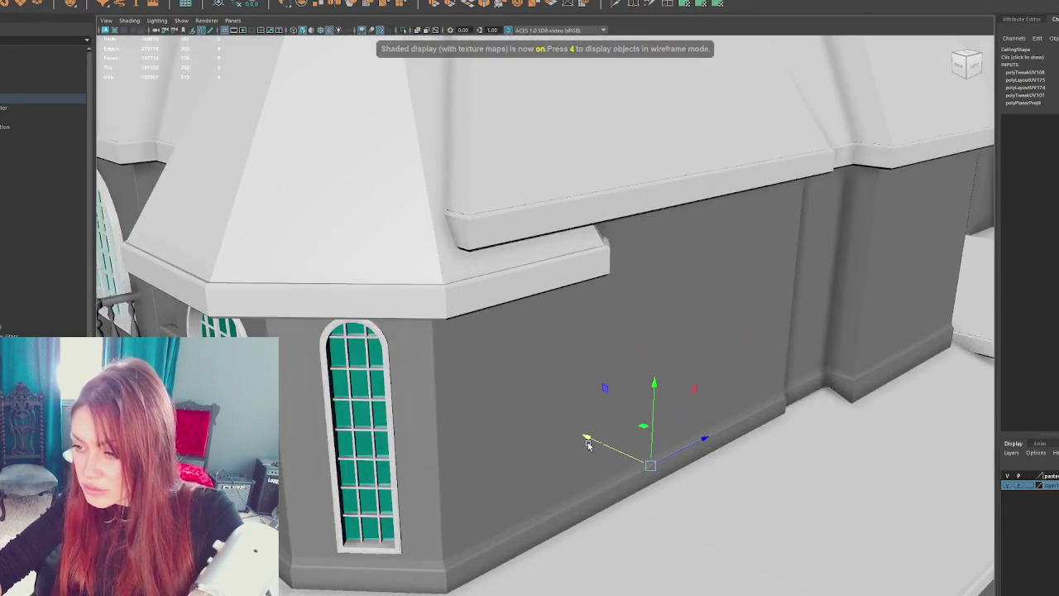
key(4)
scroll(457, 460, down, 2)
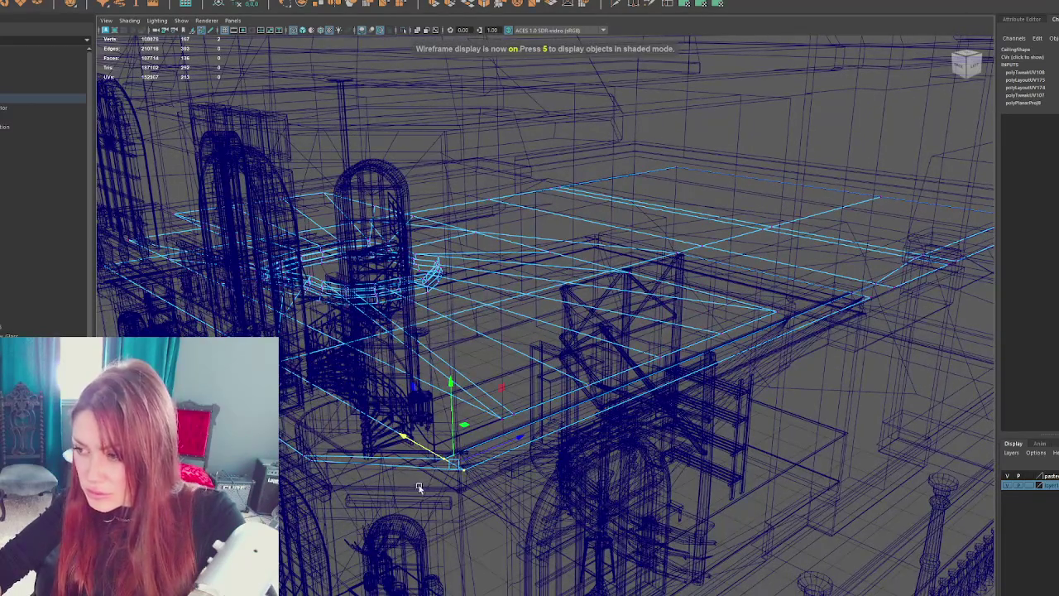
scroll(418, 488, down, 3)
drag(645, 347, 804, 274)
scroll(732, 289, up, 2)
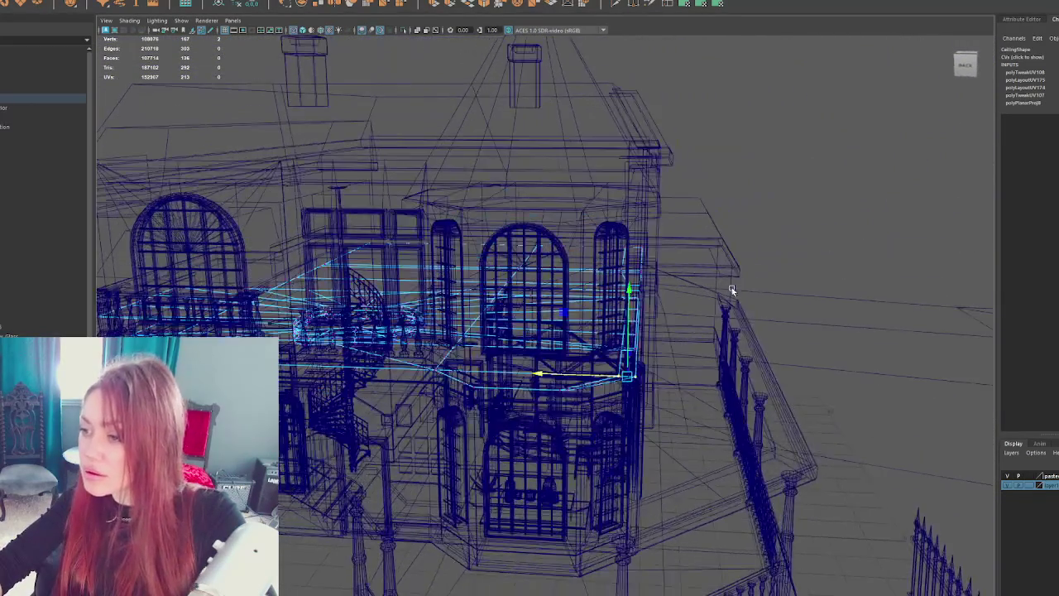
key(6)
scroll(728, 294, up, 3)
mouse_move(726, 297)
mouse_down()
mouse_move(715, 292)
mouse_move(721, 240)
mouse_up()
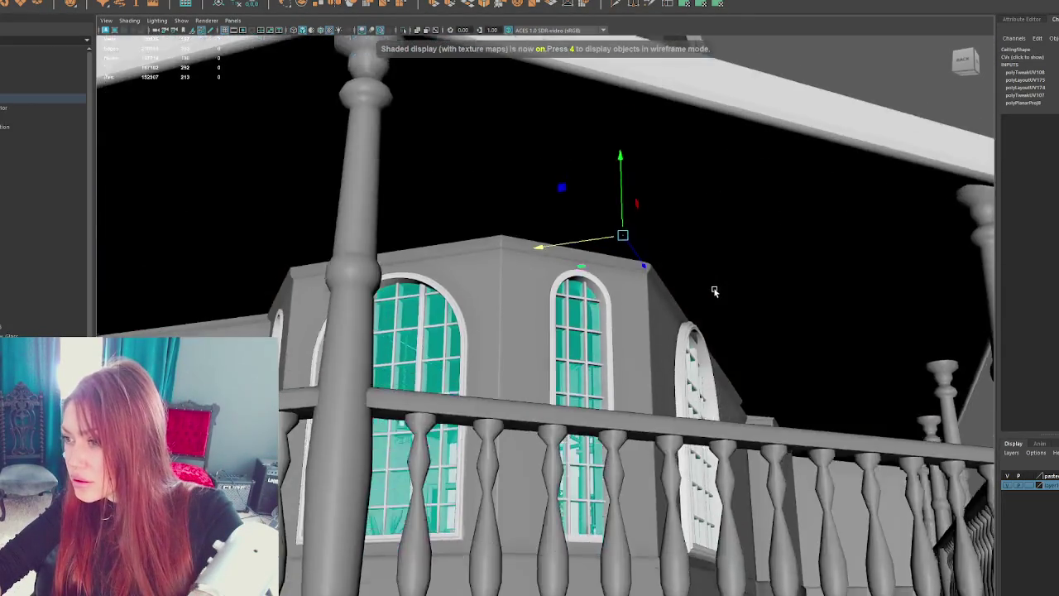
scroll(725, 199, down, 3)
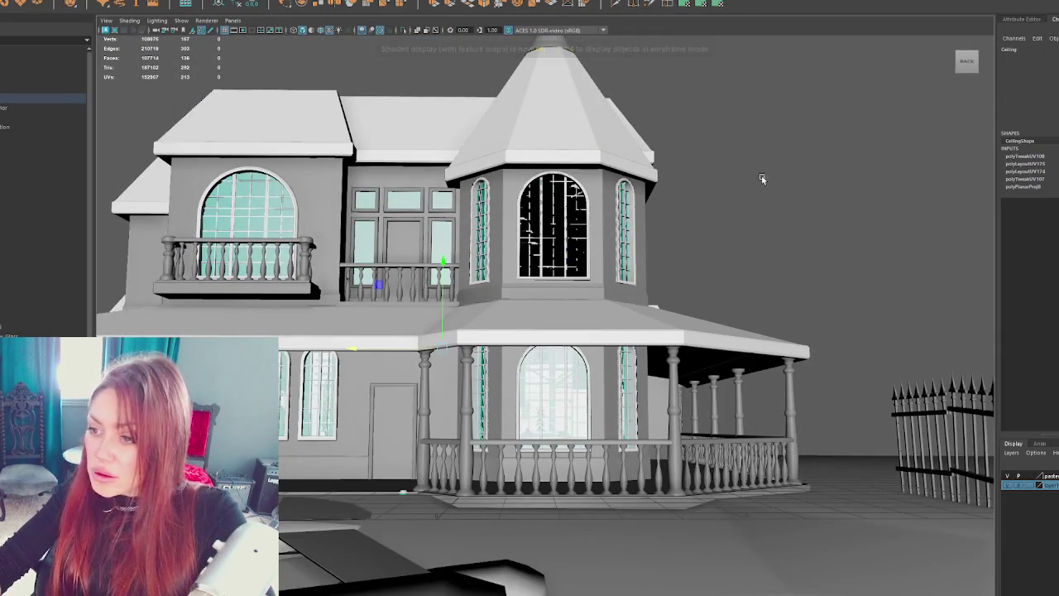
scroll(574, 235, up, 2)
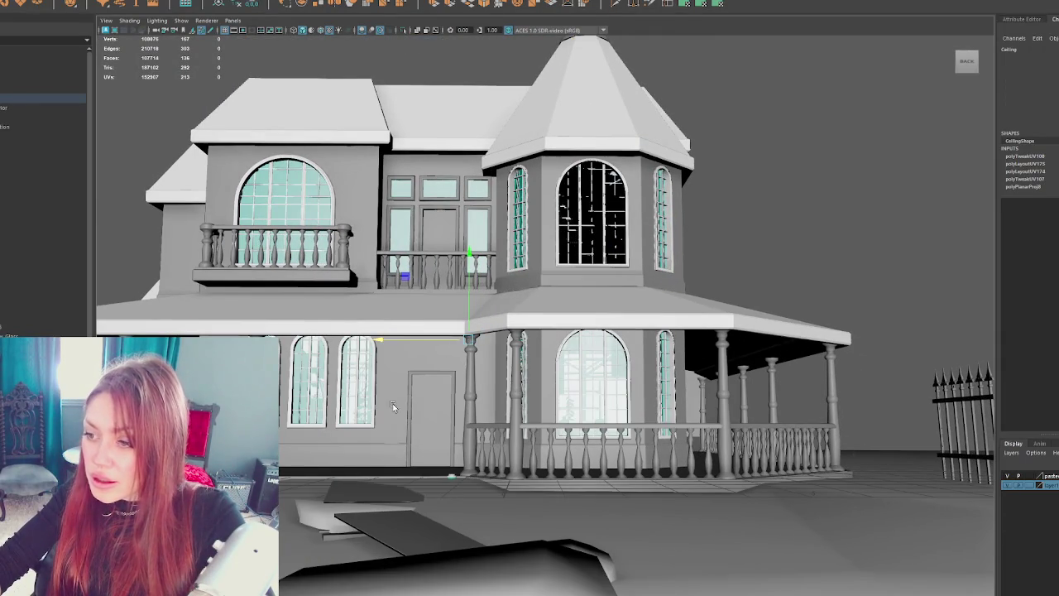
- Frame the ceiling, dolly into the room by the hanging lamp, and inspect it in wireframe and shaded
key(f)
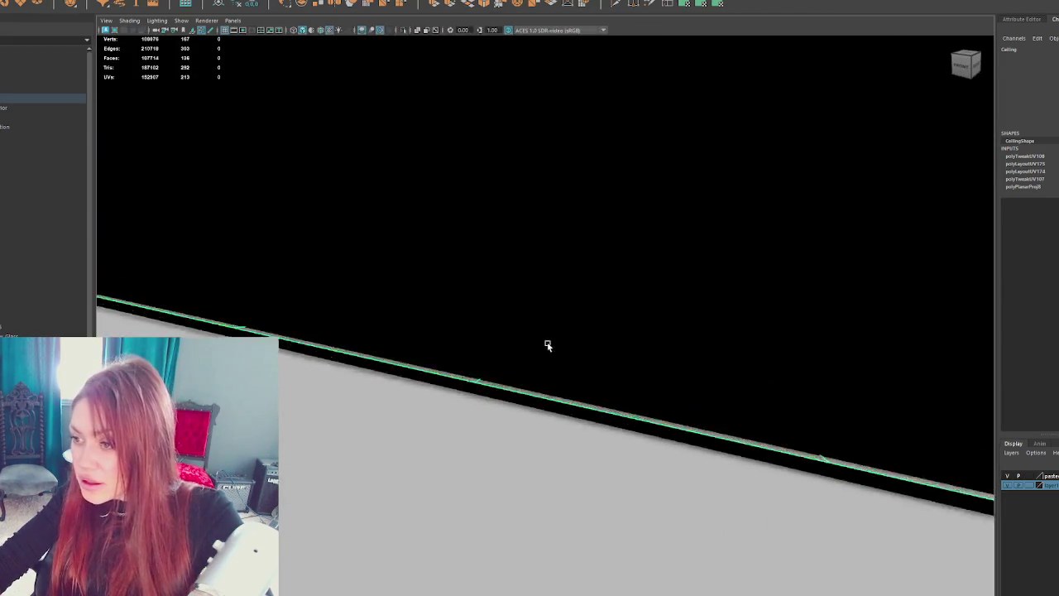
scroll(547, 345, down, 5)
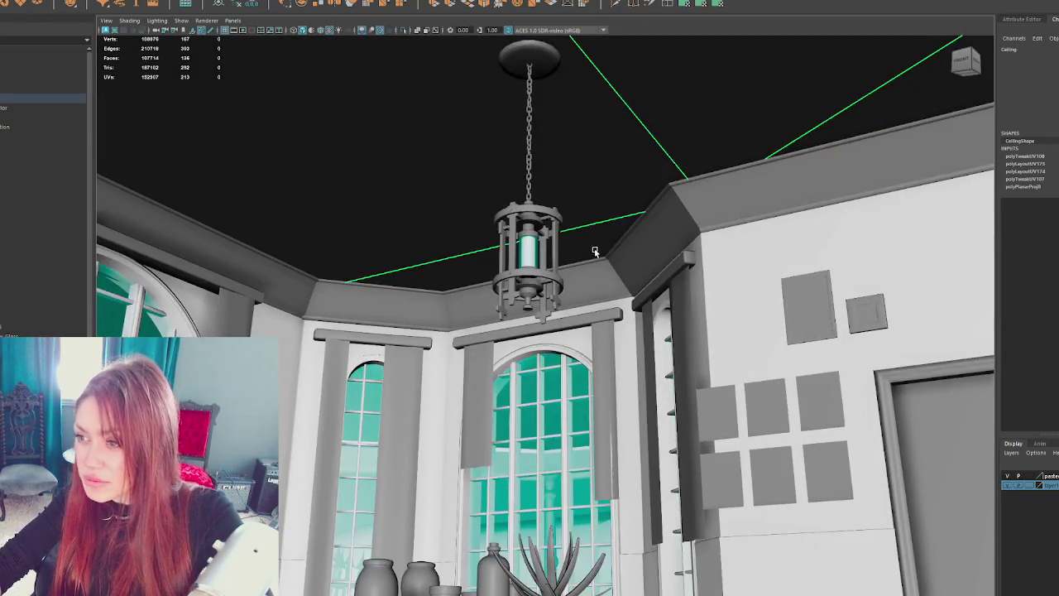
scroll(603, 260, up, 3)
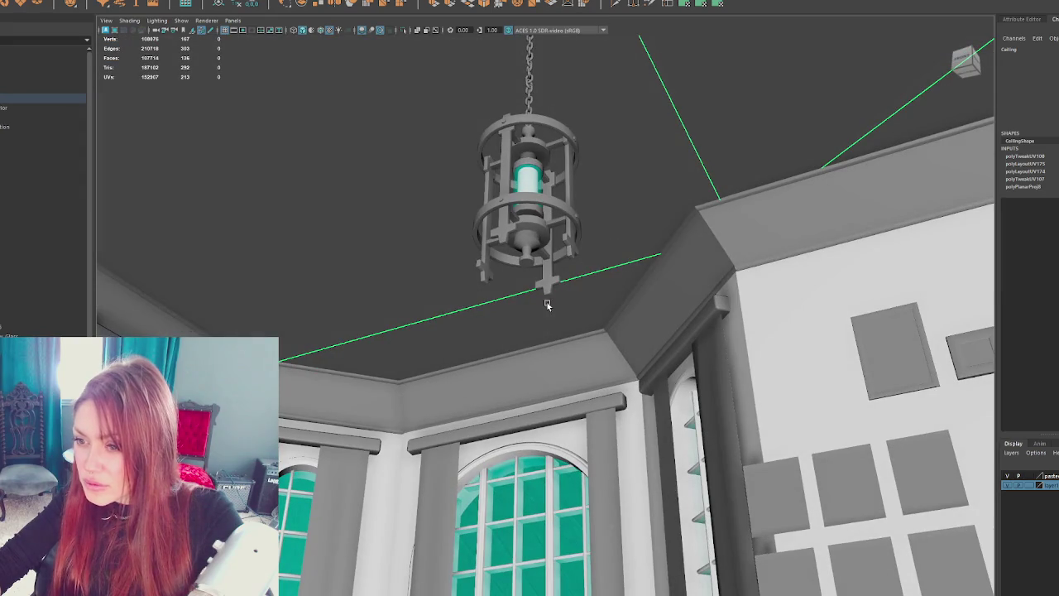
scroll(472, 307, up, 5)
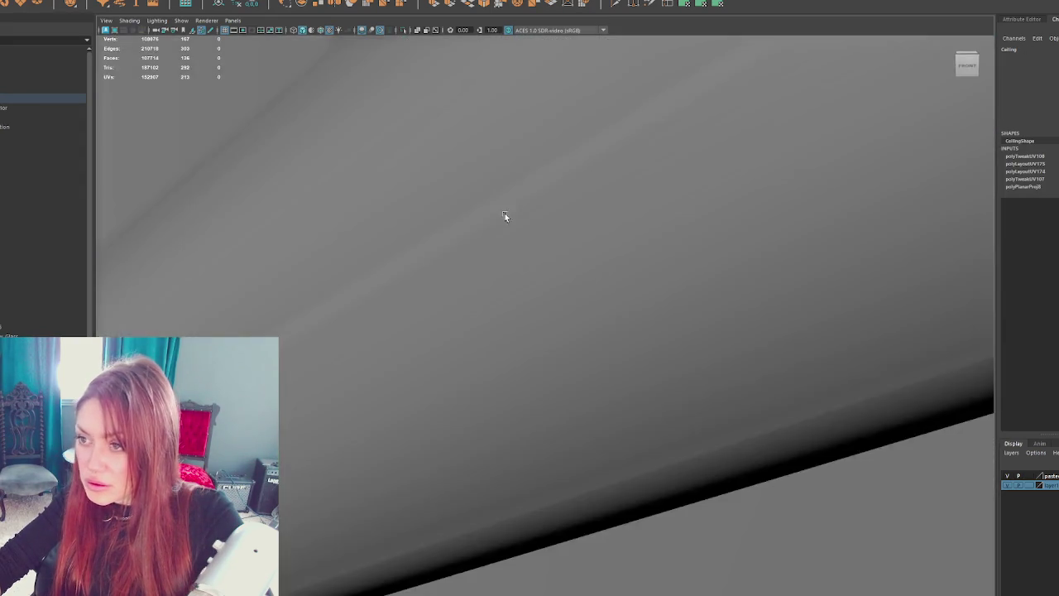
scroll(505, 217, down, 5)
scroll(488, 182, up, 2)
scroll(472, 141, down, 2)
scroll(461, 109, up, 3)
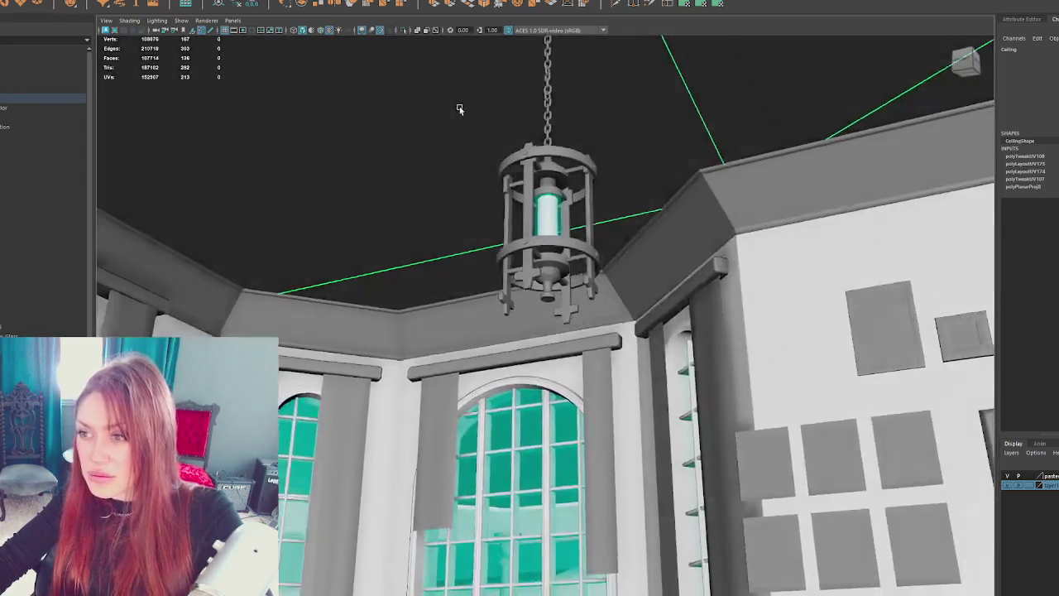
key(4)
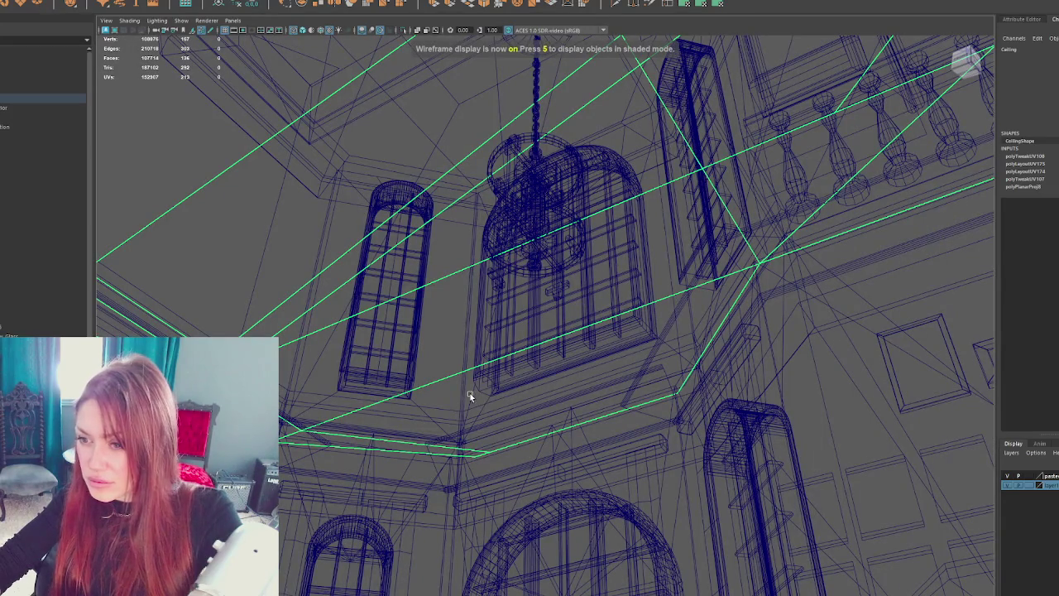
key(5)
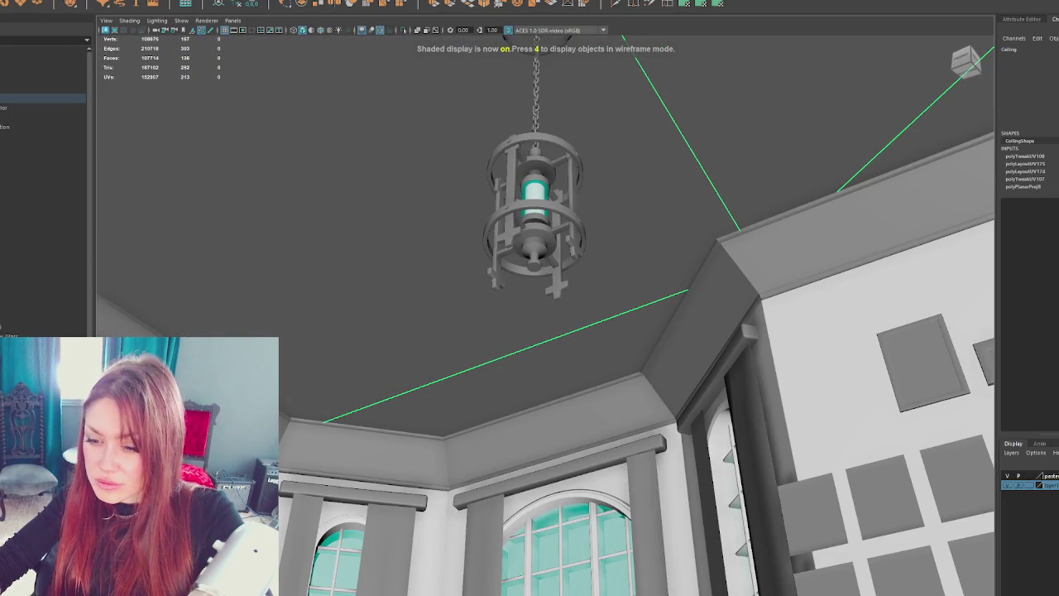
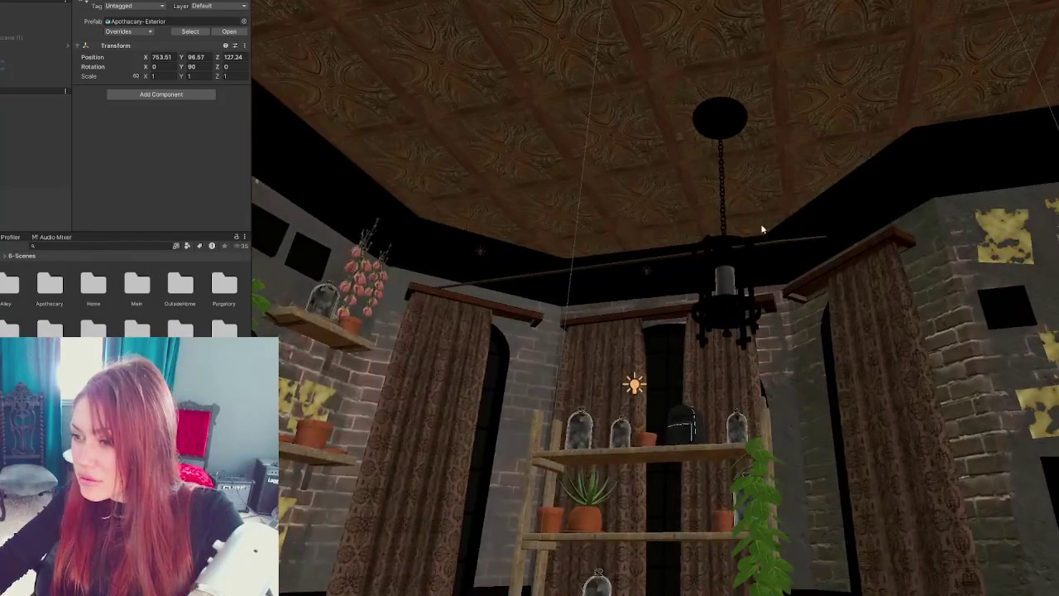
- Select then deselect the curtain beam, and fly past the brick wall toward the curtains and shelves
click(641, 267)
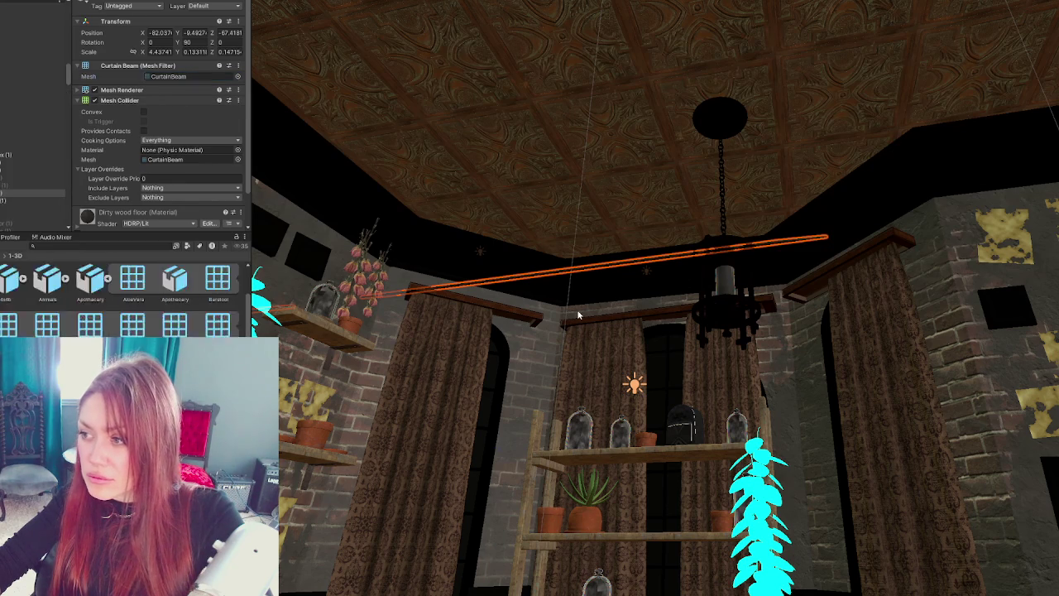
drag(578, 314, 676, 249)
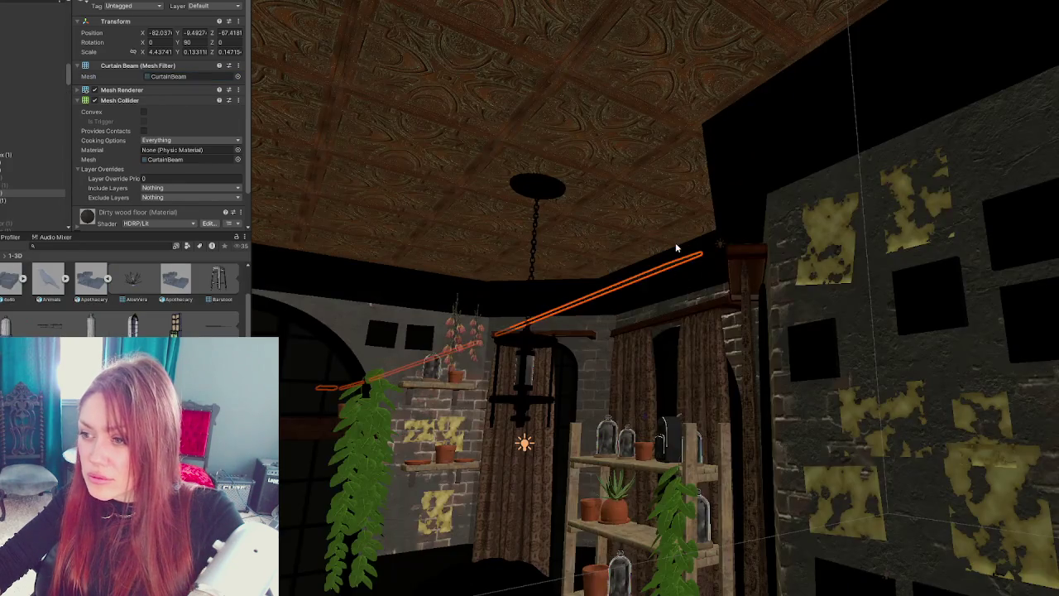
click(40, 202)
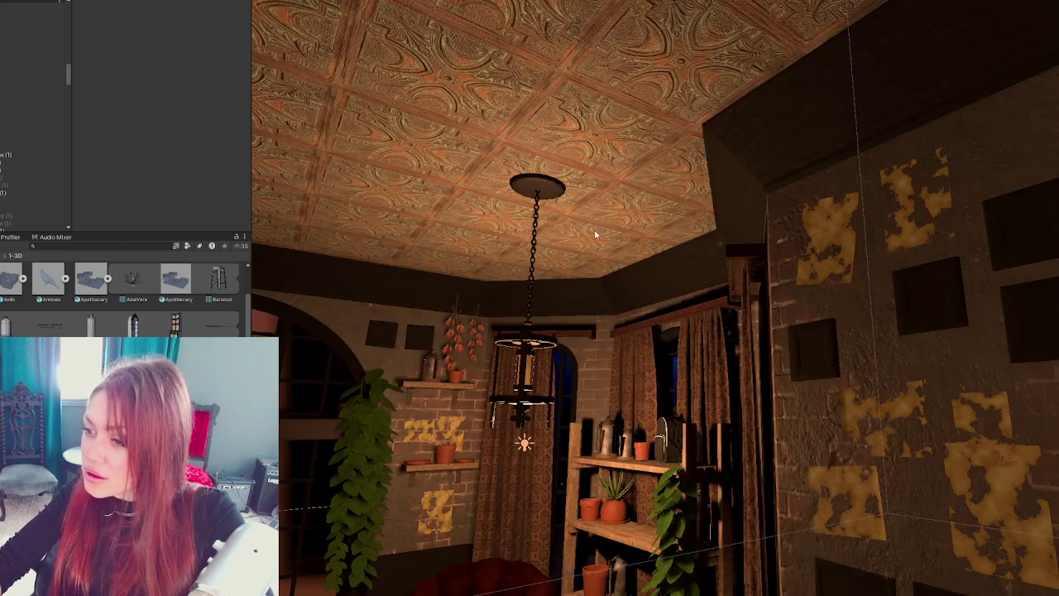
mouse_move(594, 235)
mouse_down()
mouse_move(303, 227)
mouse_move(490, 77)
mouse_up()
mouse_move(820, 139)
mouse_down()
mouse_move(604, 208)
mouse_move(910, 224)
mouse_move(740, 207)
mouse_move(759, 207)
mouse_move(769, 152)
mouse_move(564, 192)
mouse_move(423, 176)
mouse_move(568, 213)
mouse_move(442, 214)
mouse_move(669, 283)
mouse_move(683, 297)
mouse_move(854, 273)
mouse_up()
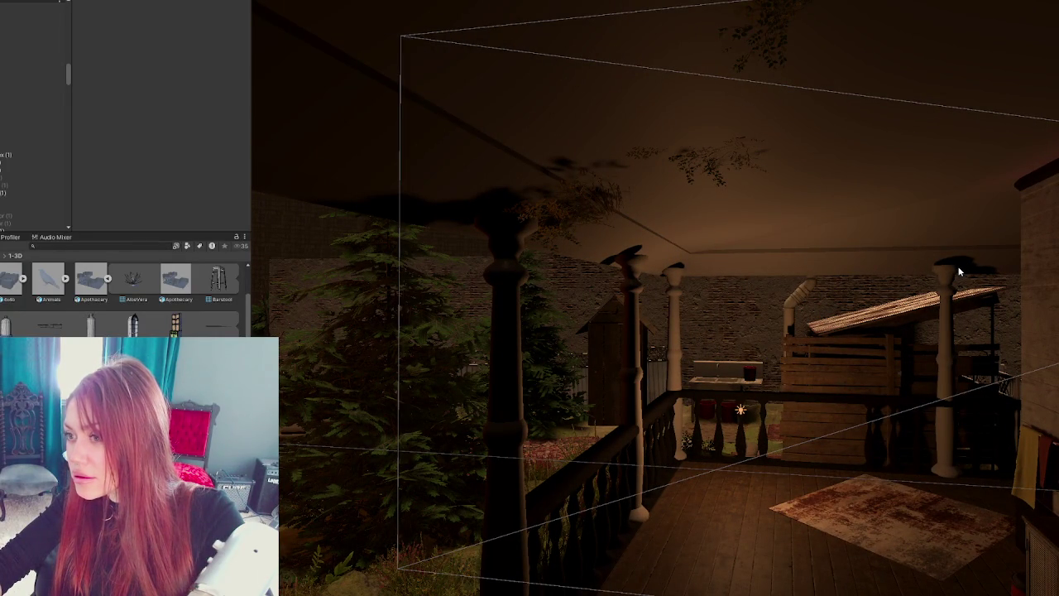
- Fly from the dark blue-lit side of the porch over to the lit area with chairs and gazebo
mouse_move(949, 252)
mouse_down()
mouse_move(1012, 252)
mouse_move(781, 208)
mouse_move(1032, 225)
mouse_move(706, 206)
mouse_up()
mouse_move(1017, 2)
mouse_down()
mouse_move(913, 190)
mouse_move(645, 176)
mouse_up()
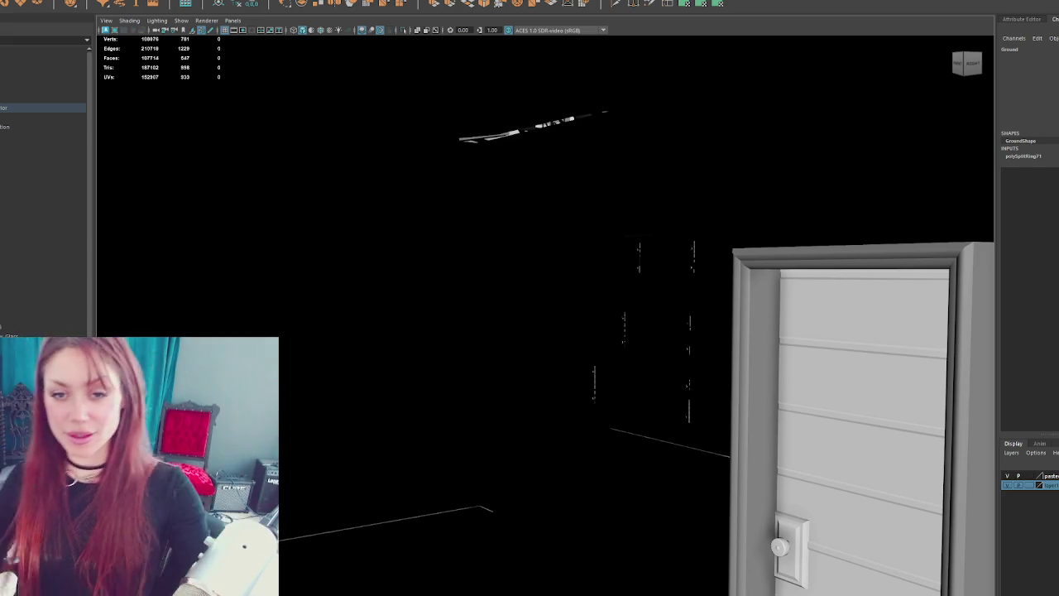
- Select the house's Windows group, viewing the door wall front-on and the whole porch
click(946, 436)
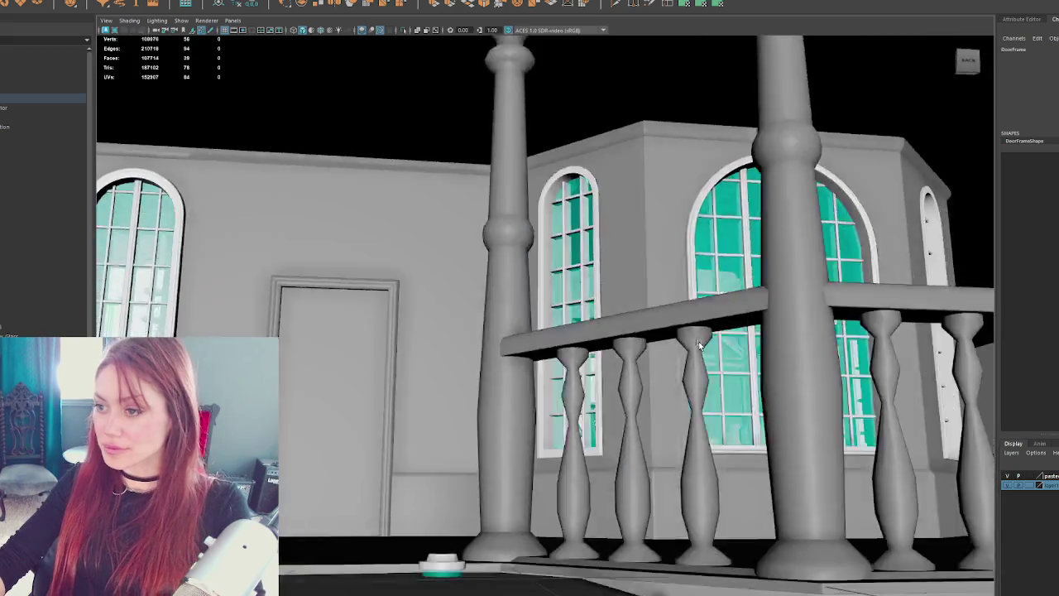
scroll(707, 349, up, 5)
mouse_move(672, 355)
mouse_down()
mouse_move(478, 337)
mouse_move(636, 354)
mouse_up()
click(476, 378)
drag(476, 379, 497, 357)
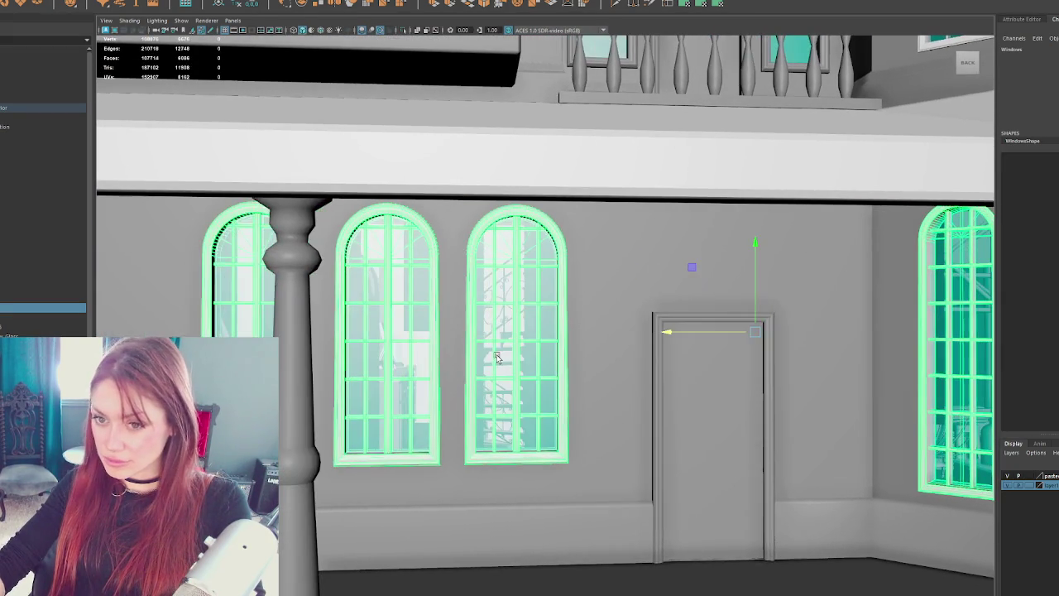
scroll(699, 338, down, 5)
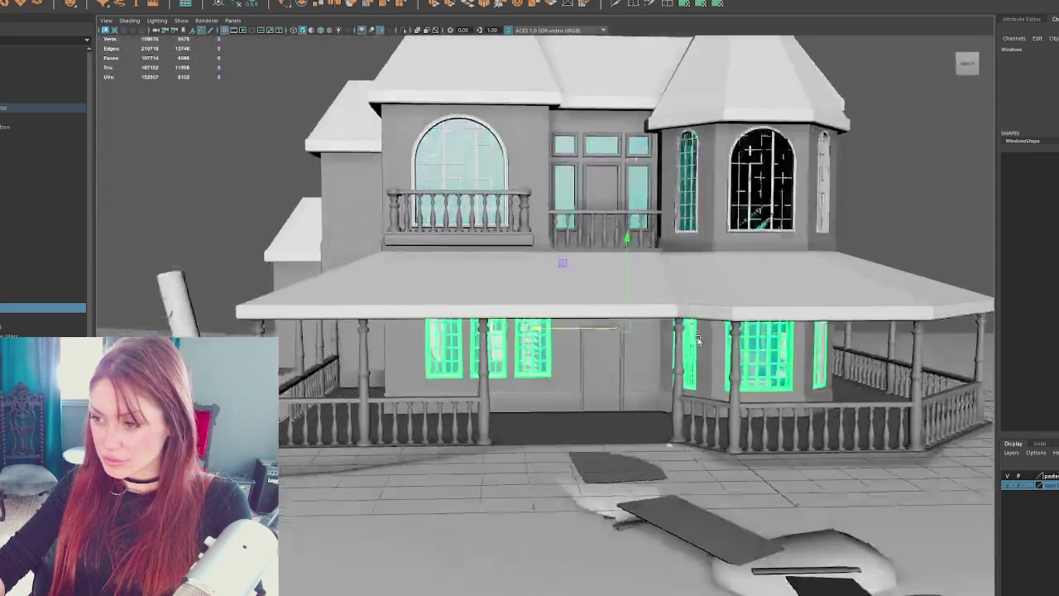
drag(699, 337, 686, 340)
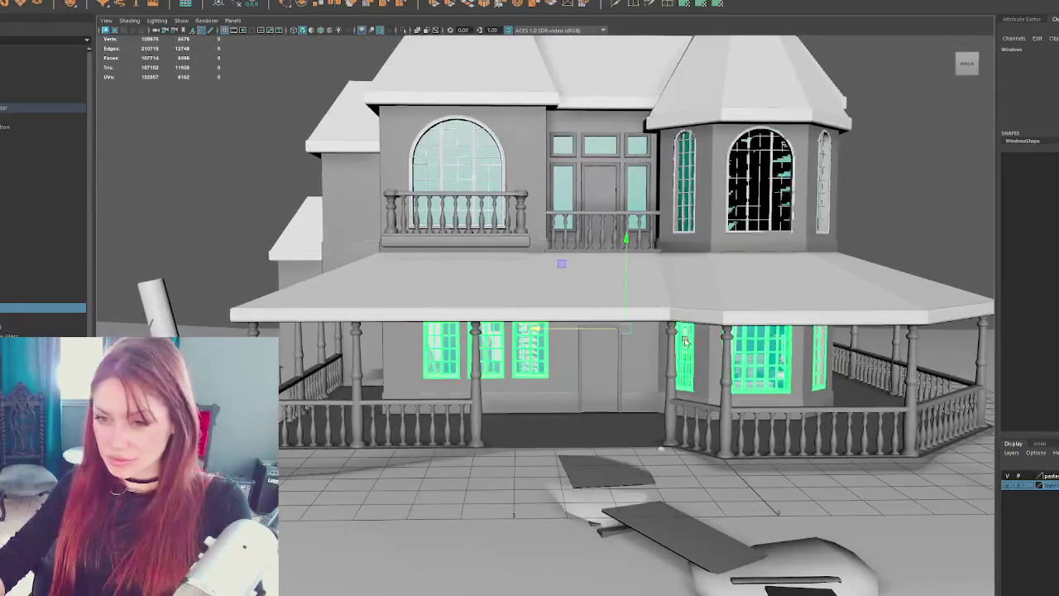
- Isolate the windows, switch to face mode, pick a window face and open the UV Editor
key(ctrl+1)
key(F11)
scroll(513, 237, up, 3)
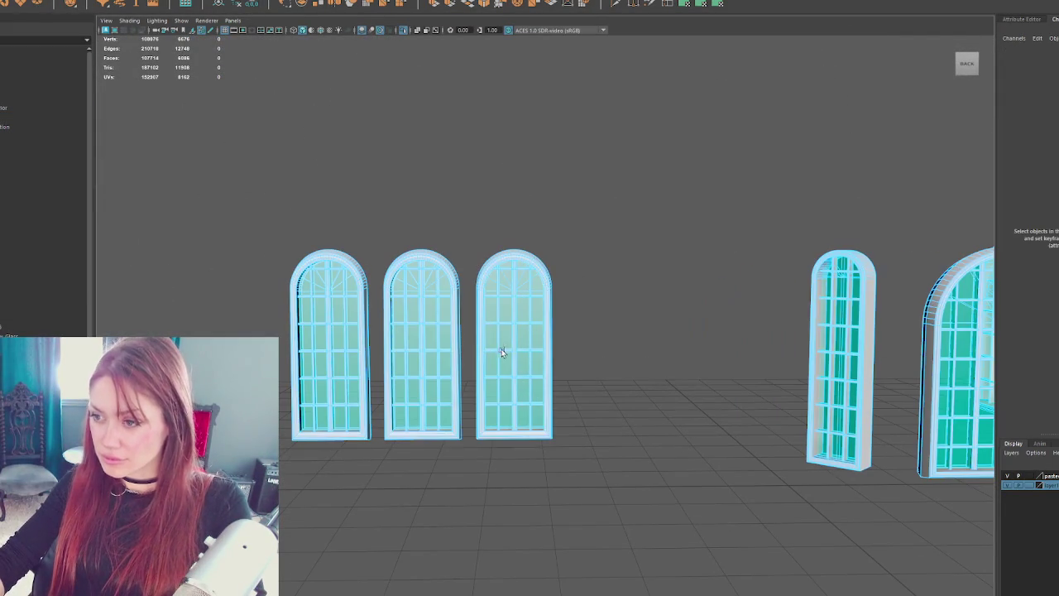
click(508, 334)
click(285, 2)
click(303, 6)
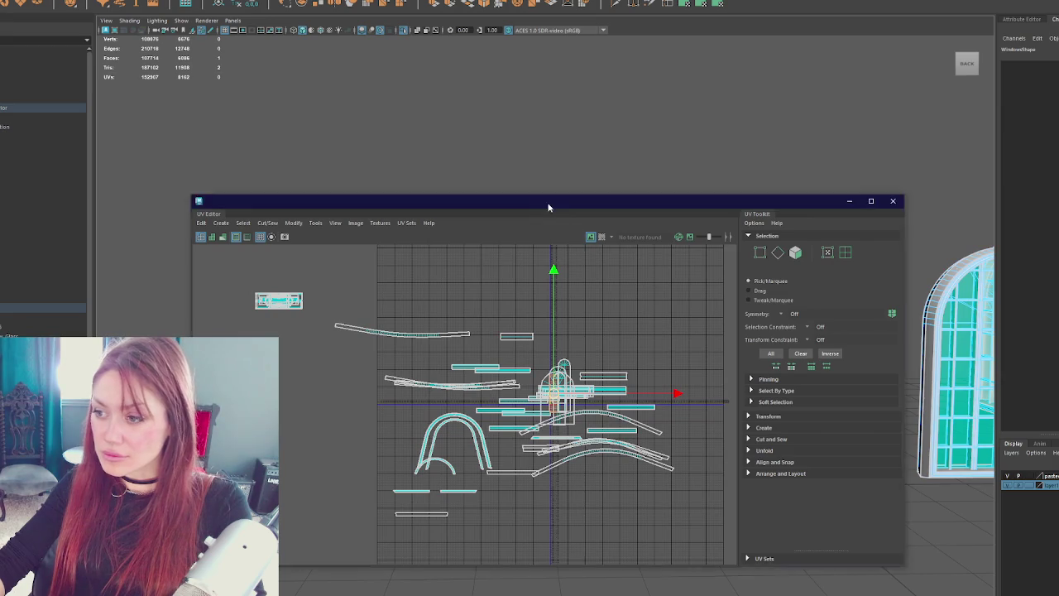
- Select faces on the three arched windows, frame their UVs and pull one shell from the cluster
drag(547, 206, 959, 128)
click(523, 310)
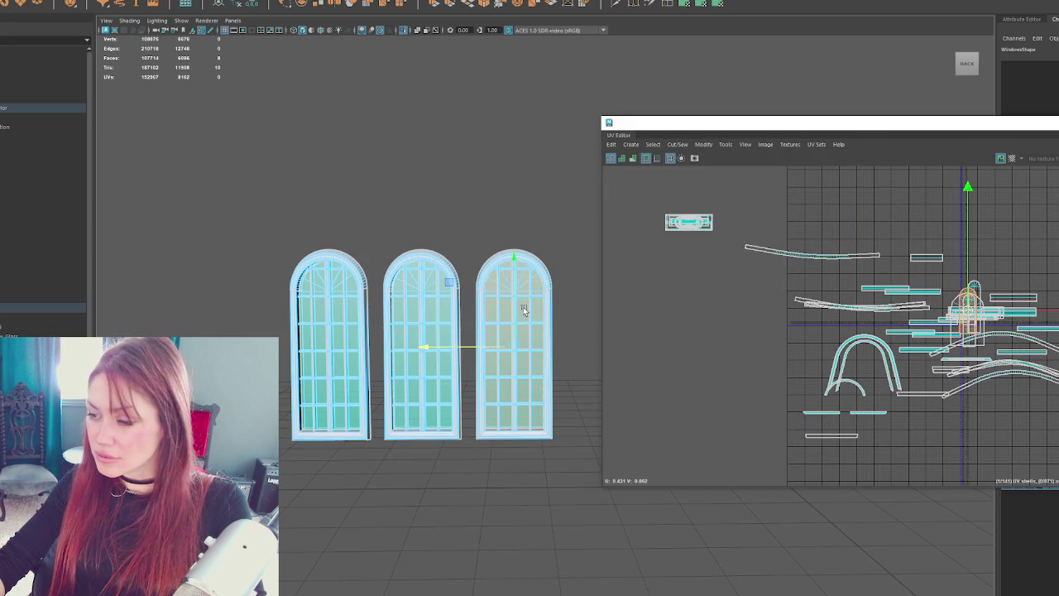
shift+click(445, 314)
shift+click(354, 316)
key(f)
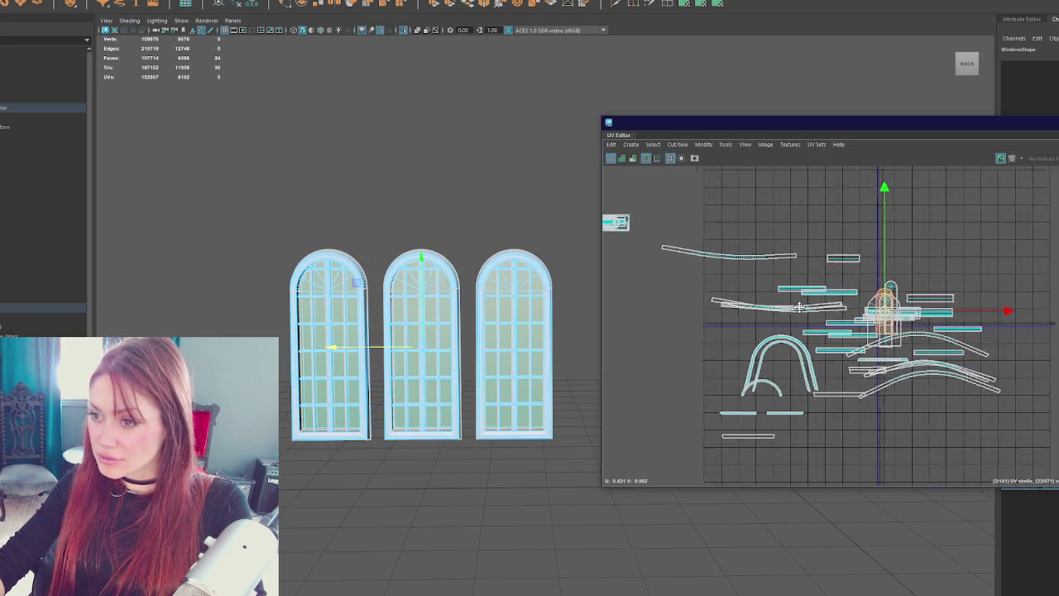
drag(658, 344, 769, 292)
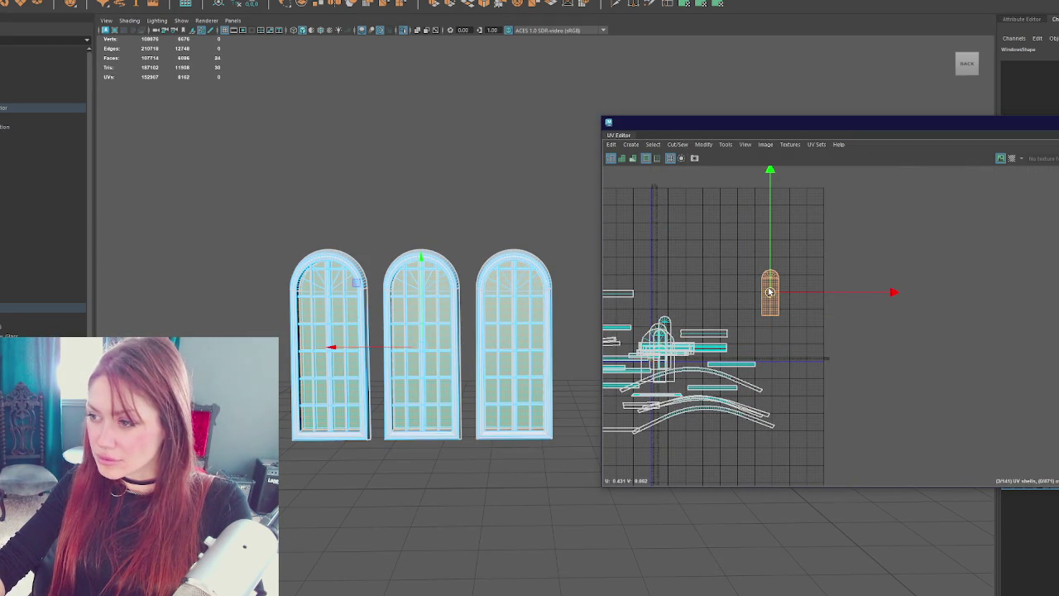
- Select the left window's whole piece and move its UV shell up and to the right
mouse_move(463, 297)
mouse_down()
mouse_move(307, 248)
mouse_move(316, 272)
mouse_move(431, 284)
mouse_move(410, 311)
mouse_up()
click(428, 315)
double_click(431, 314)
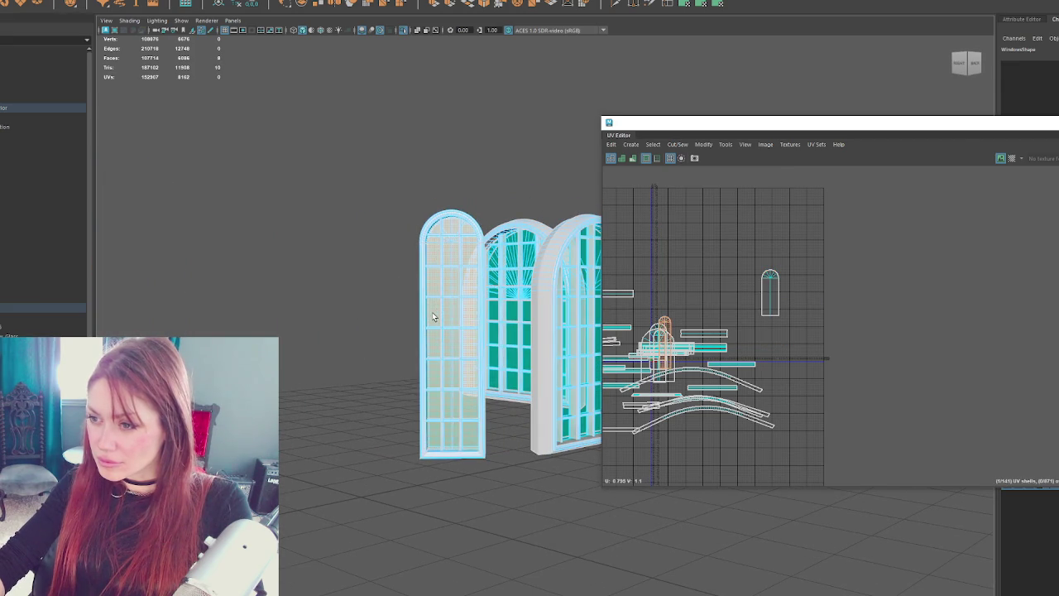
drag(496, 328, 364, 326)
key(f)
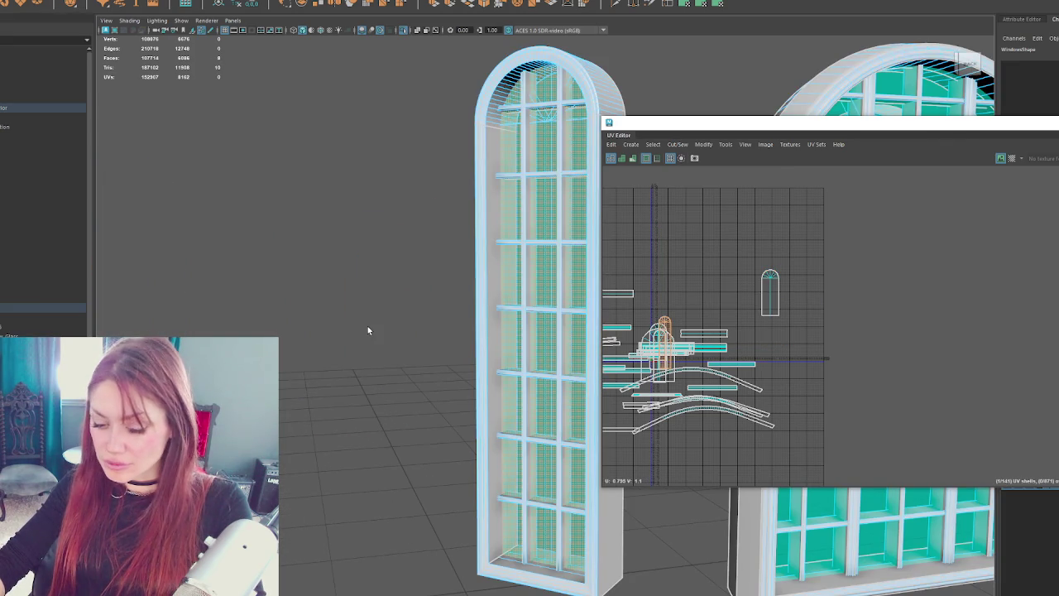
mouse_move(398, 324)
mouse_down()
mouse_move(282, 326)
mouse_move(326, 309)
mouse_move(356, 314)
mouse_up()
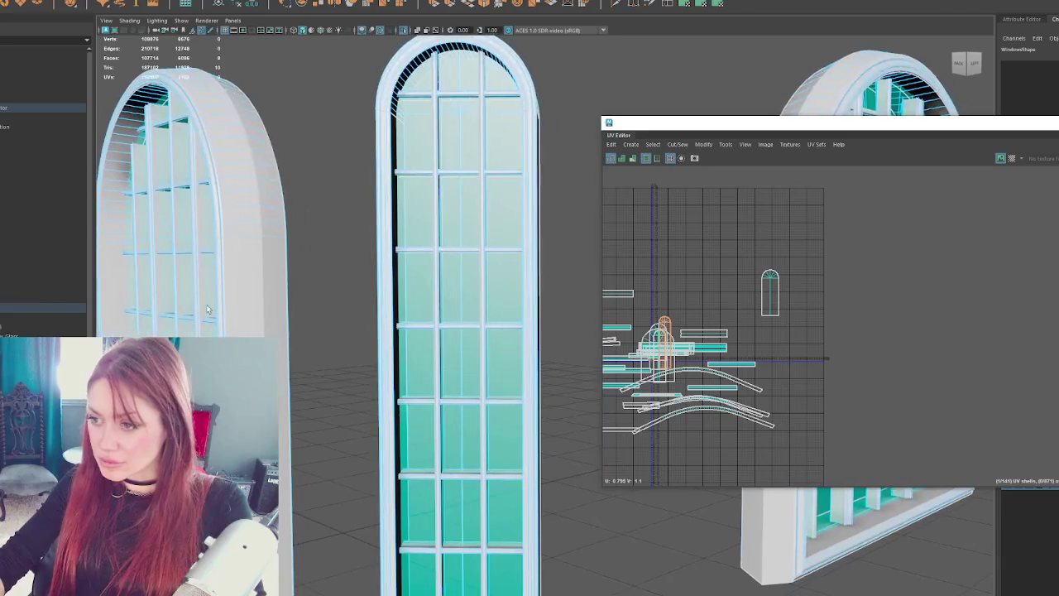
key(w)
mouse_move(669, 348)
mouse_down()
mouse_move(811, 295)
mouse_move(793, 291)
mouse_up()
- Place the middle window's UV shell beside the arch shells and move another window's shell right
click(466, 301)
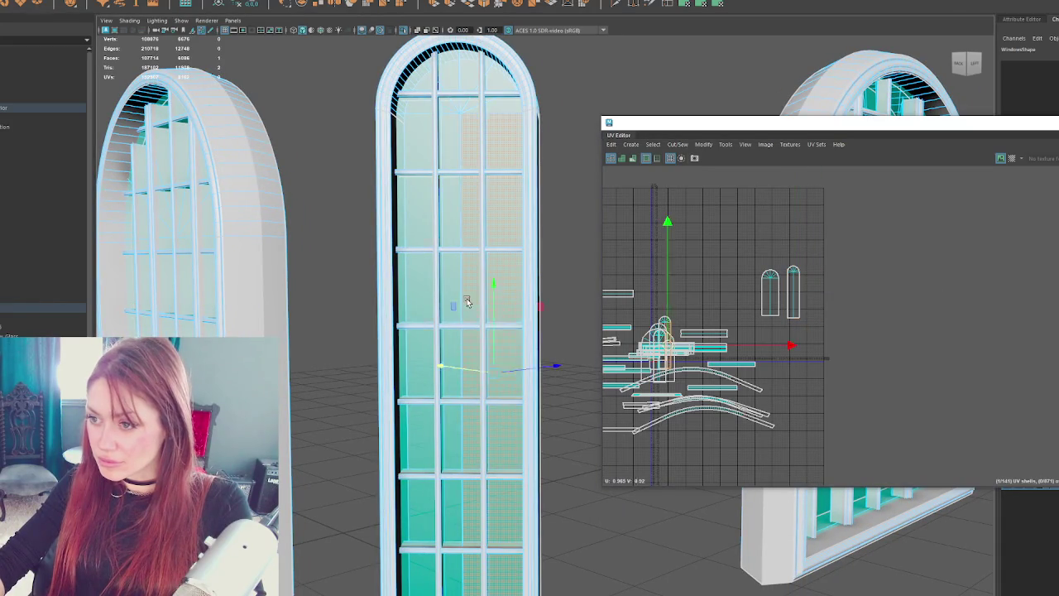
drag(667, 339, 810, 291)
drag(209, 326, 284, 330)
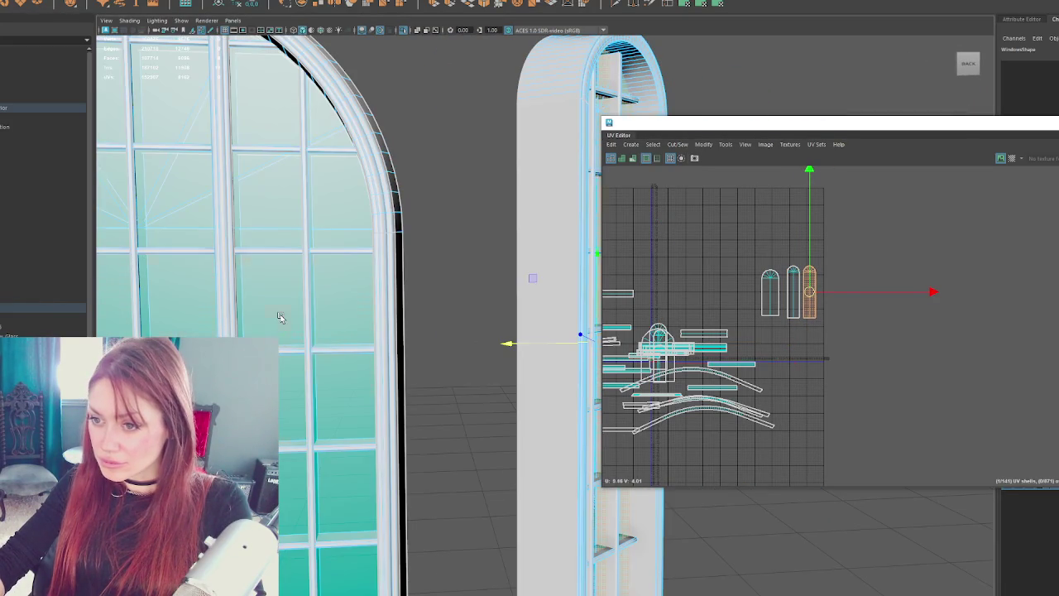
click(280, 317)
drag(662, 355, 857, 356)
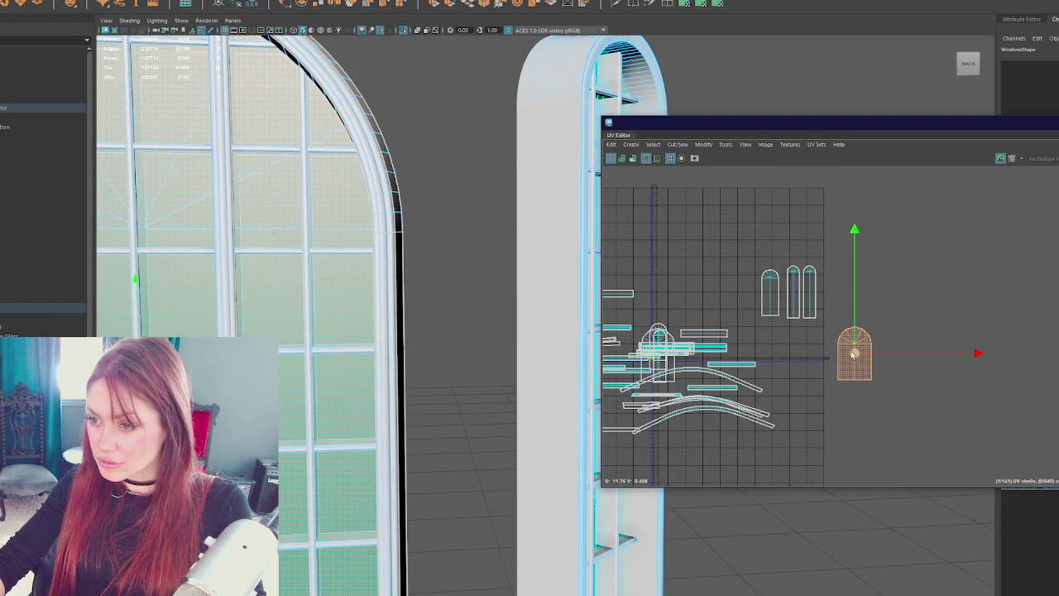
- Line up the stacked arch shells and move the left window's shell into the row of arches
scroll(439, 385, down, 6)
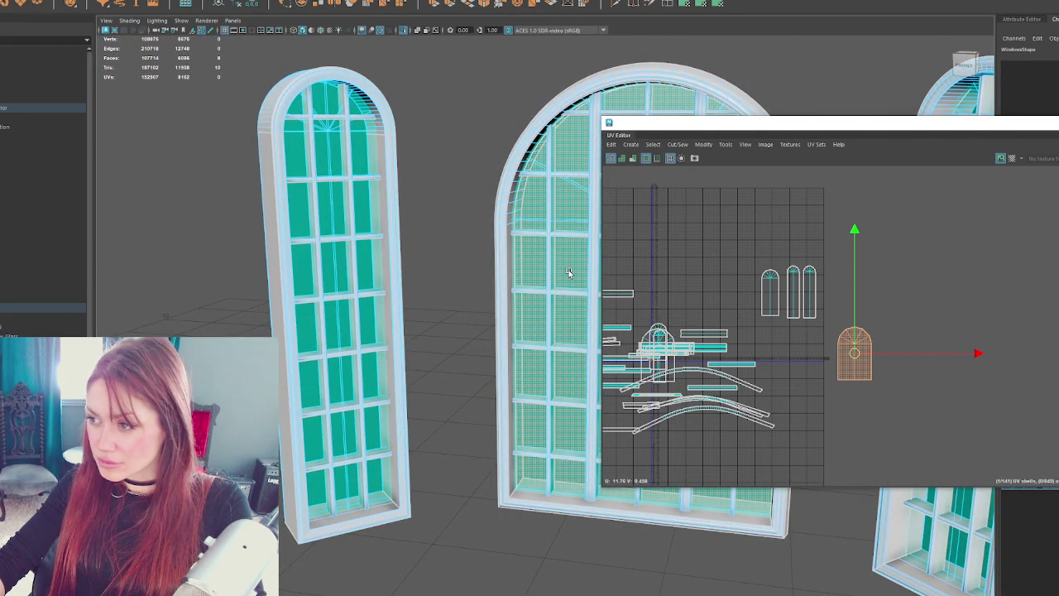
click(568, 273)
drag(771, 294, 719, 295)
click(770, 302)
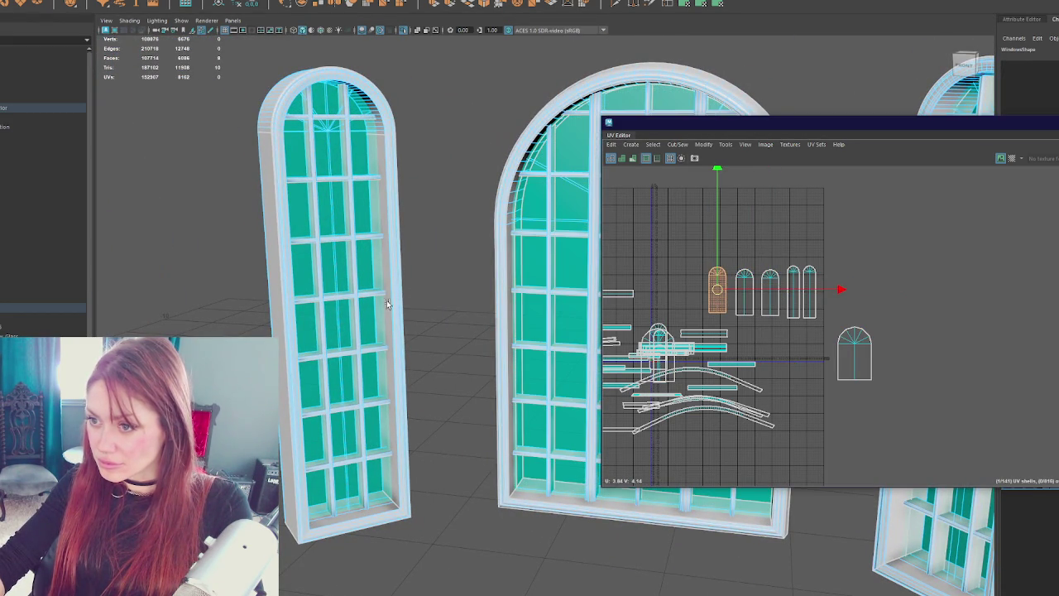
click(798, 308)
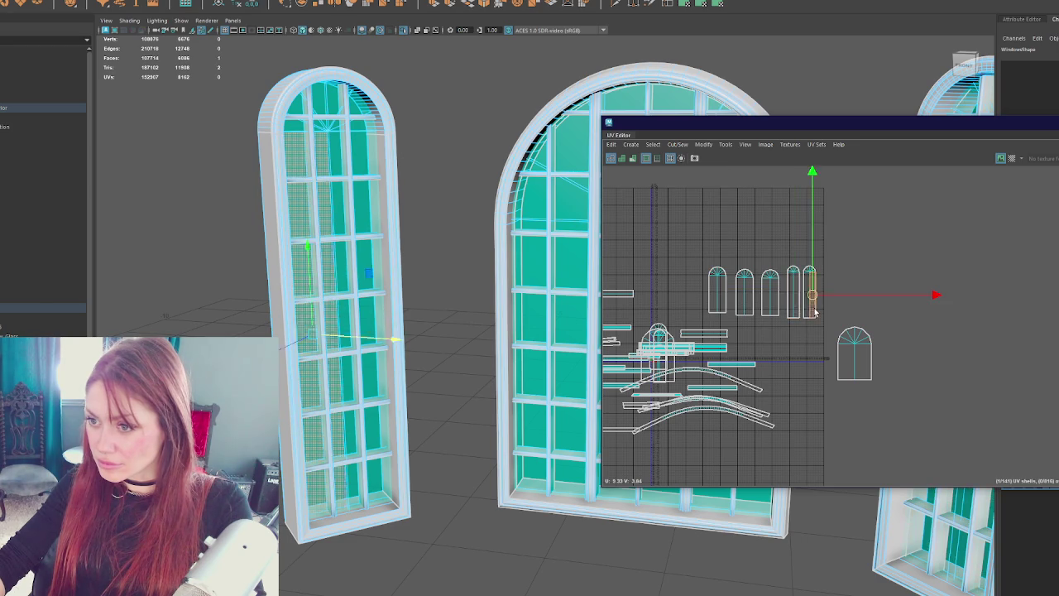
click(393, 316)
click(380, 322)
drag(662, 356, 810, 289)
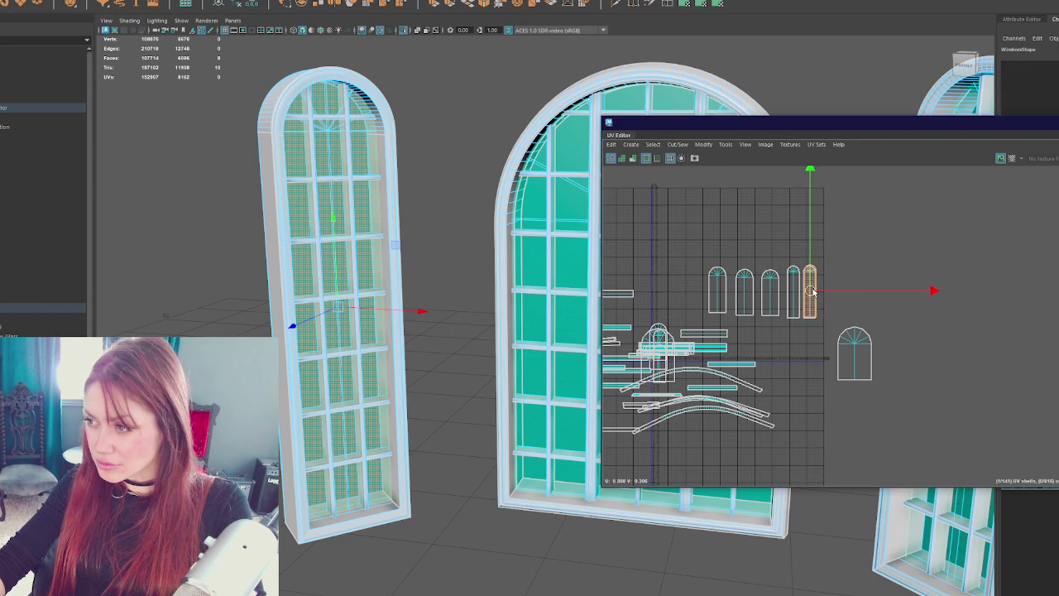
- Move the large left window's arch shell right and lift the lower-cluster arch shell into the row
click(792, 283)
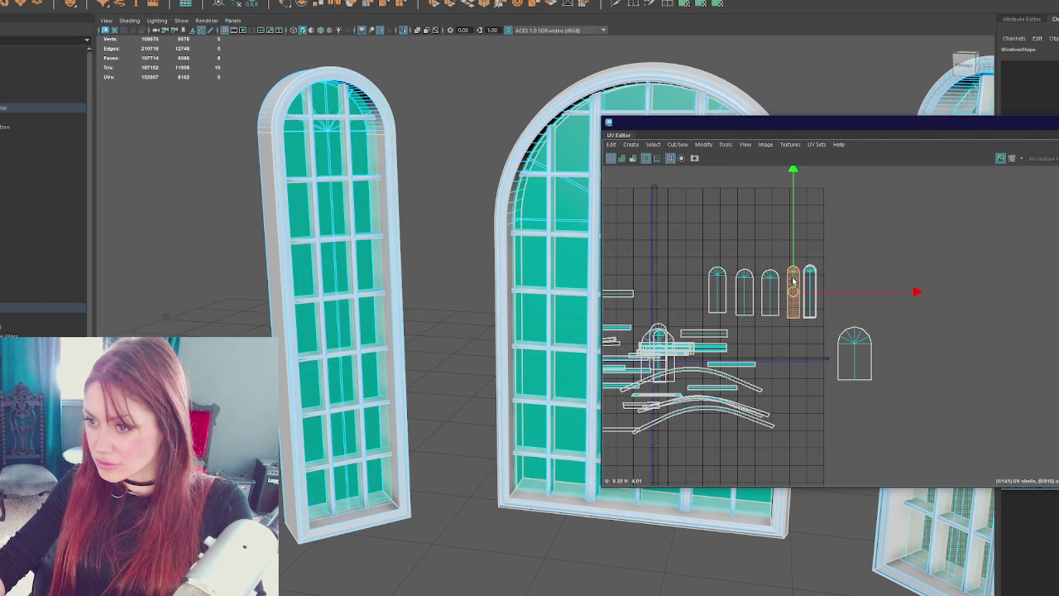
mouse_move(517, 309)
mouse_down()
mouse_move(251, 329)
mouse_move(359, 309)
mouse_up()
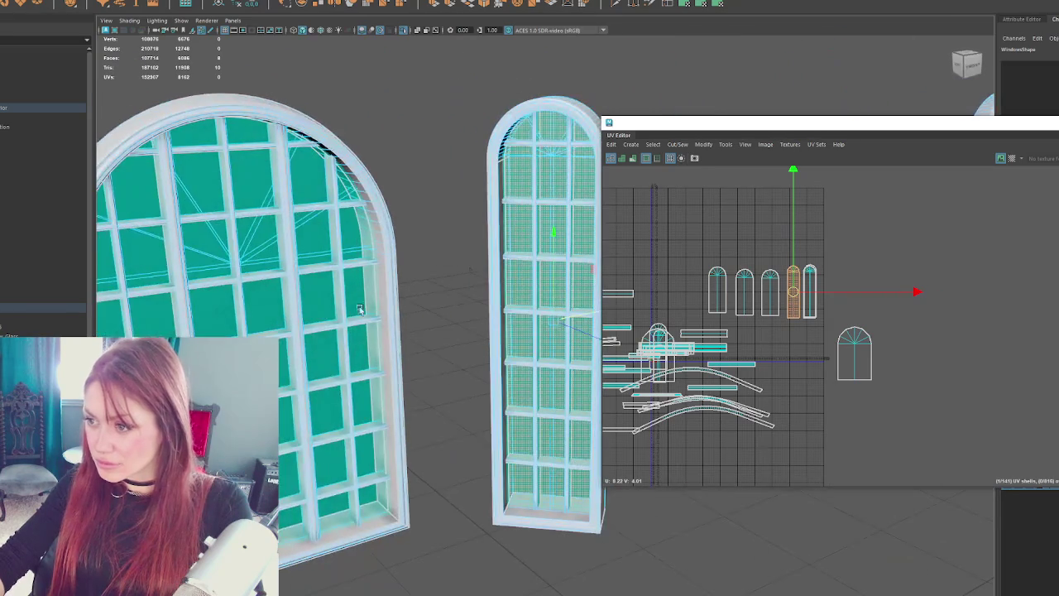
click(652, 351)
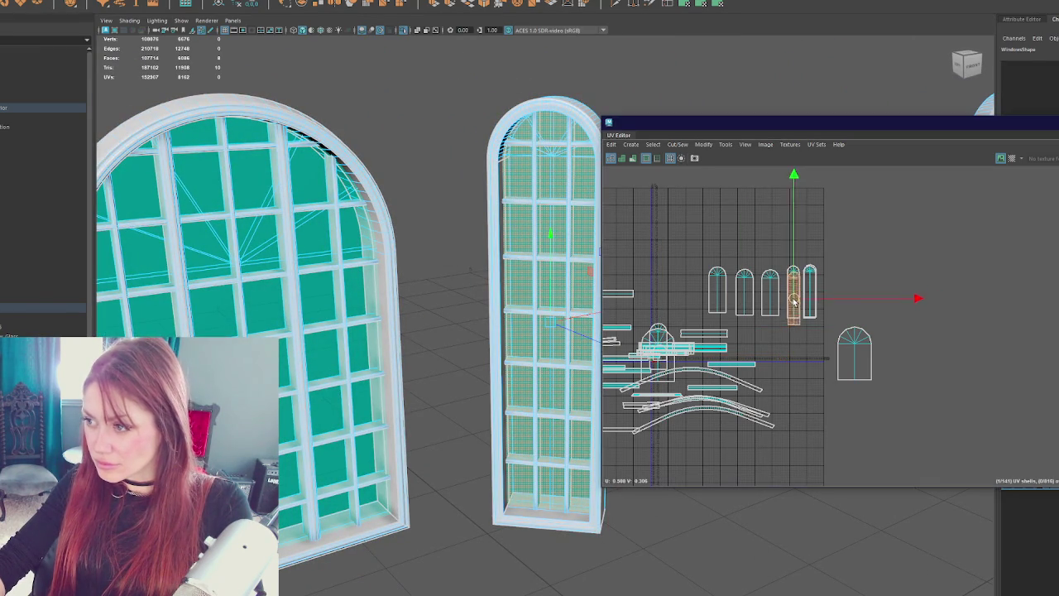
click(331, 352)
mouse_move(677, 362)
mouse_down()
mouse_move(740, 309)
mouse_move(875, 364)
mouse_up()
mouse_move(431, 356)
mouse_down()
mouse_move(394, 354)
mouse_move(464, 356)
mouse_up()
click(684, 349)
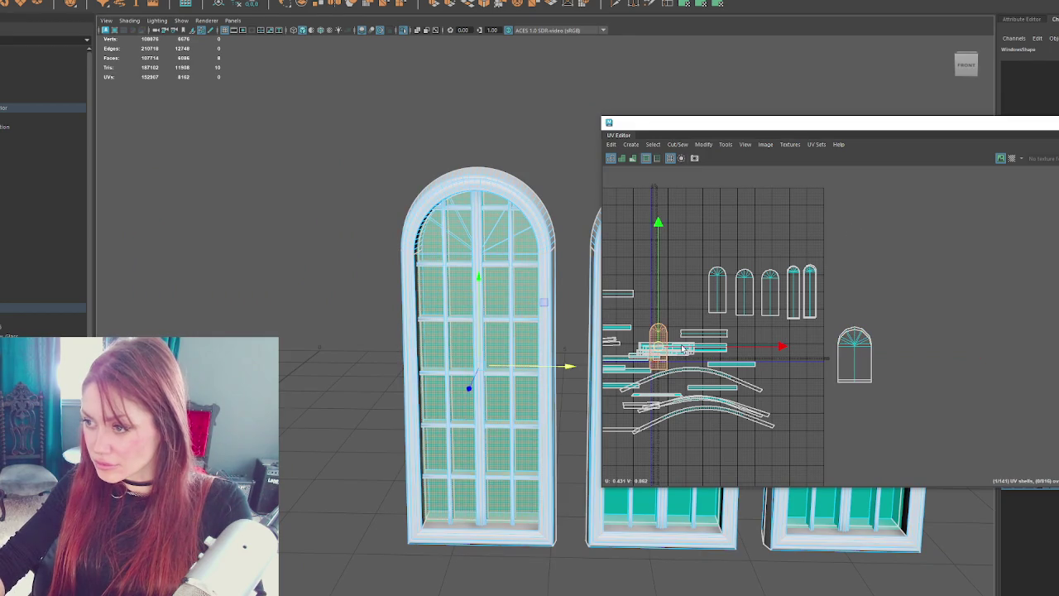
mouse_move(684, 349)
mouse_down()
mouse_move(686, 228)
mouse_move(716, 289)
mouse_up()
- Move the small arch shell into the arch row, then select the large arch shell
click(715, 292)
click(687, 222)
mouse_move(547, 317)
mouse_down()
mouse_move(532, 315)
mouse_move(638, 323)
mouse_up()
click(745, 305)
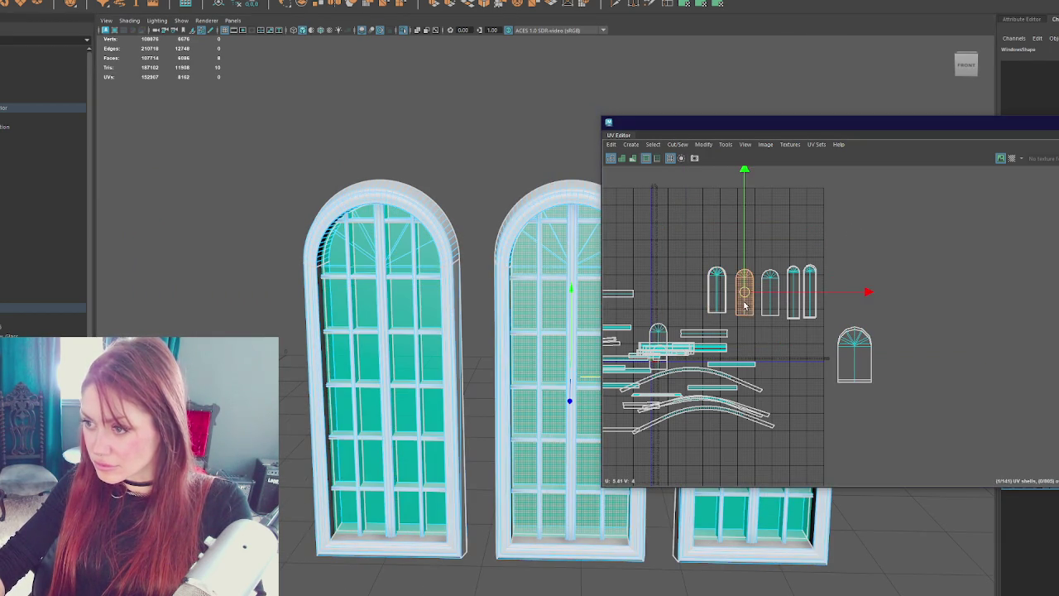
click(662, 335)
click(744, 293)
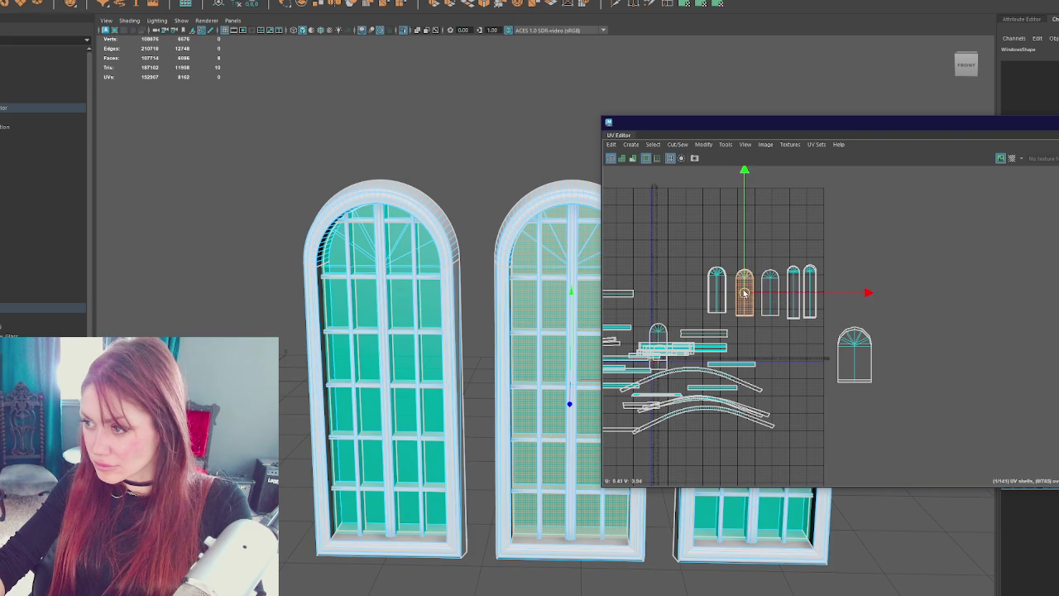
click(658, 334)
drag(658, 334, 768, 295)
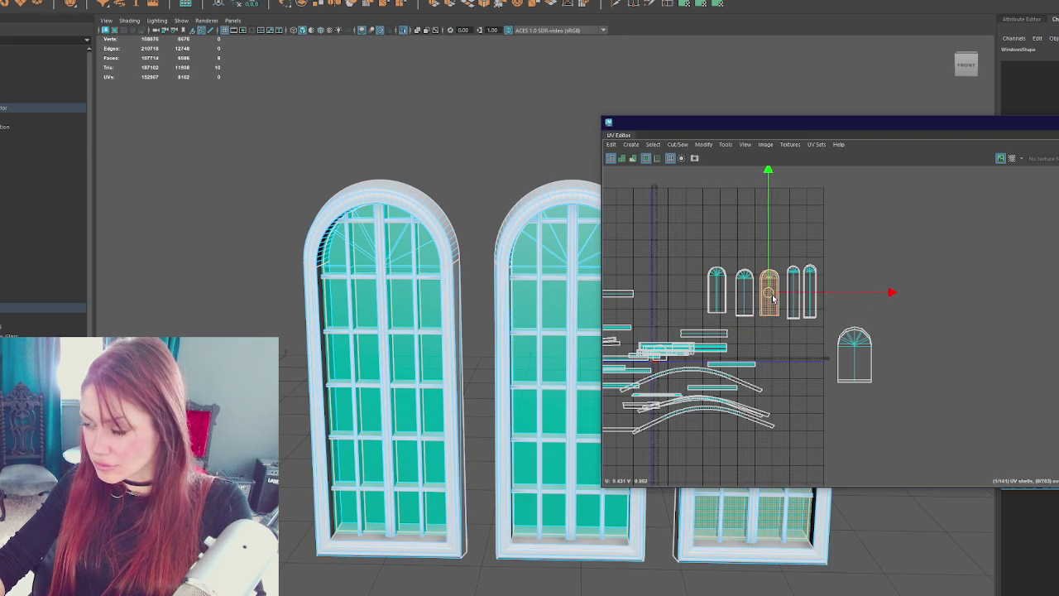
scroll(860, 333, up, 2)
click(840, 372)
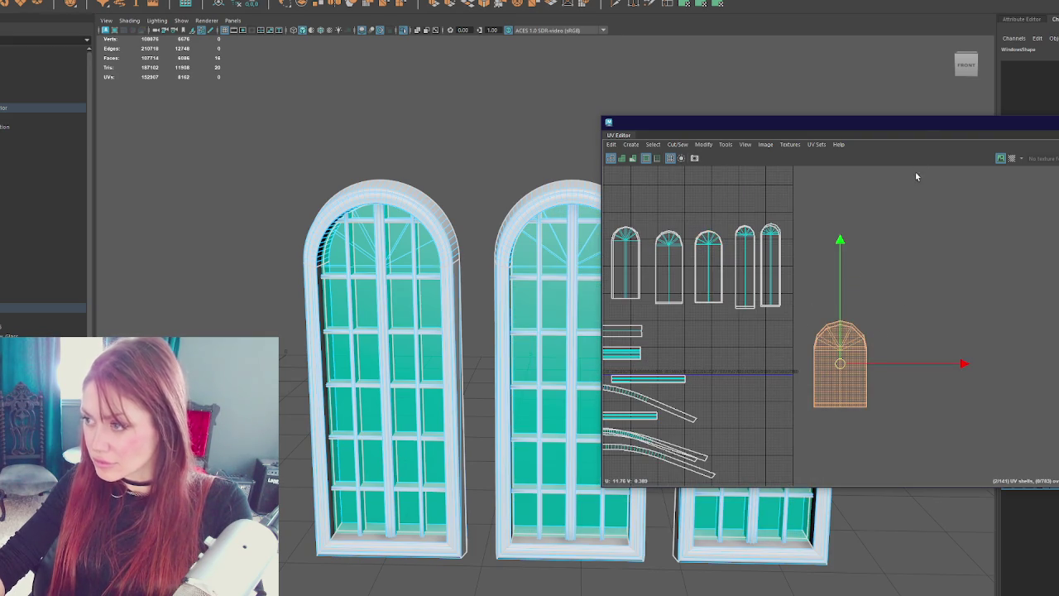
- Set 1024 texel density on the first arch shell and the tall narrow shell, grouping them together
drag(918, 125, 494, 143)
click(761, 354)
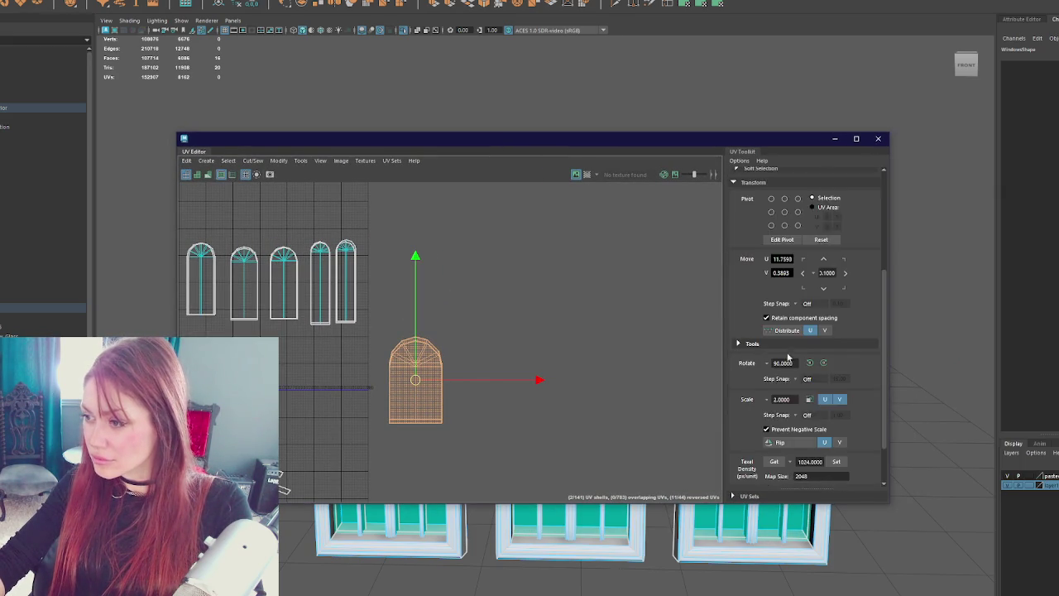
scroll(795, 389, down, 3)
click(837, 405)
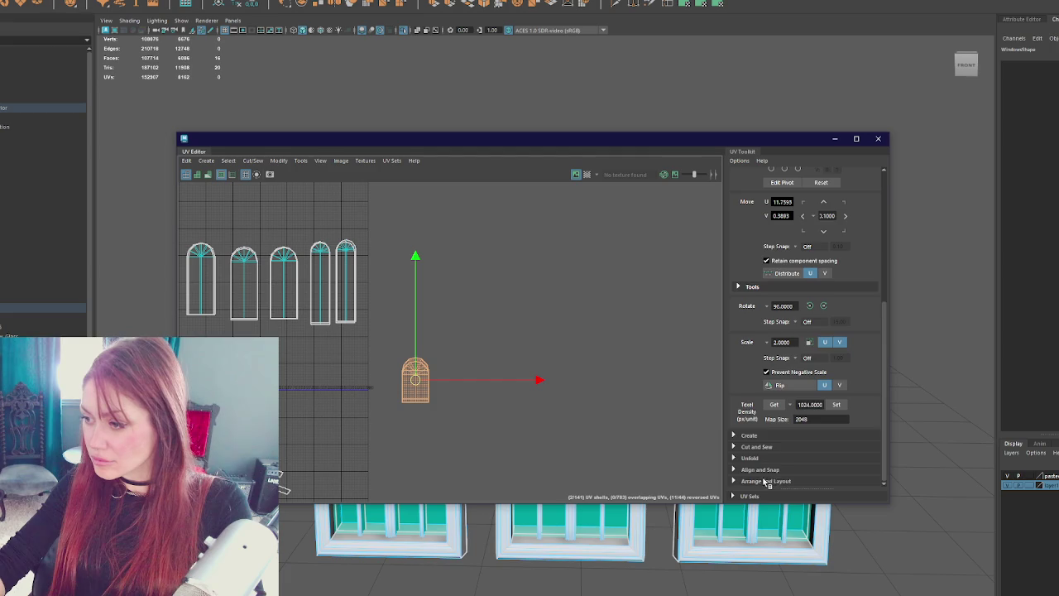
click(768, 482)
drag(381, 217, 340, 338)
click(838, 272)
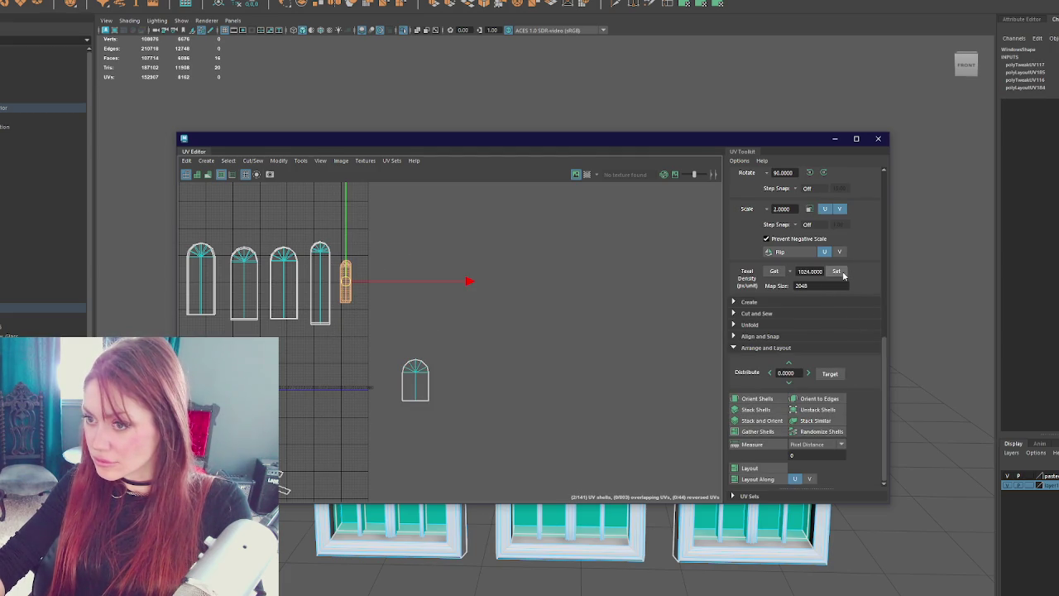
click(749, 421)
drag(351, 276, 394, 379)
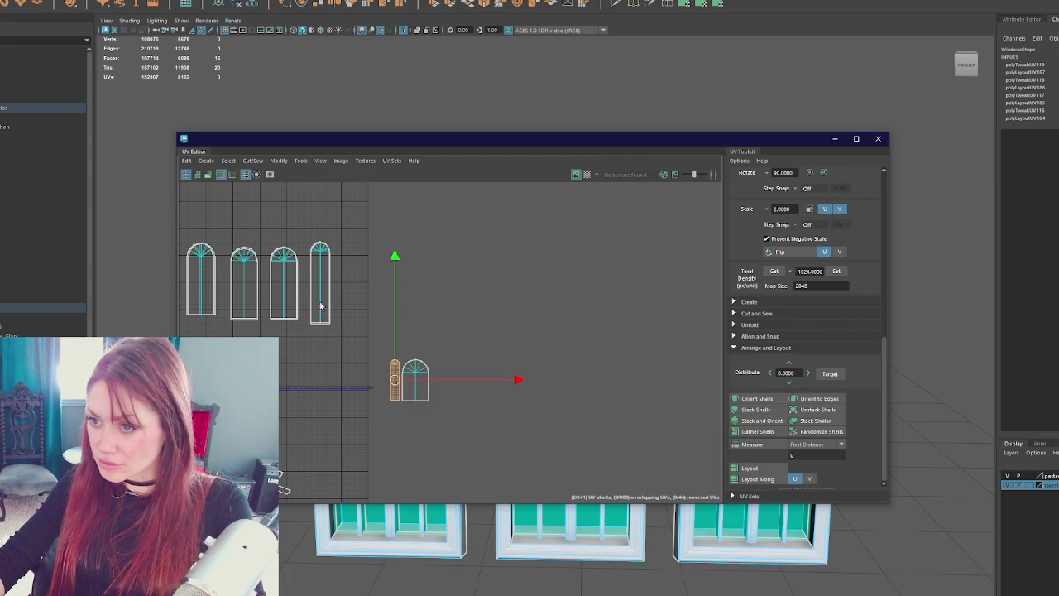
- Apply the 1024 texel density to the fourth and third arch shells and move them beside the others
click(321, 282)
click(838, 272)
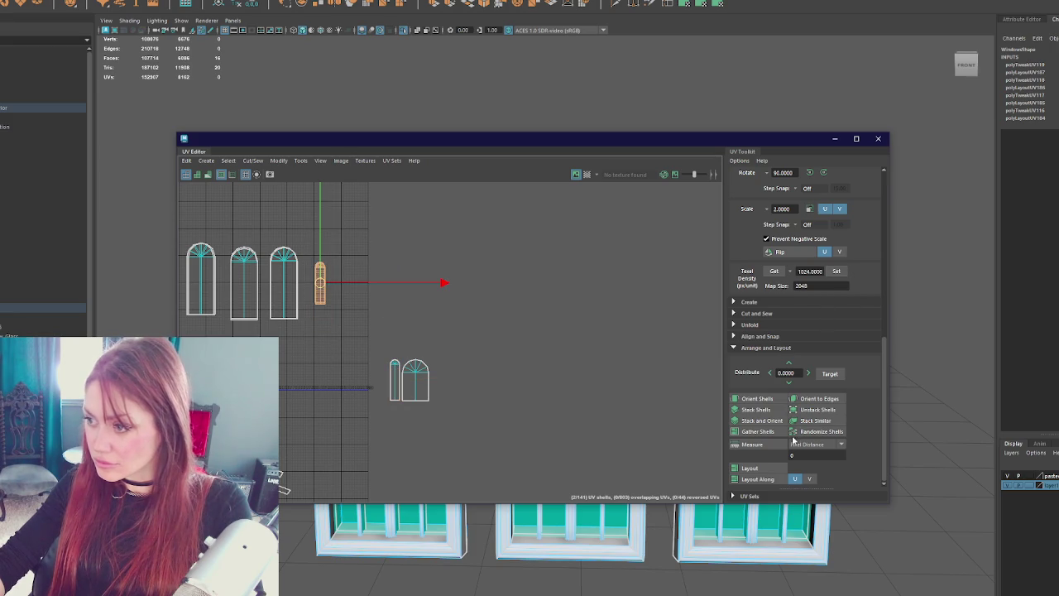
drag(320, 286, 385, 384)
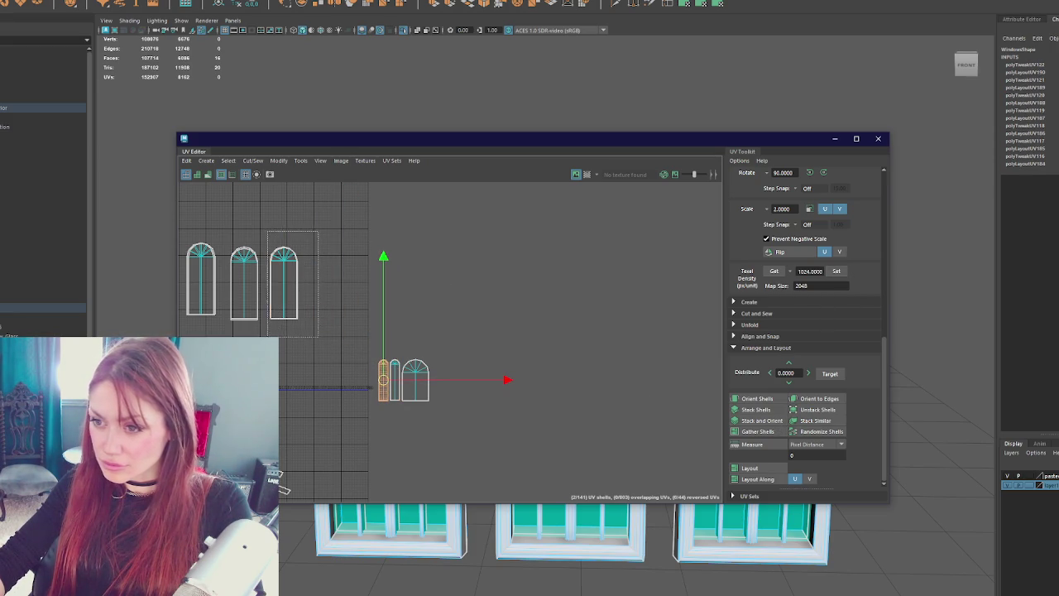
click(284, 286)
click(836, 272)
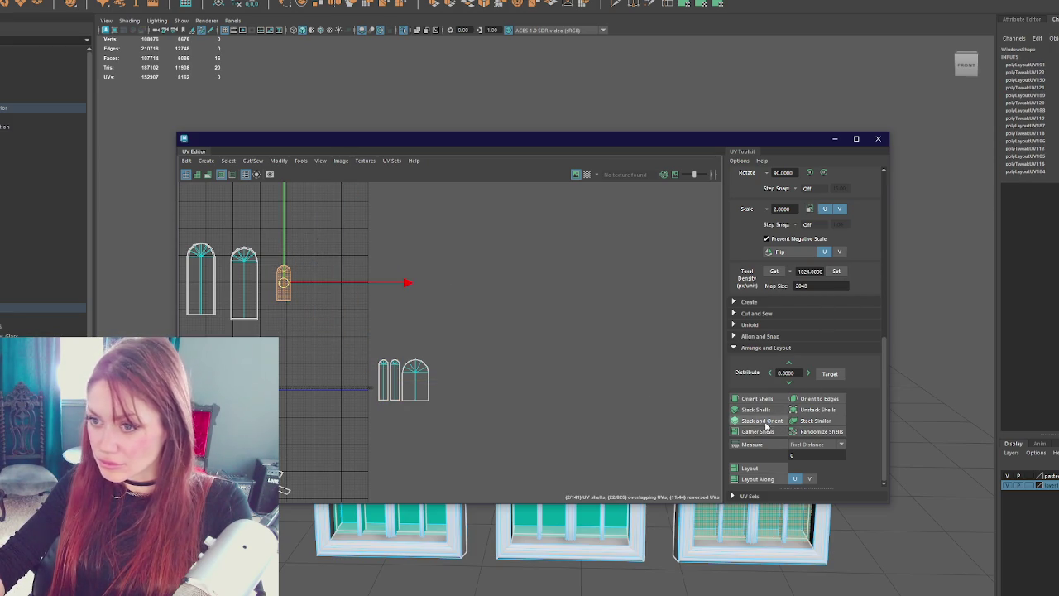
drag(285, 290, 371, 382)
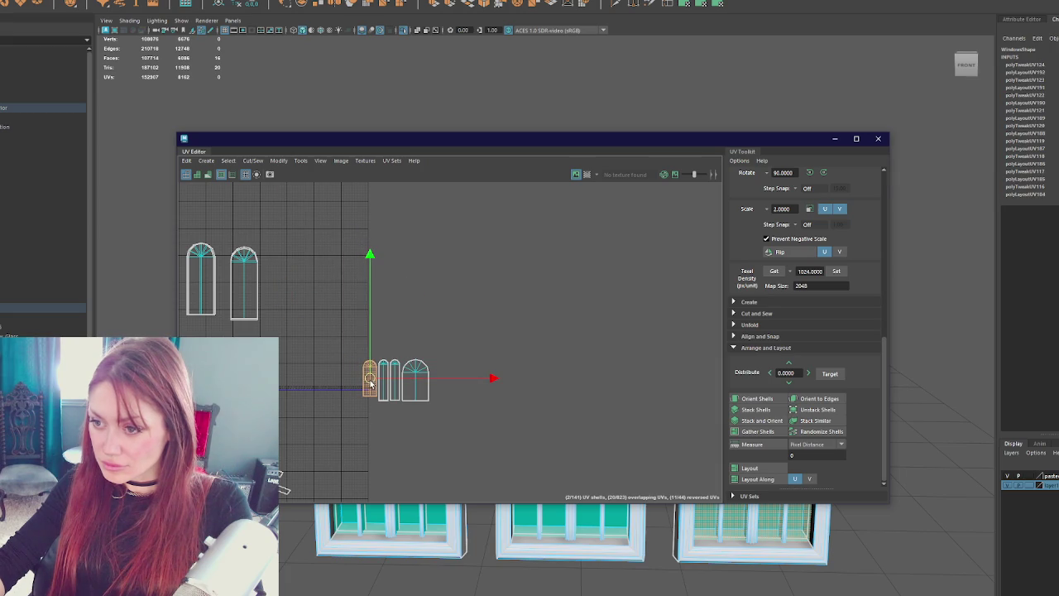
- Apply the 1024 texel density to the second and leftmost arch shells and move them alongside
drag(239, 335, 236, 336)
click(836, 271)
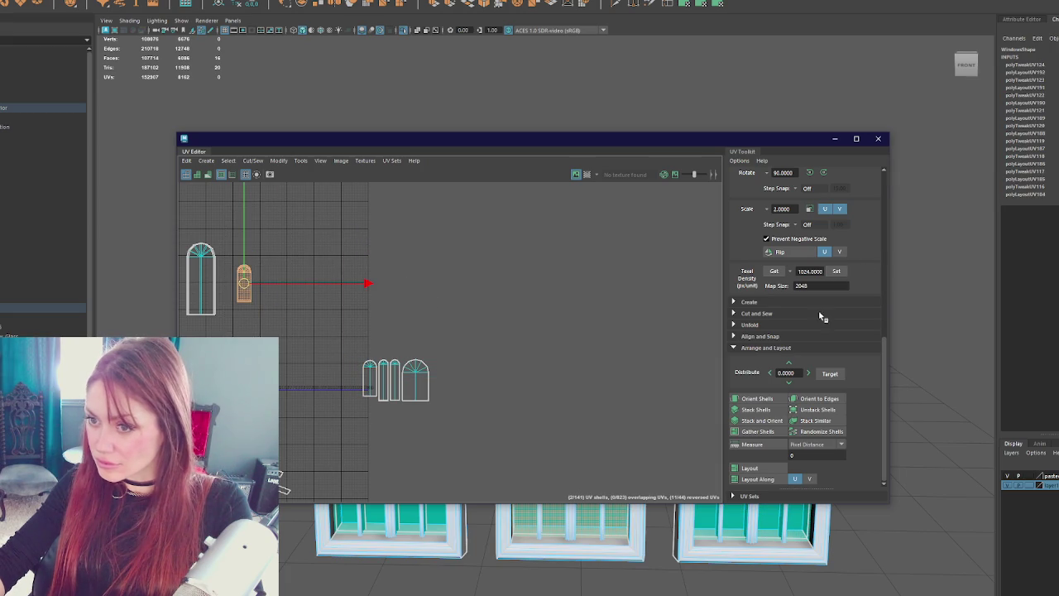
mouse_move(243, 285)
mouse_down()
mouse_move(336, 376)
mouse_move(351, 377)
mouse_up()
drag(249, 235, 184, 330)
click(837, 272)
drag(202, 281, 338, 380)
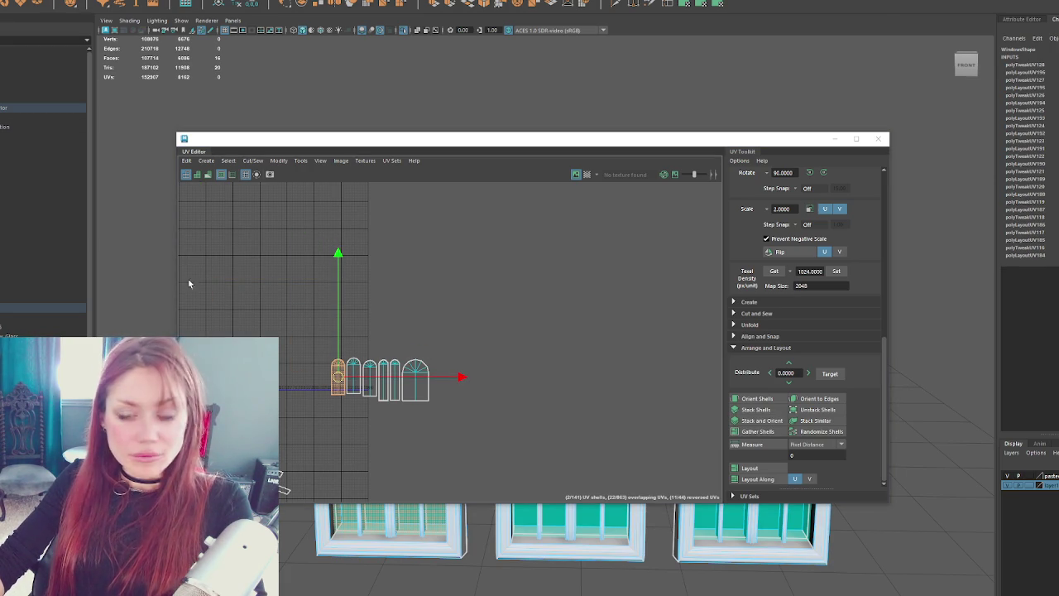
- Frame the arch window in the viewport and orbit around the three windows to check the result
scroll(341, 317, down, 1)
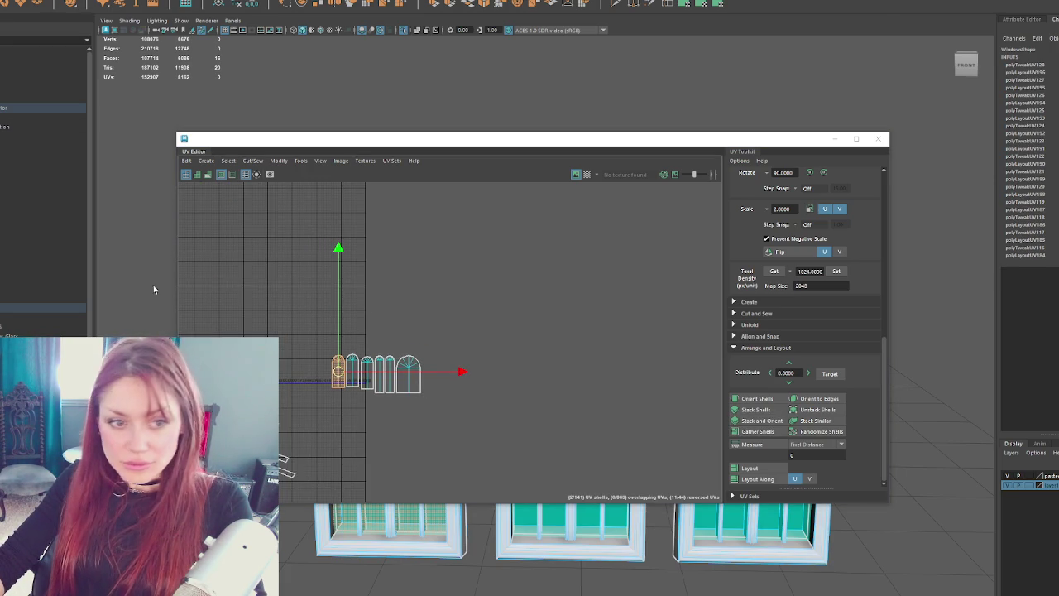
mouse_move(341, 280)
mouse_down()
mouse_move(590, 275)
mouse_move(707, 214)
mouse_move(573, 213)
mouse_up()
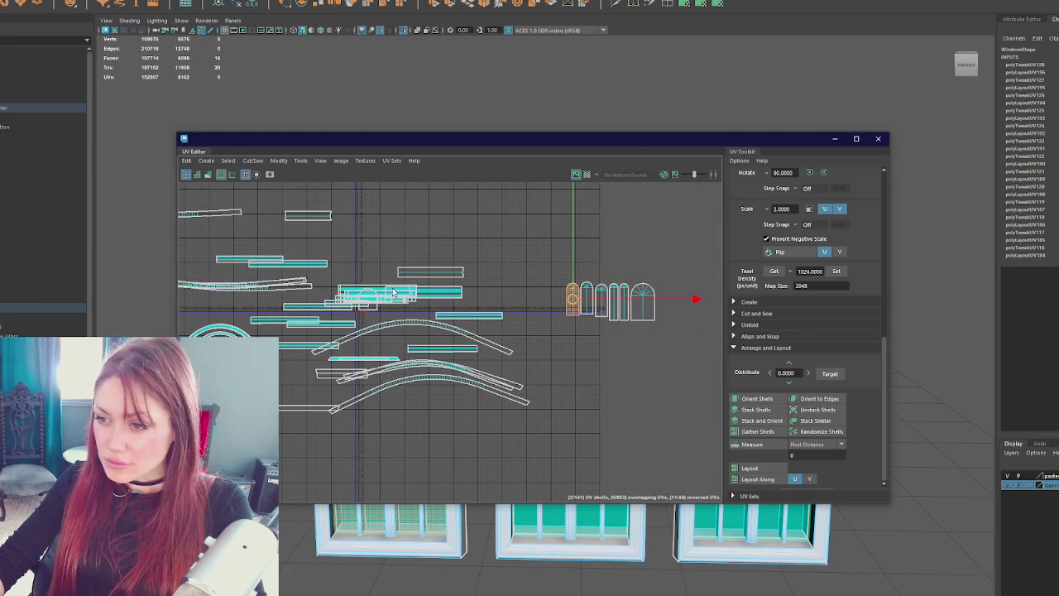
click(373, 312)
drag(354, 140, 822, 157)
key(f)
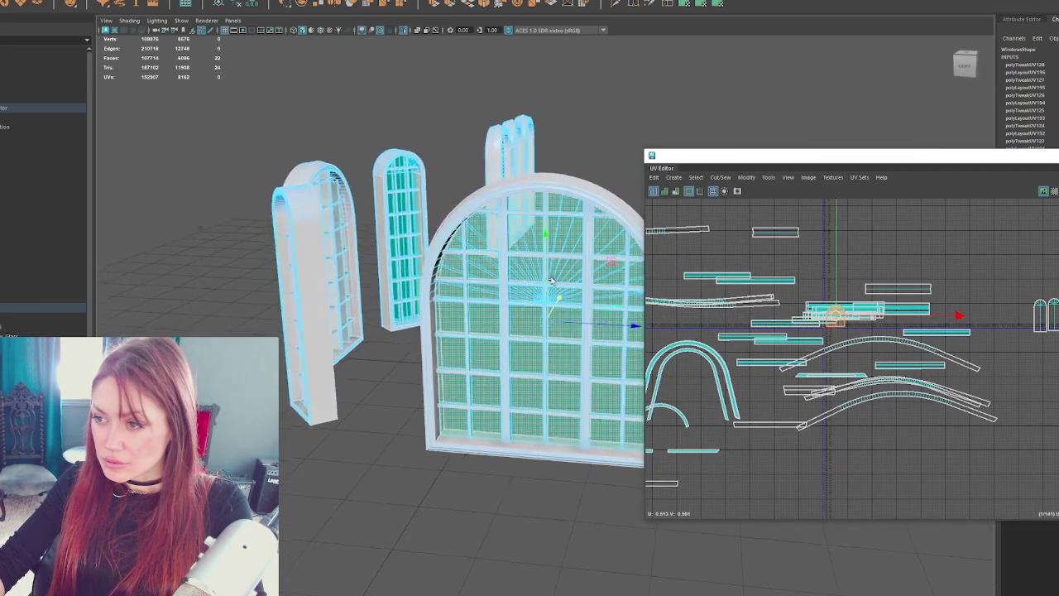
click(1055, 267)
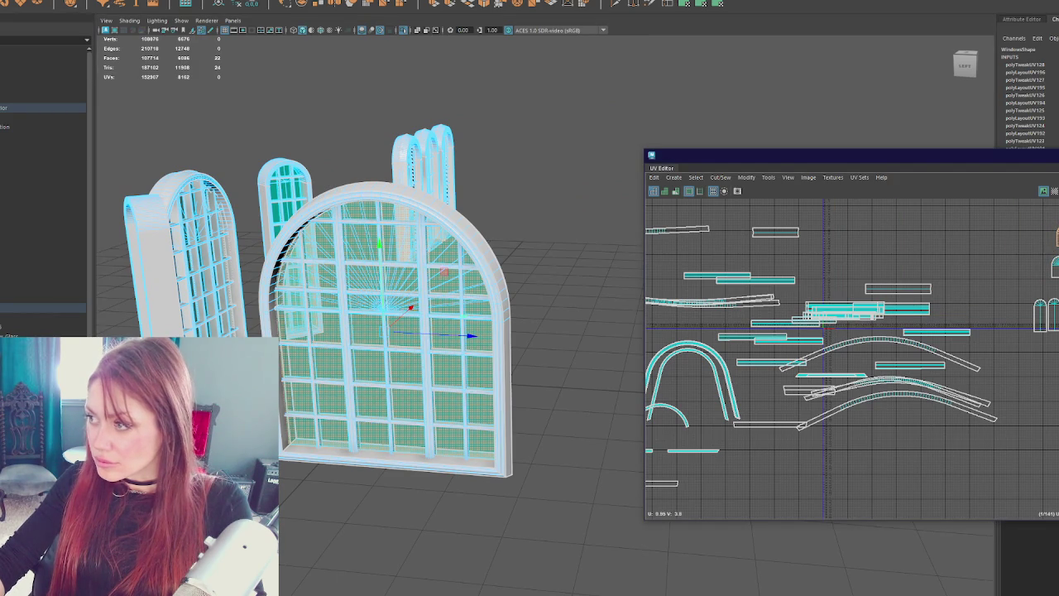
scroll(480, 309, up, 3)
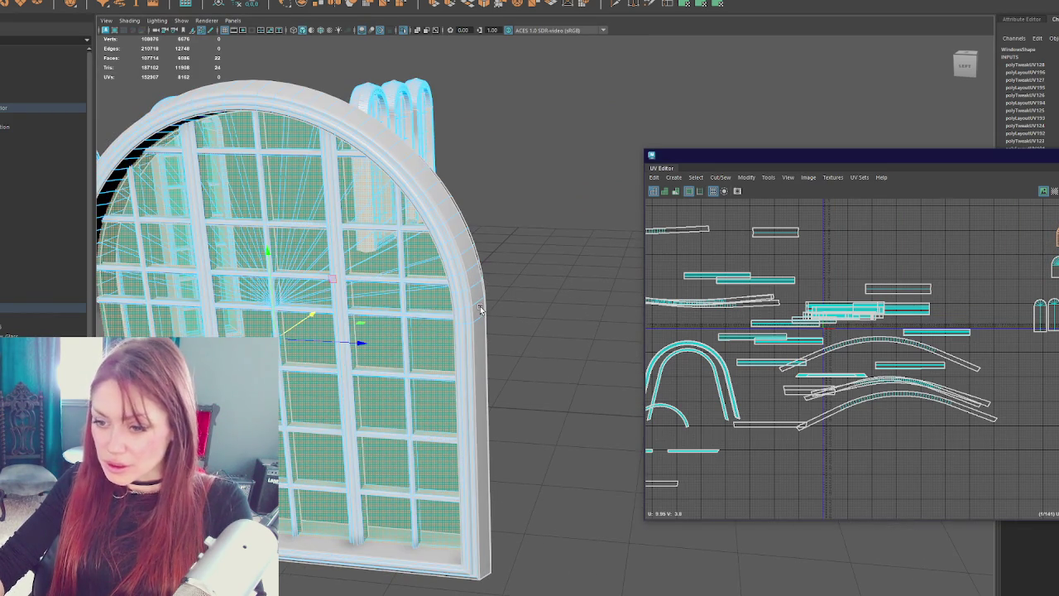
mouse_move(480, 309)
alt+mouse_down()
mouse_move(549, 295)
mouse_move(407, 284)
mouse_move(556, 284)
alt+mouse_up()
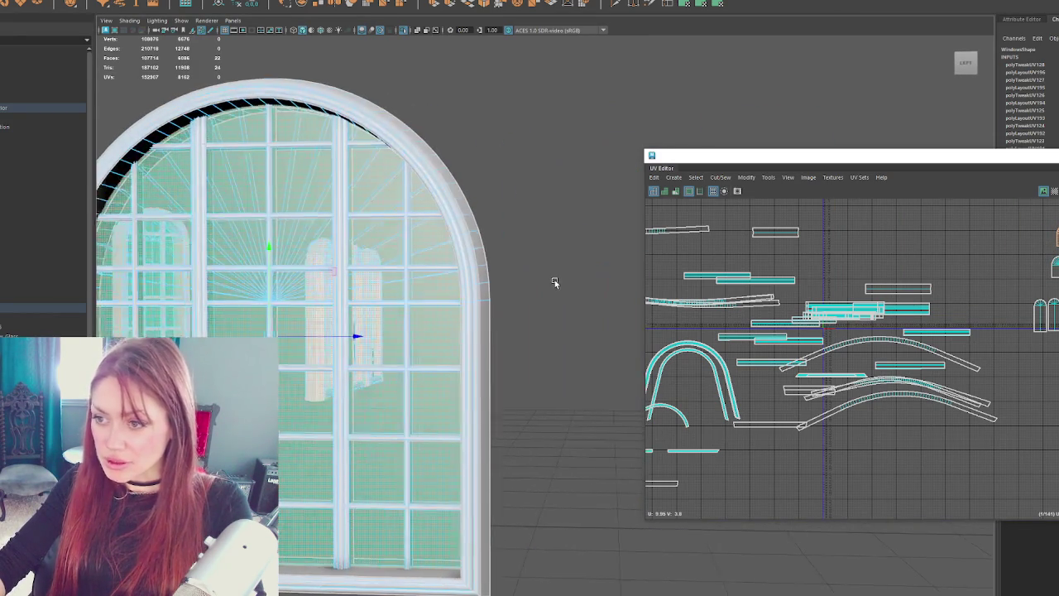
click(1055, 263)
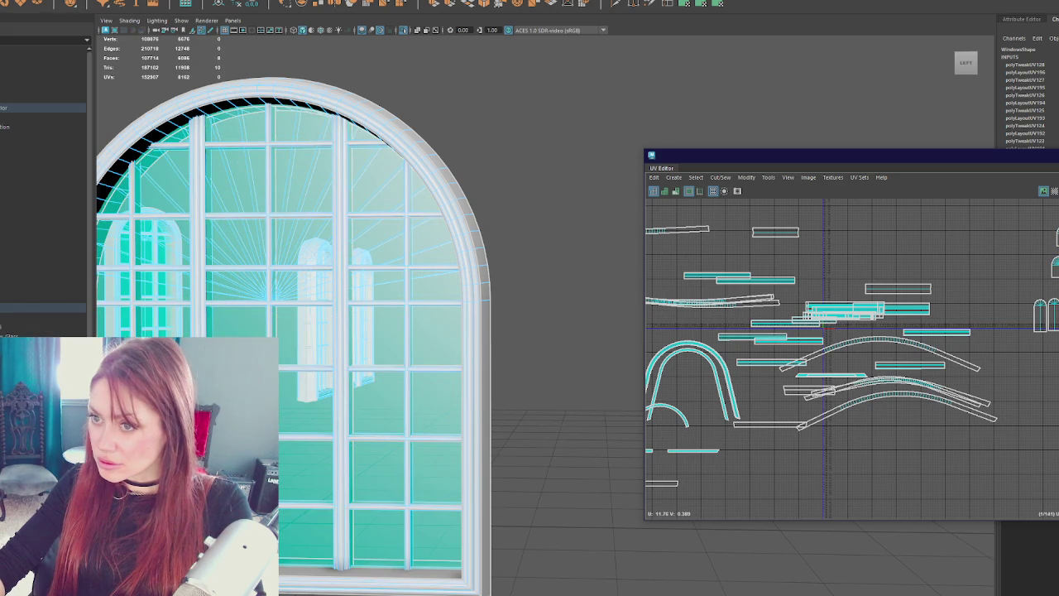
mouse_move(569, 358)
mouse_down()
mouse_move(433, 345)
mouse_move(567, 355)
mouse_move(498, 352)
mouse_move(745, 343)
mouse_up()
- Stack the two selected arch window shells and move the result beside the other arch shells
click(1053, 265)
drag(1056, 161, 588, 162)
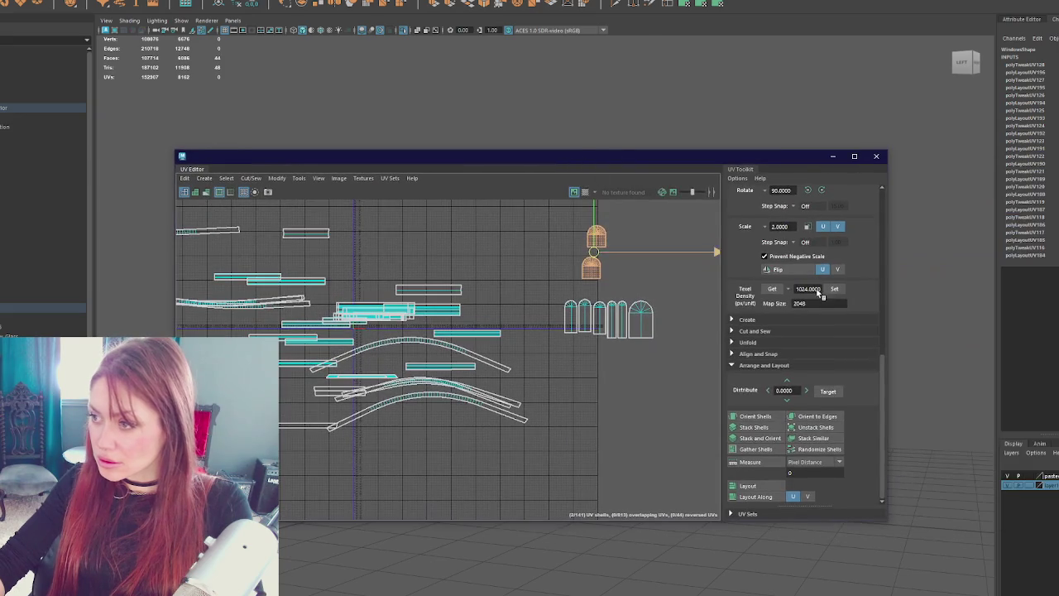
click(769, 439)
drag(595, 252, 673, 323)
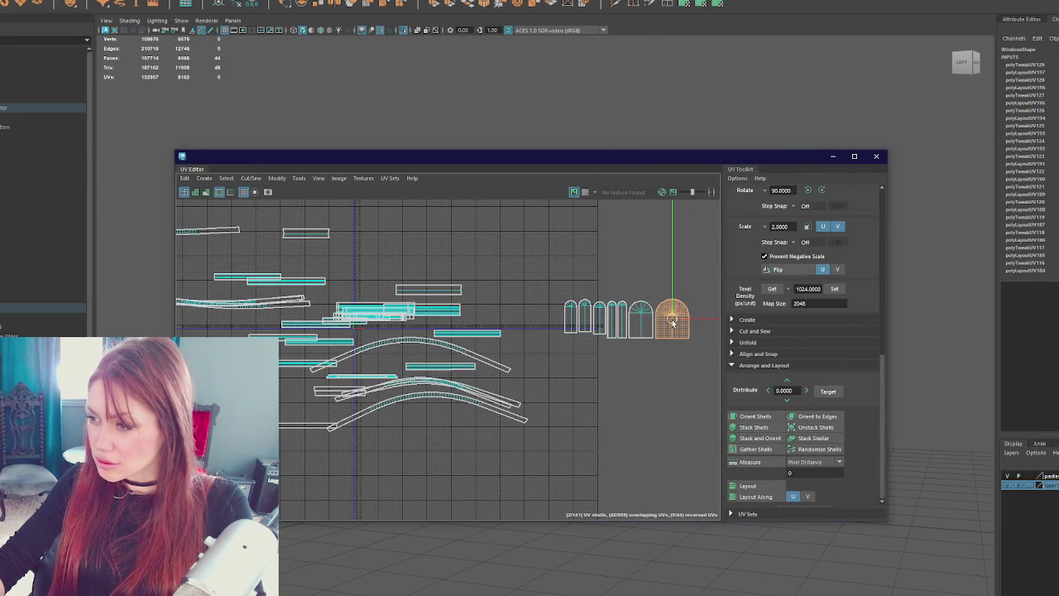
- Move every non-arch UV shell off the 0–1 grid
drag(549, 278, 716, 370)
scroll(501, 381, down, 2)
scroll(500, 381, up, 2)
scroll(356, 293, down, 3)
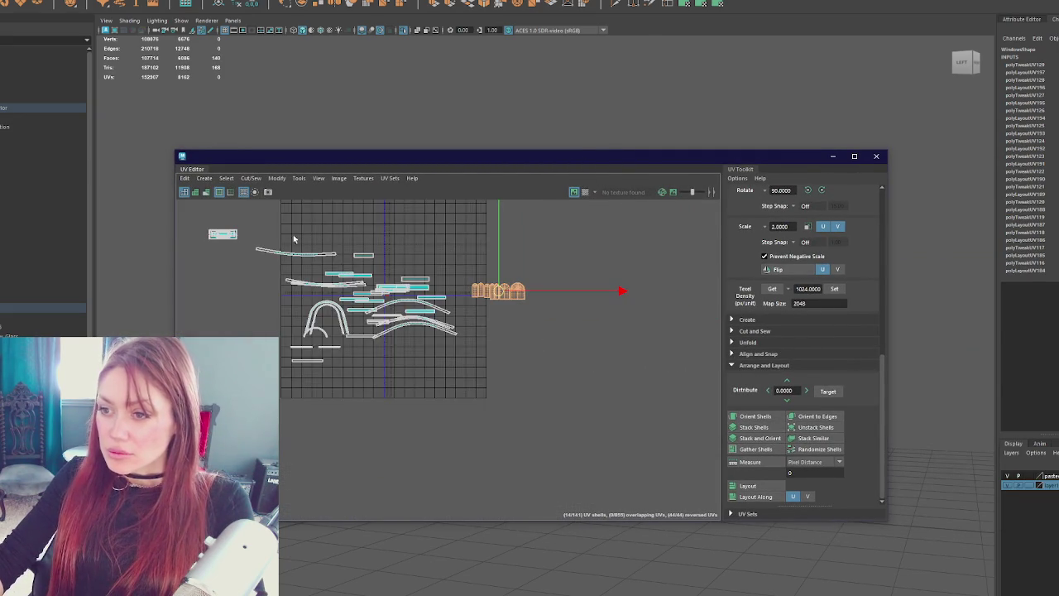
drag(237, 243, 500, 463)
drag(392, 359, 263, 357)
- Move the arch shells onto the centre of the UV grid and shift them left
drag(472, 313, 644, 409)
drag(542, 349, 430, 343)
scroll(431, 344, up, 5)
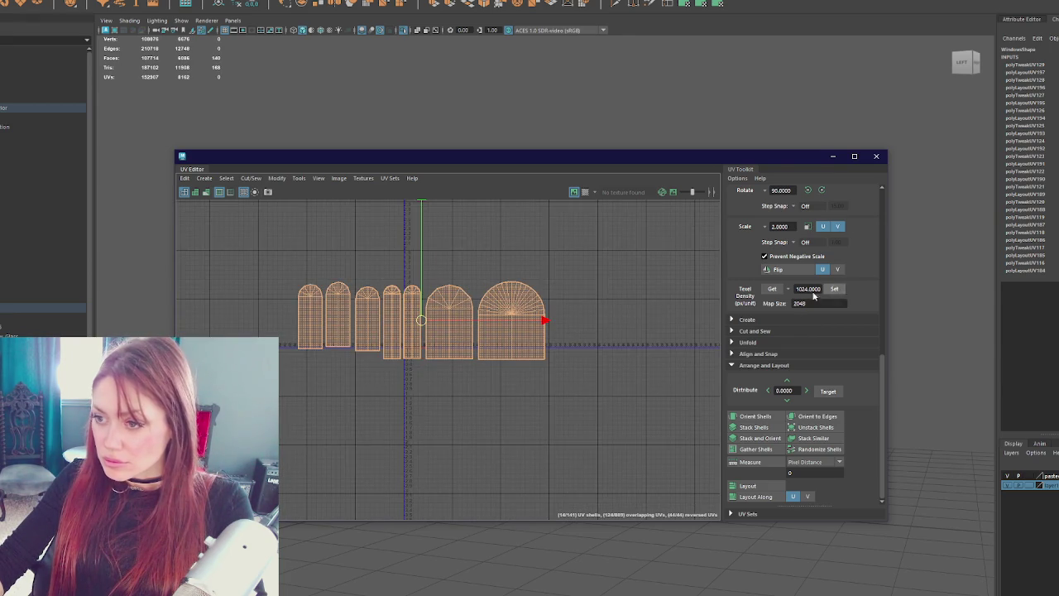
scroll(411, 305, up, 6)
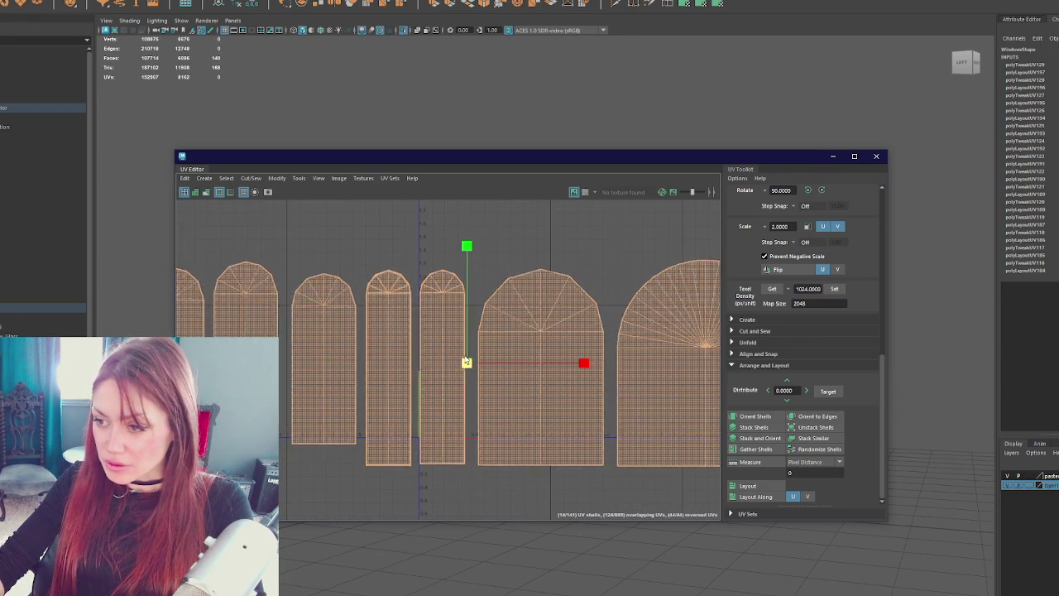
scroll(465, 361, down, 3)
drag(469, 369, 326, 374)
- Nudge the tall arch shell right and select the left narrow arch shell
key(w)
key(ctrl+z)
drag(551, 282, 473, 454)
drag(531, 381, 545, 374)
drag(401, 423, 382, 452)
drag(382, 280, 421, 461)
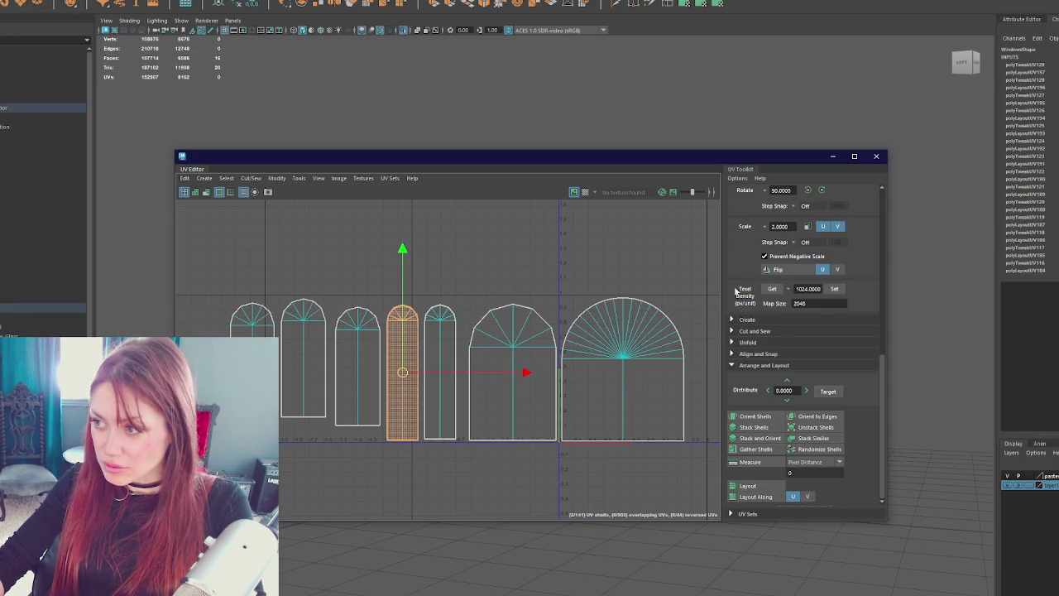
- Mirror the left narrow arch shell, stack both narrow shells together and shift them right
click(811, 190)
key(ctrl+z)
click(811, 269)
drag(383, 267, 455, 447)
click(755, 438)
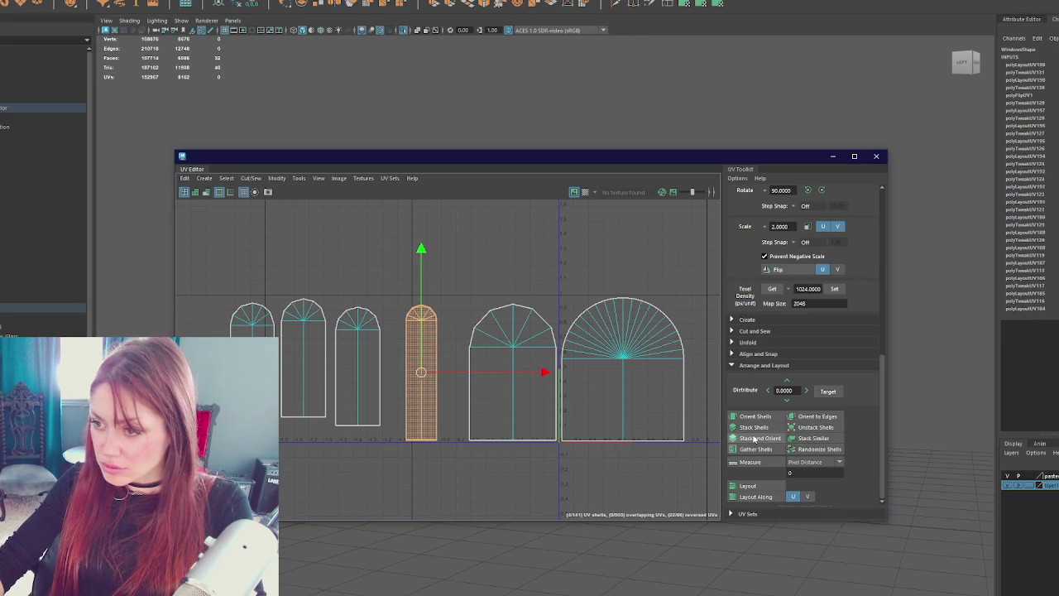
drag(421, 373, 449, 375)
- Reposition the three left arch shells and the narrow and medium shells along the row
drag(202, 269, 386, 457)
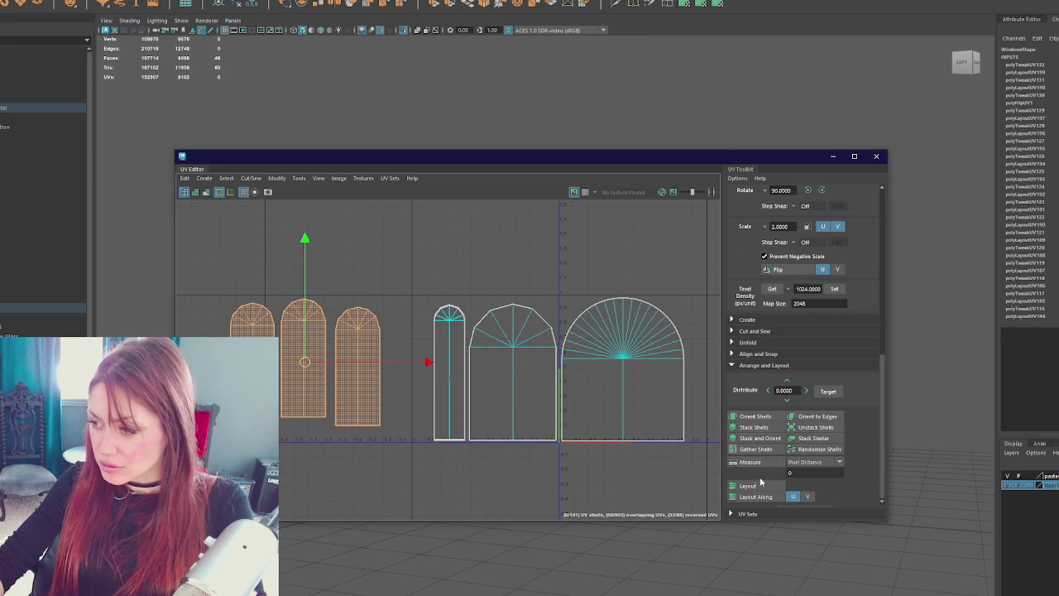
drag(305, 365, 332, 377)
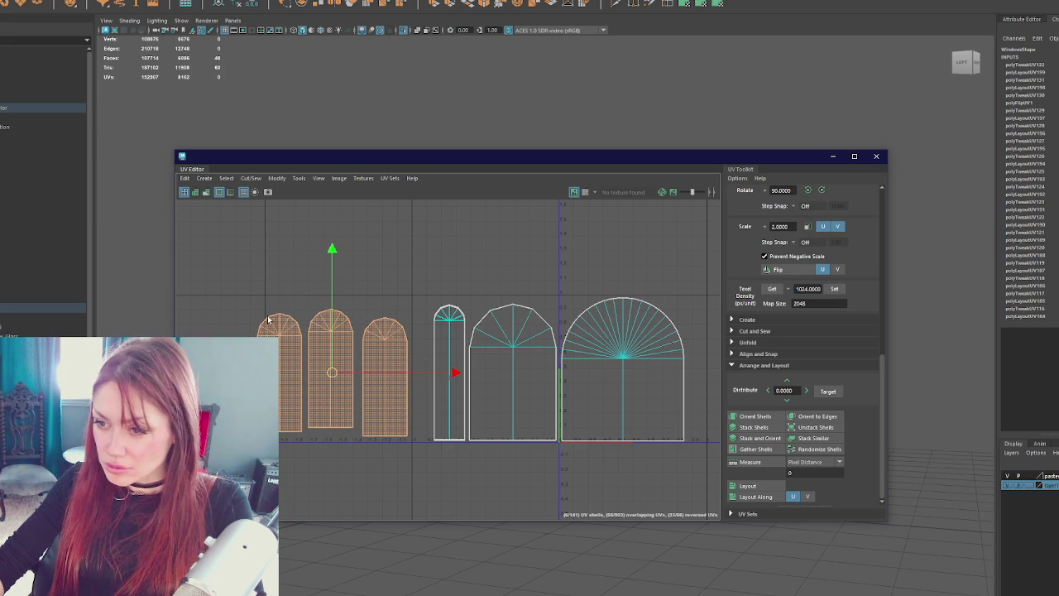
drag(298, 461, 299, 460)
mouse_move(280, 376)
mouse_down()
mouse_move(355, 437)
mouse_move(313, 379)
mouse_up()
mouse_move(280, 314)
mouse_down()
mouse_move(387, 443)
mouse_move(372, 428)
mouse_up()
drag(335, 380, 339, 380)
drag(430, 276, 558, 451)
drag(494, 372, 491, 375)
- Shift the semicircle shell right and stack the narrow, medium and three arch shells onto it
drag(710, 284, 554, 464)
drag(624, 371, 637, 370)
drag(471, 372, 548, 449)
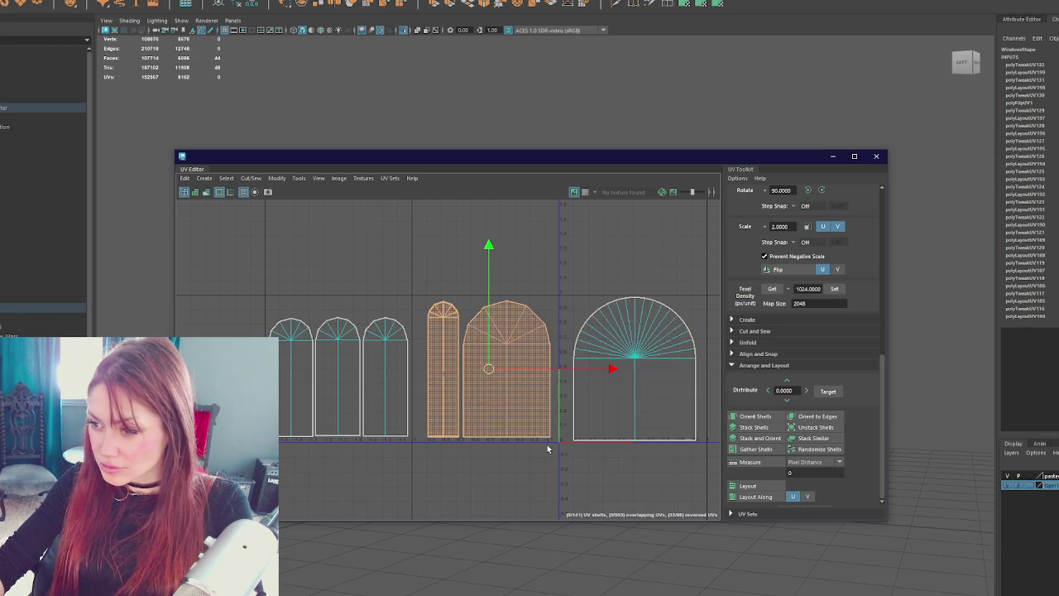
drag(488, 370, 636, 373)
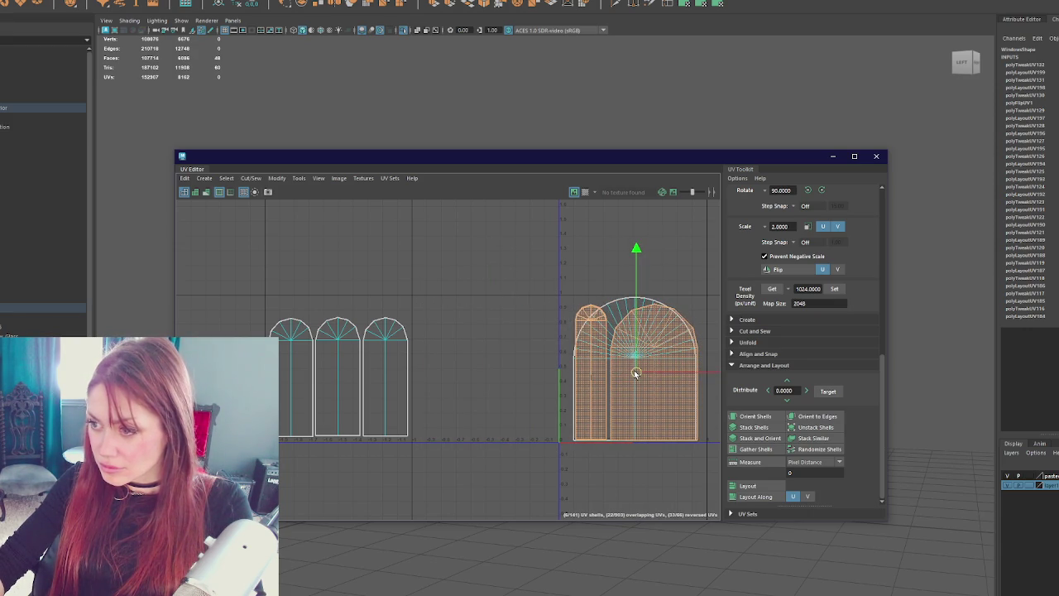
mouse_move(346, 393)
mouse_down()
mouse_move(669, 391)
mouse_move(634, 373)
mouse_up()
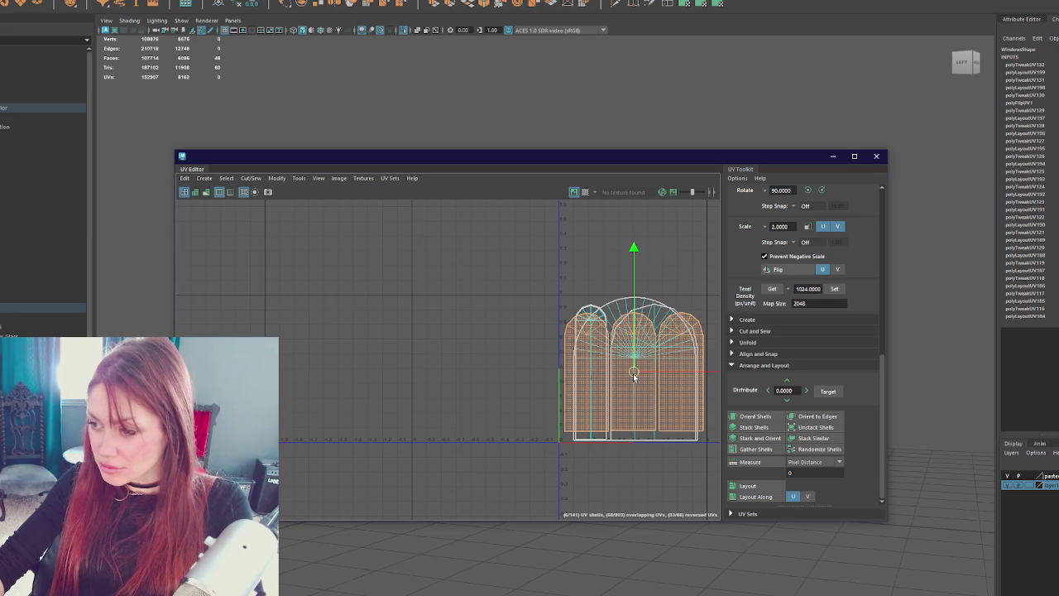
drag(601, 154, 1008, 174)
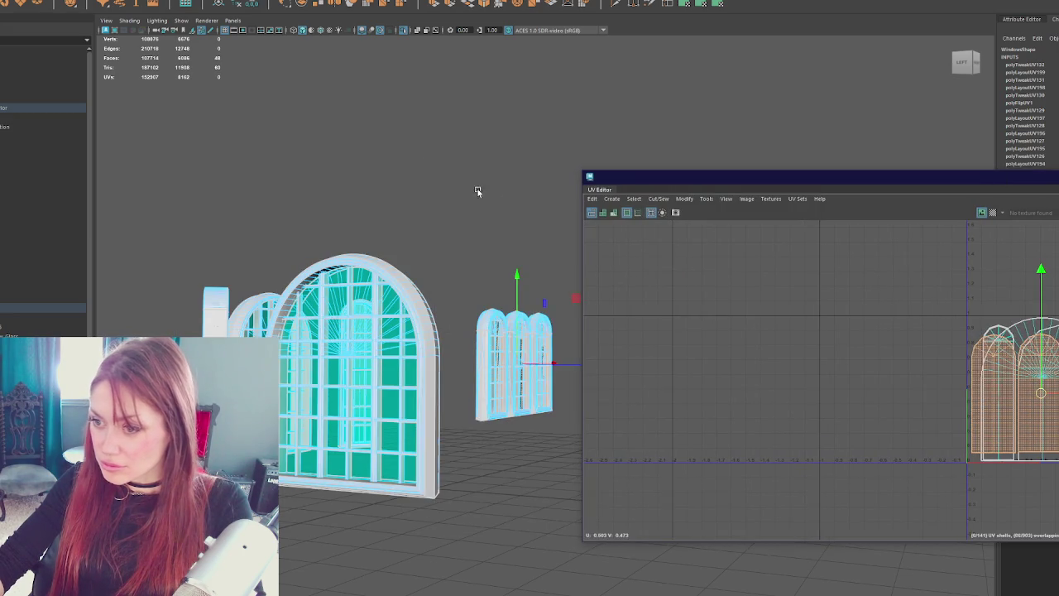
- Clear the UV and object selection, then select the window meshes to display their UVs
key(F8)
click(492, 134)
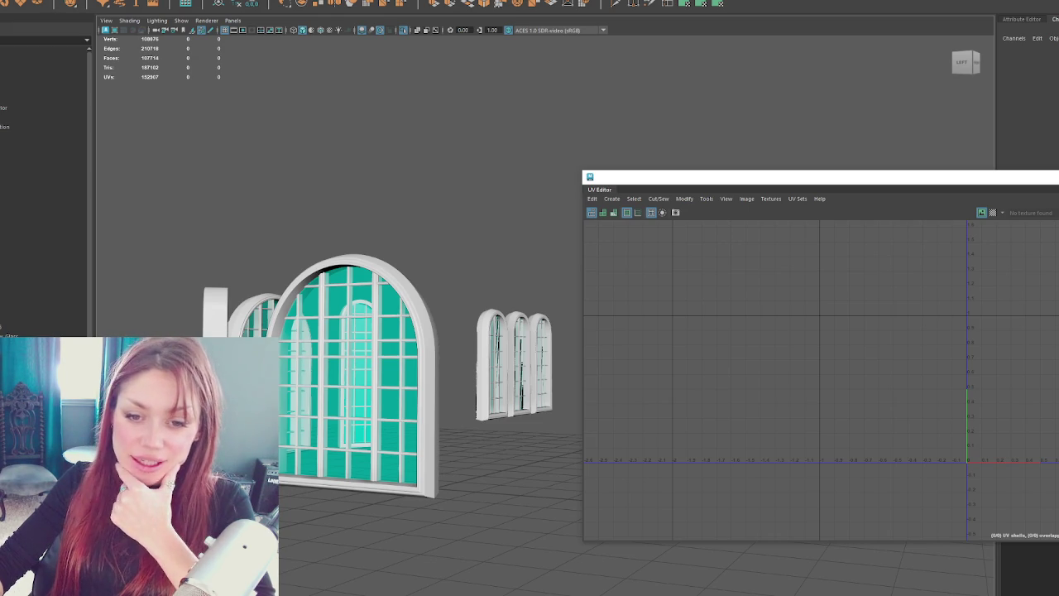
mouse_move(335, 369)
mouse_down()
mouse_move(392, 370)
mouse_move(426, 356)
mouse_move(384, 331)
mouse_move(472, 307)
mouse_move(321, 270)
mouse_move(466, 267)
mouse_up()
click(403, 356)
scroll(466, 268, up, 2)
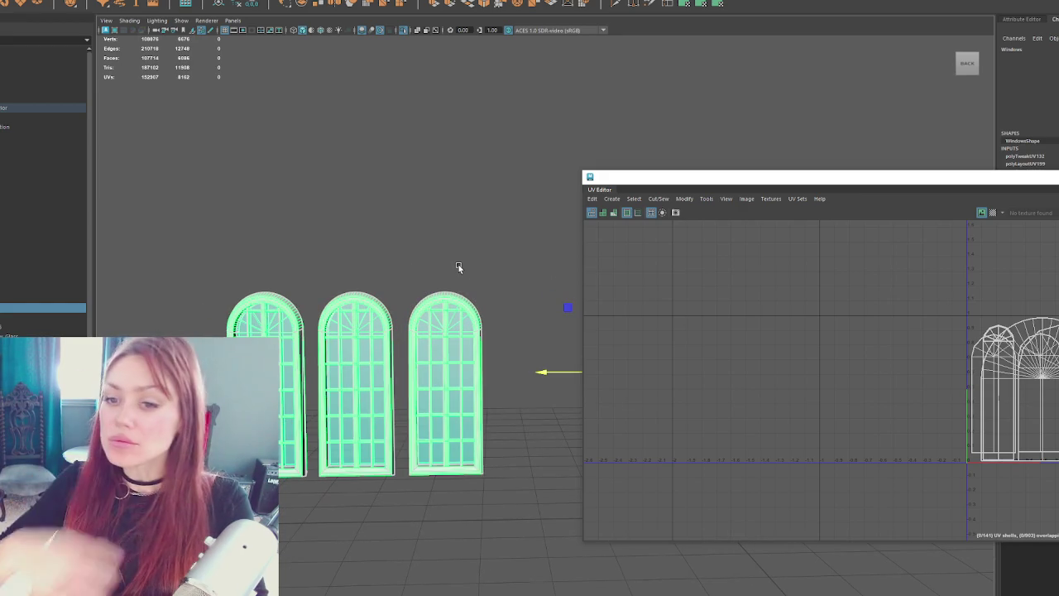
- Select the small separated window piece, frame it, and select its whole UV shell
click(41, 327)
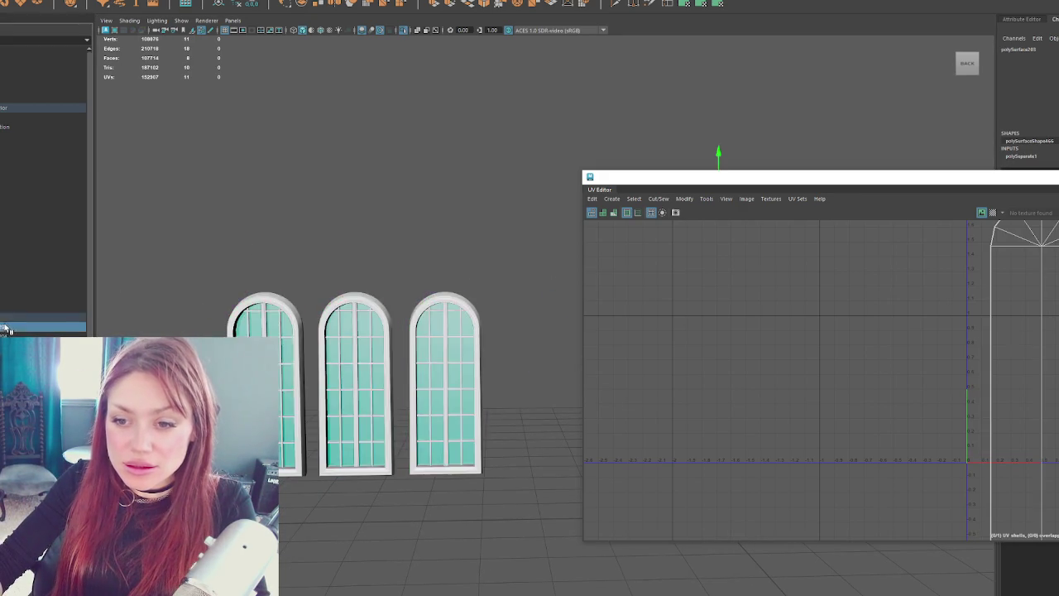
key(f)
drag(1058, 175, 627, 188)
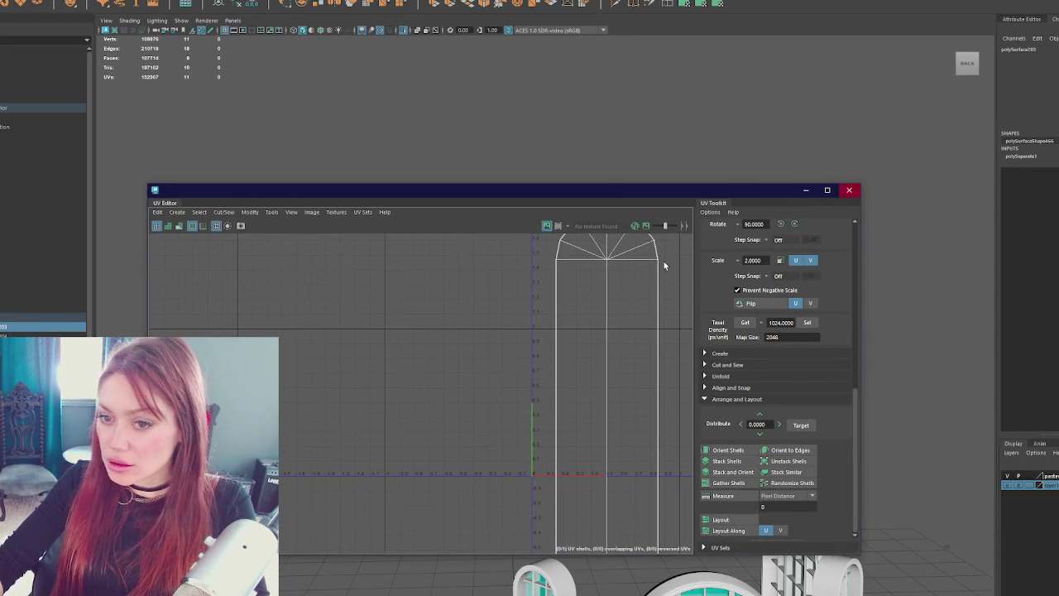
right_click(570, 301)
click(561, 243)
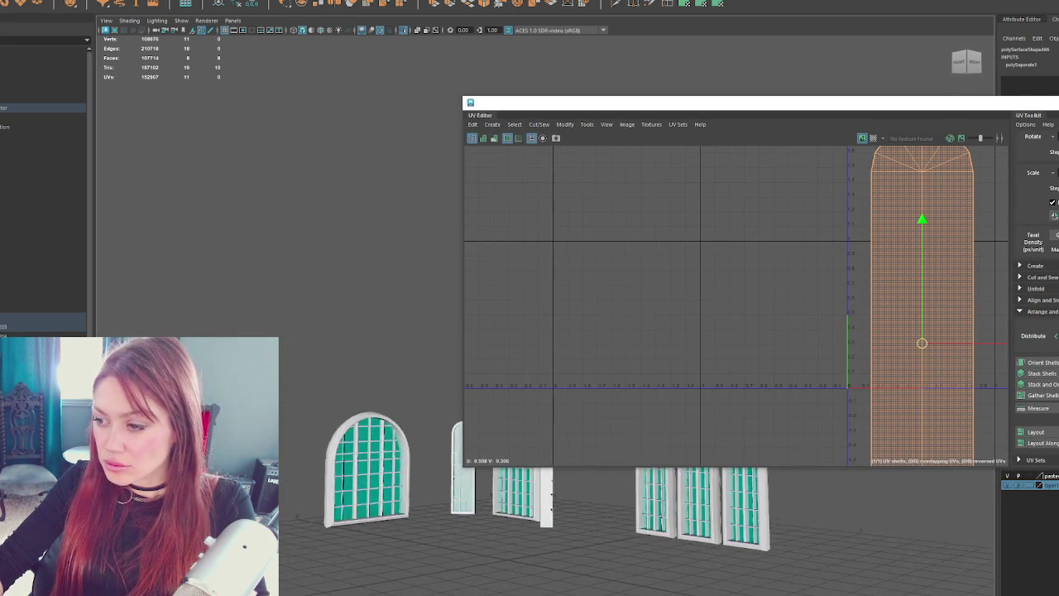
- Deselect the UV shell and close the UV Editor
click(300, 337)
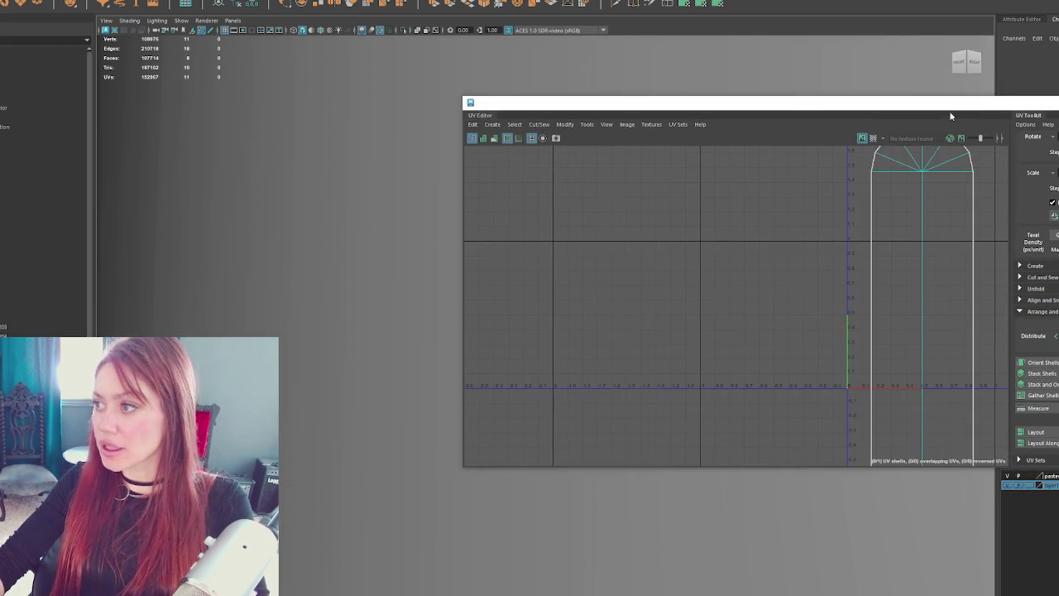
drag(952, 103, 495, 172)
click(593, 184)
scroll(567, 426, down, 5)
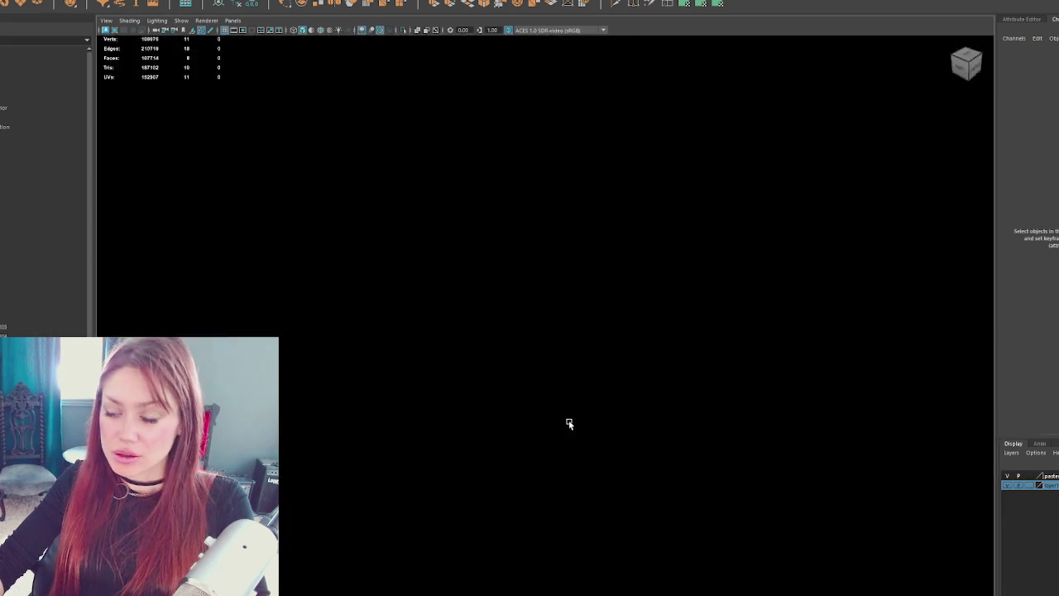
- Select and frame the lower-floor arched windows, then isolate them with Ctrl+1
scroll(596, 200, down, 2)
scroll(463, 331, up, 5)
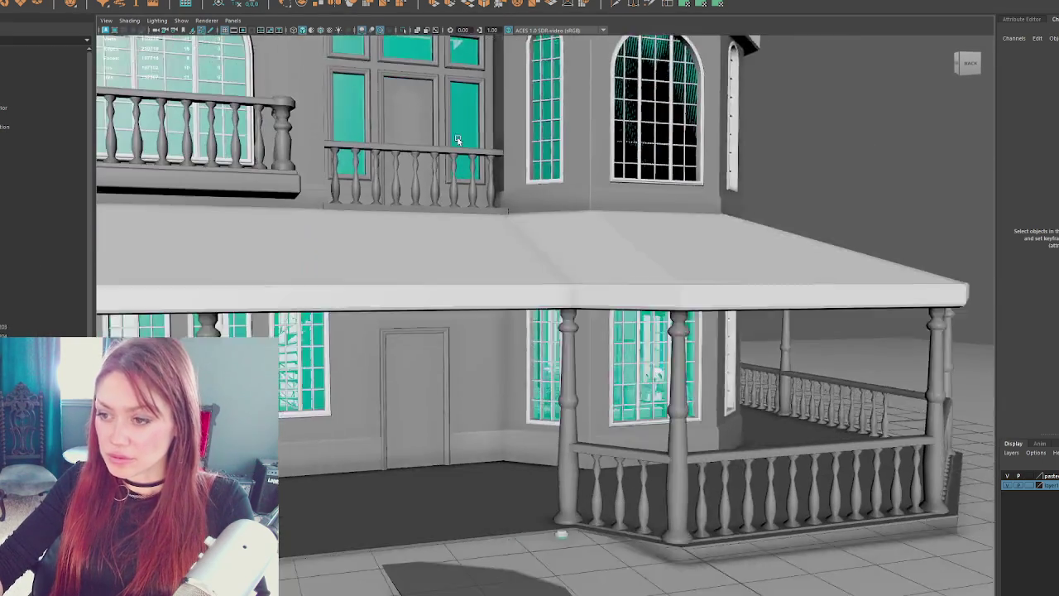
click(335, 331)
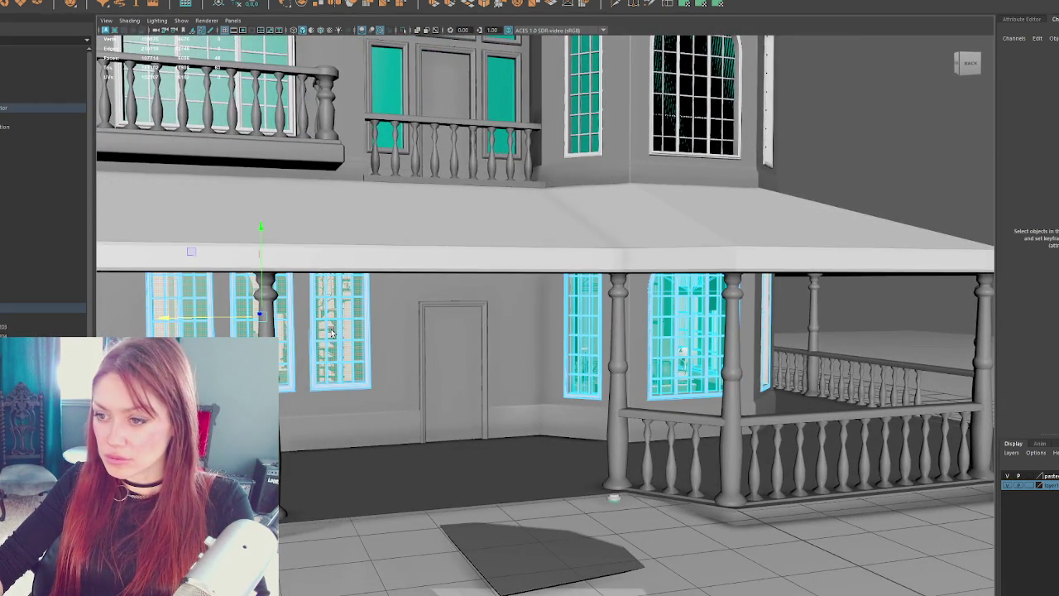
key(f)
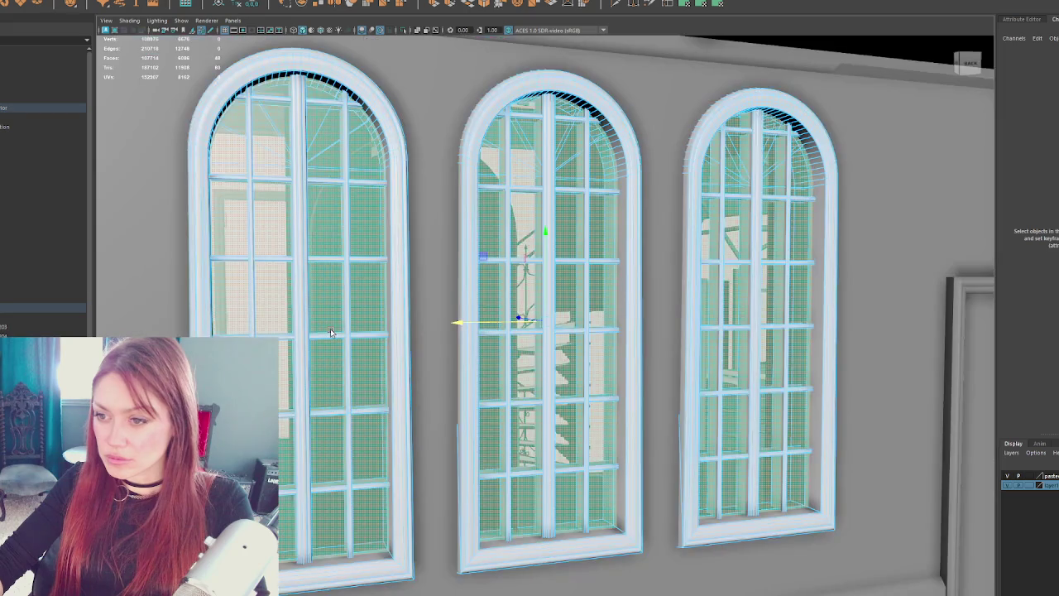
scroll(330, 332, down, 4)
mouse_move(330, 332)
mouse_down()
mouse_move(802, 334)
mouse_move(401, 331)
mouse_up()
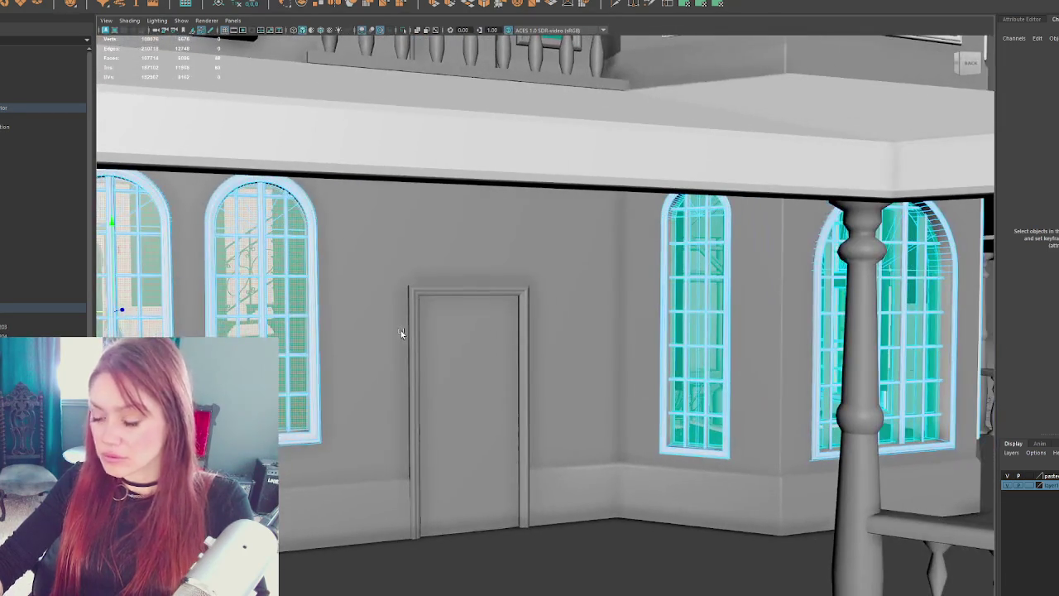
key(ctrl+1)
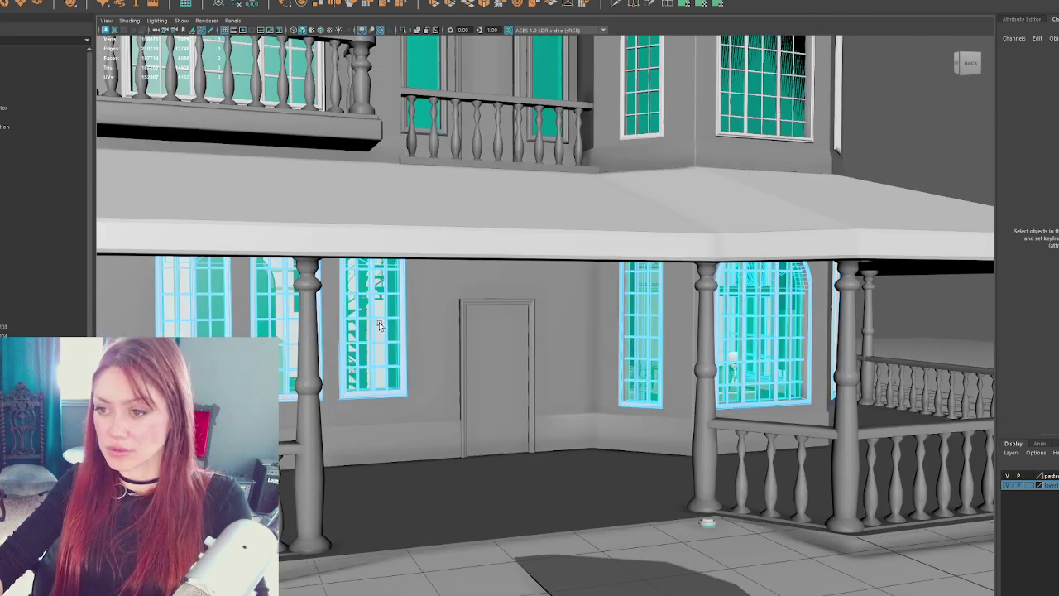
- Select all the window models and frame the three right-hand arched windows
click(356, 308)
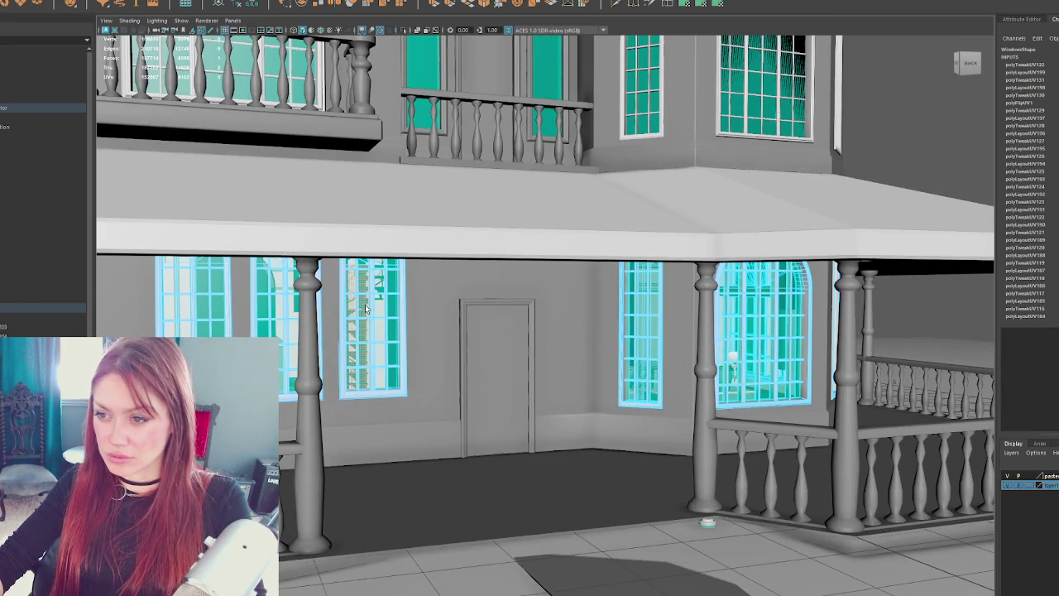
click(4, 310)
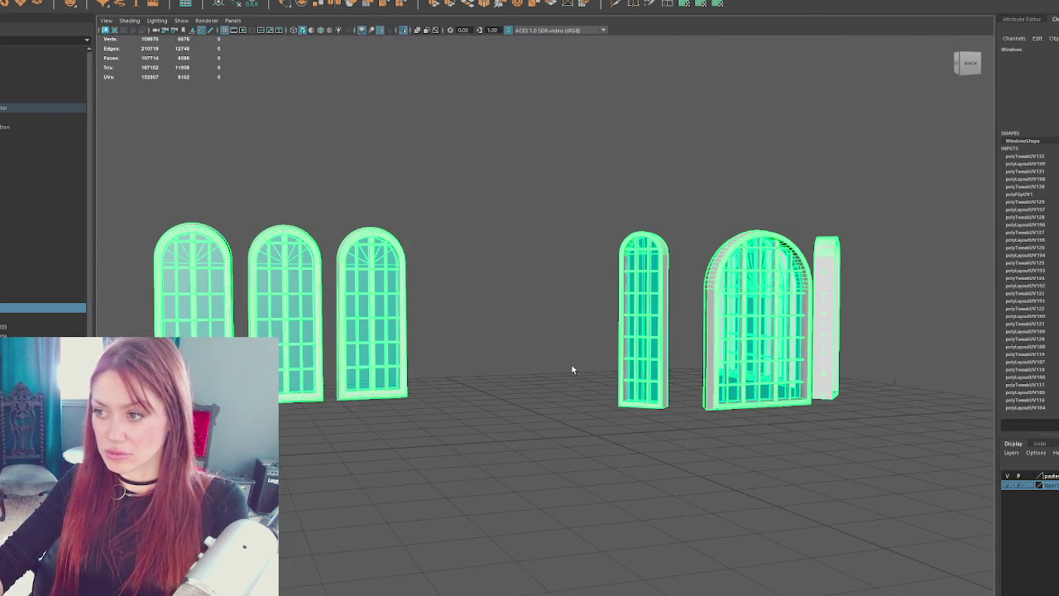
click(568, 285)
click(385, 303)
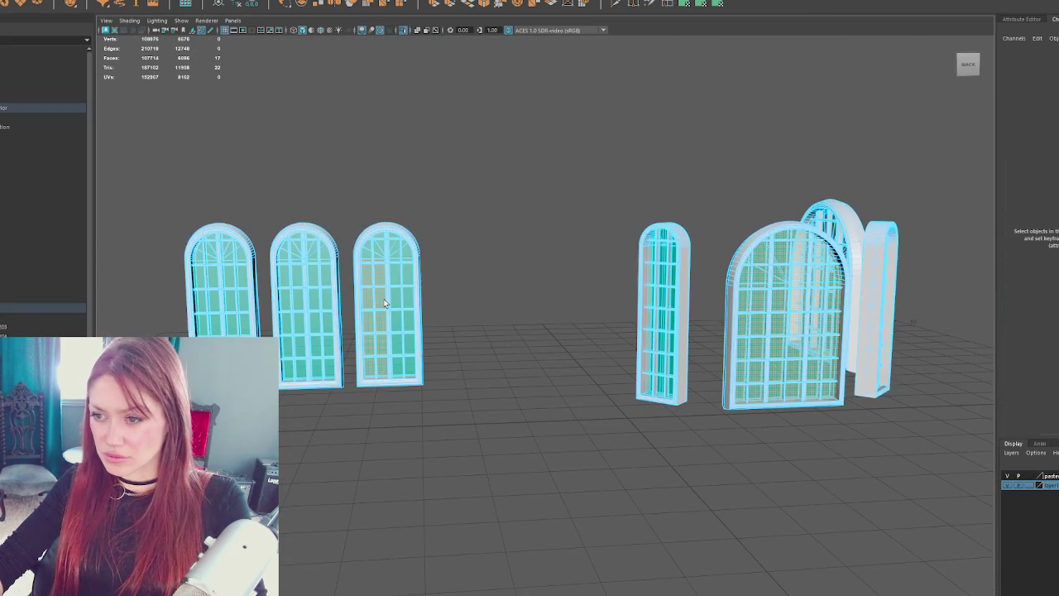
shift+click(382, 299)
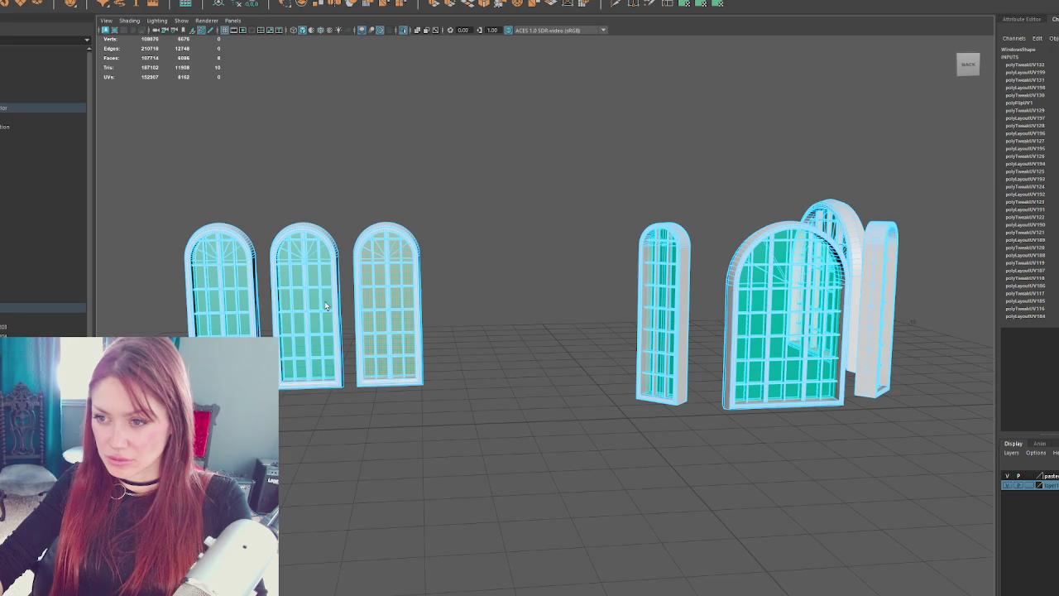
mouse_move(231, 306)
mouse_down()
mouse_move(551, 416)
mouse_move(686, 375)
mouse_up()
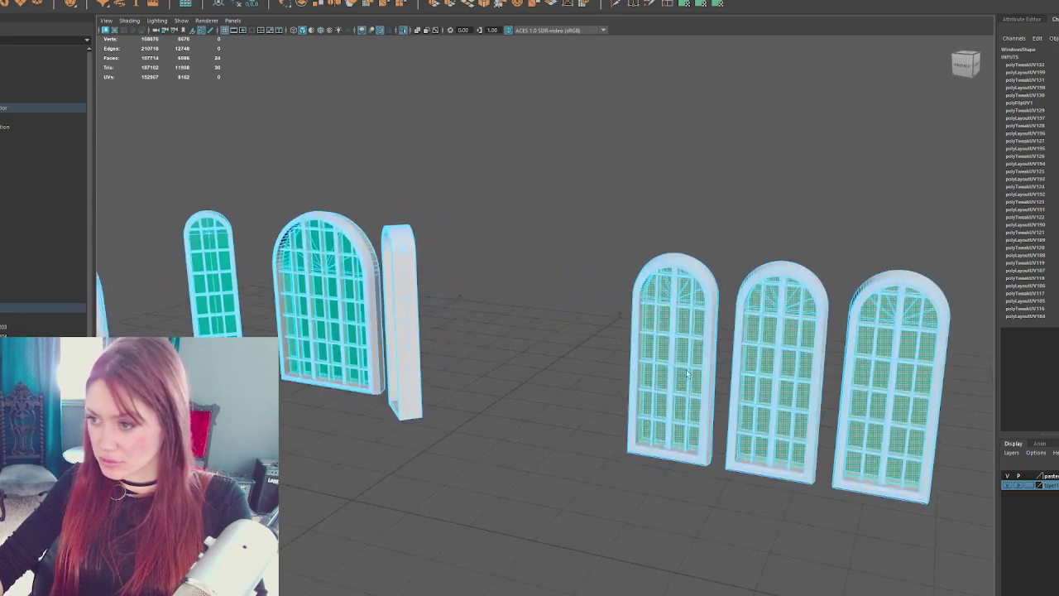
key(f)
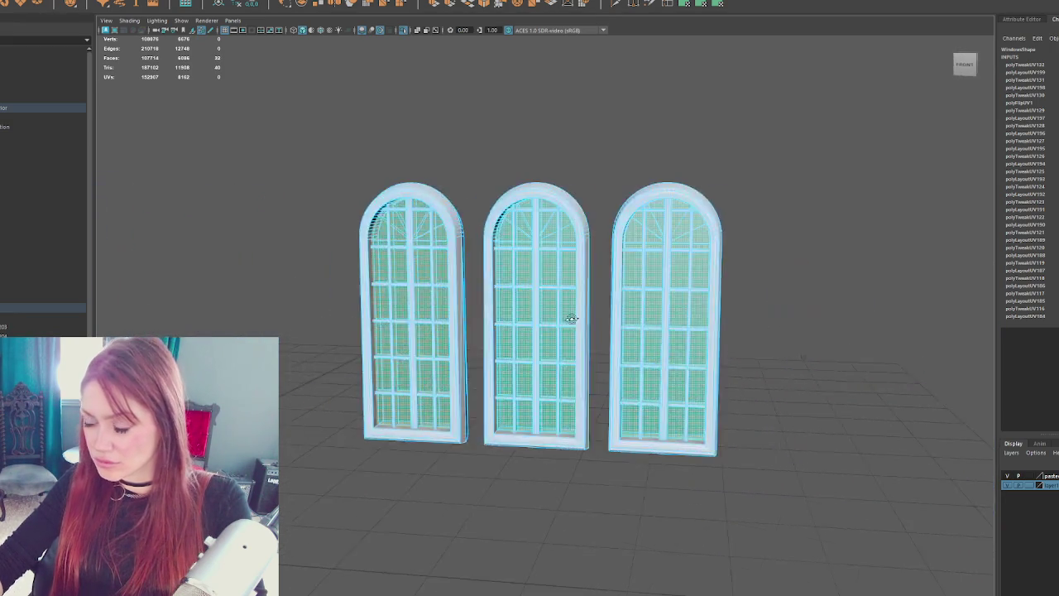
scroll(462, 309, down, 5)
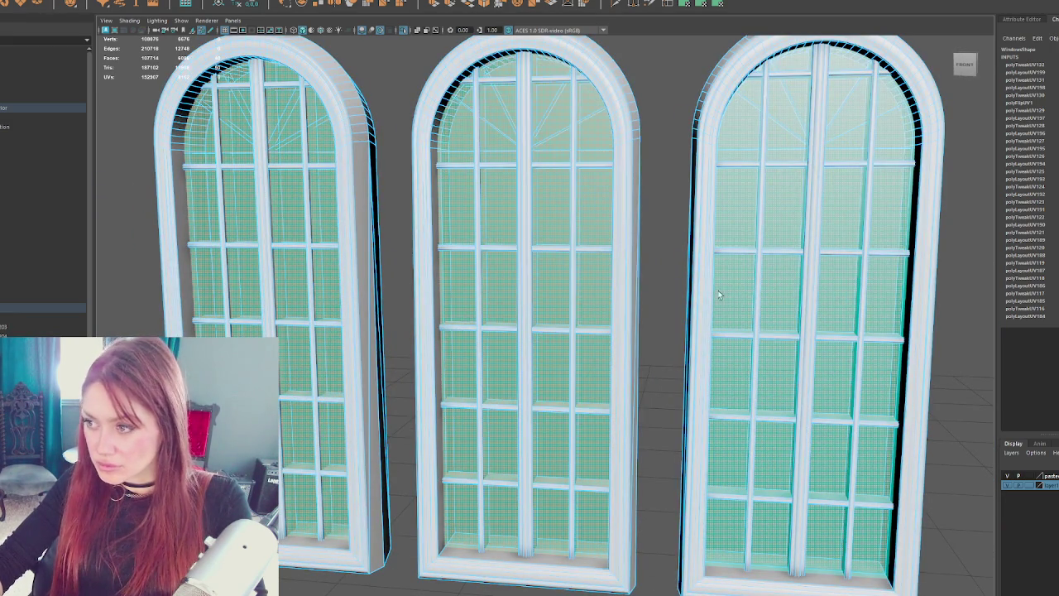
right_click(566, 157)
- Give the three windows a new partly transparent magenta Blinn material named Window1
mouse_move(582, 422)
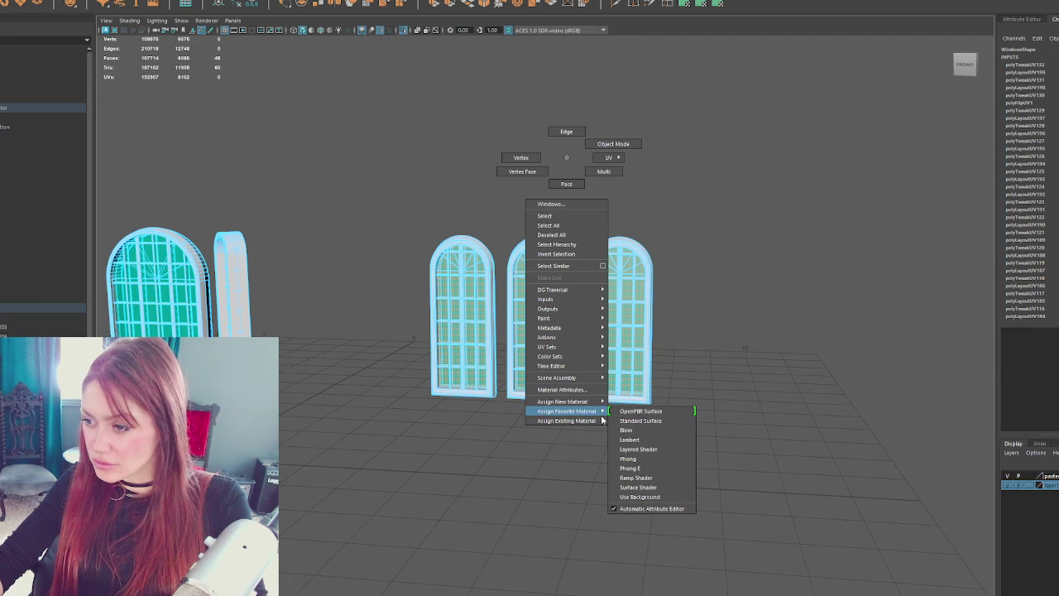
click(630, 440)
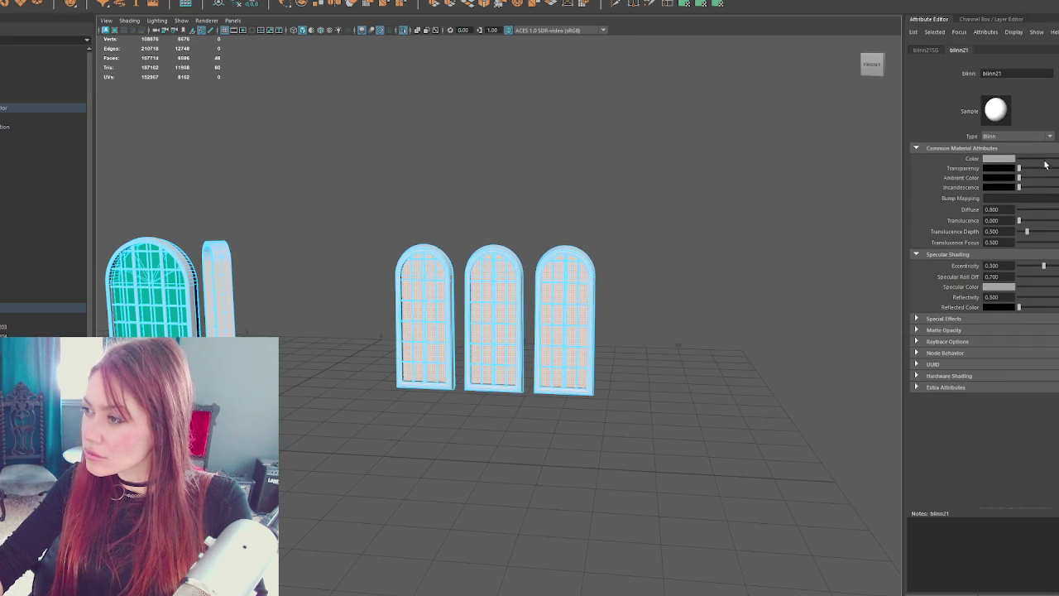
drag(1019, 168, 1055, 168)
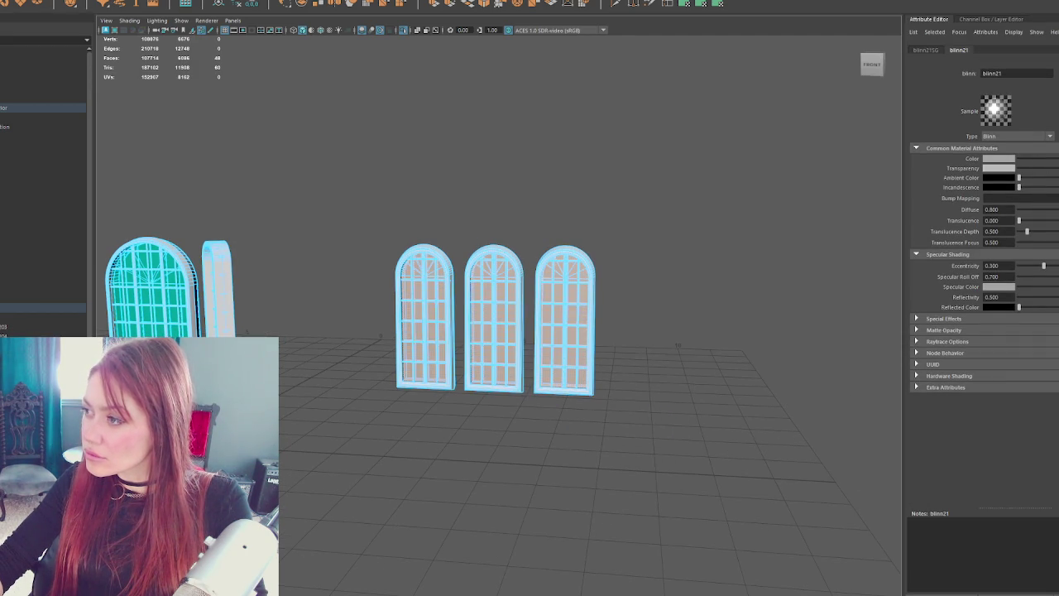
click(1007, 159)
click(1023, 134)
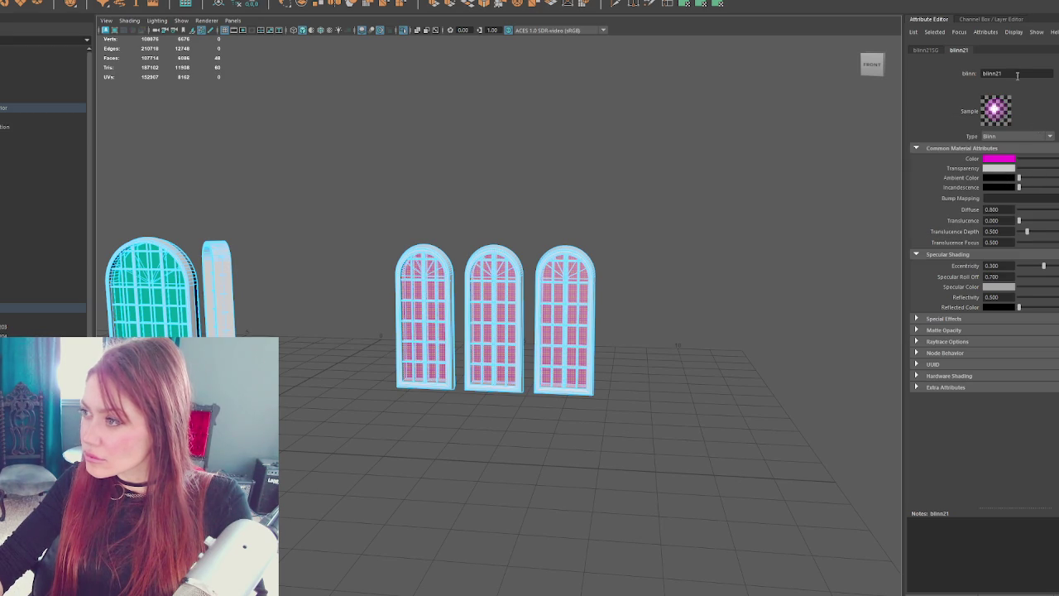
text(Win)
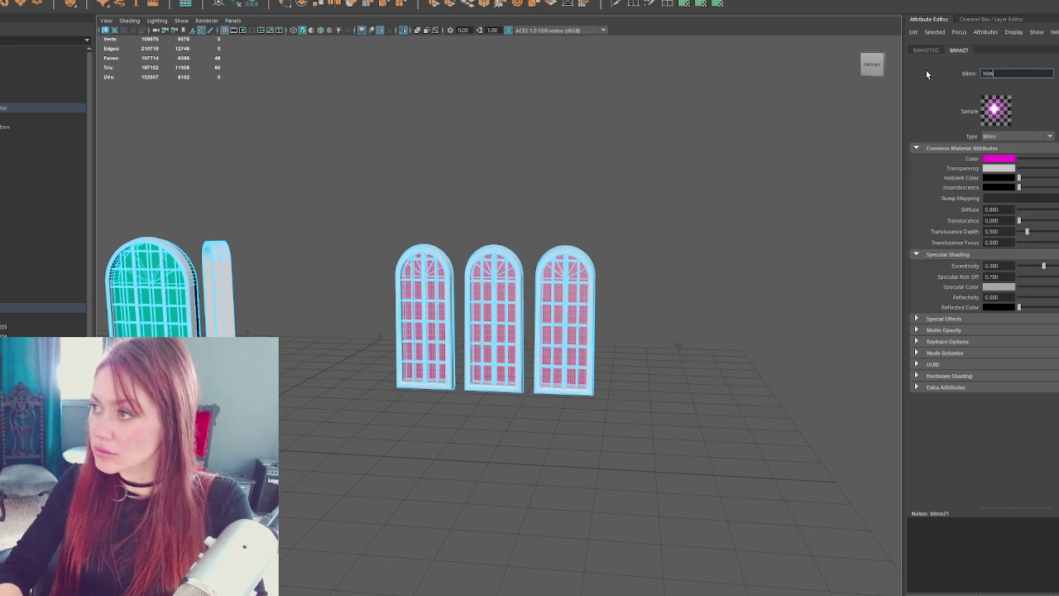
text(dow1)
key(Return)
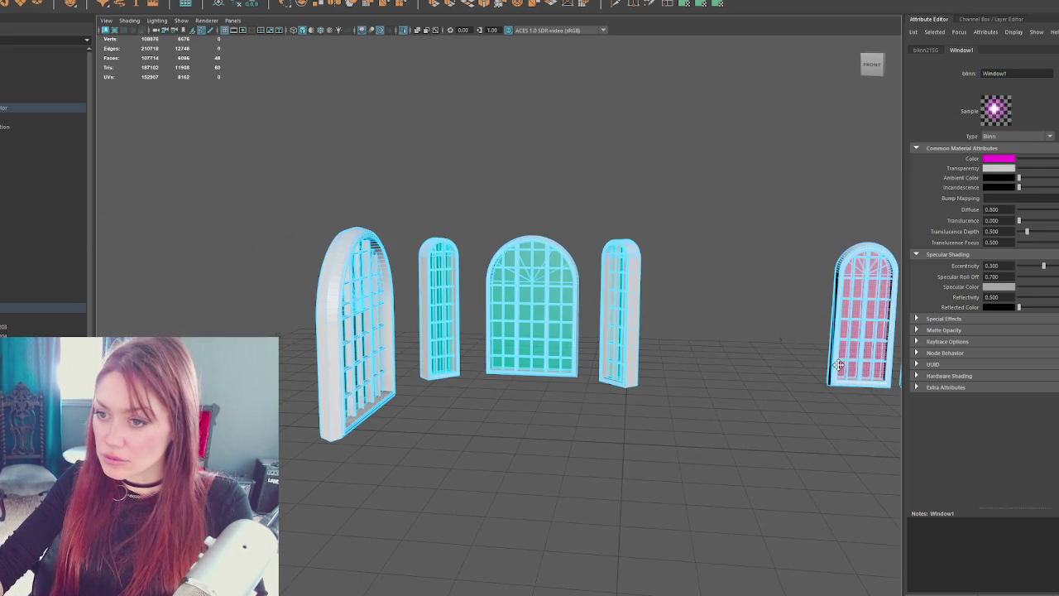
click(507, 313)
- Select the middle, left and right windows and assign them a new Blinn material
key(f)
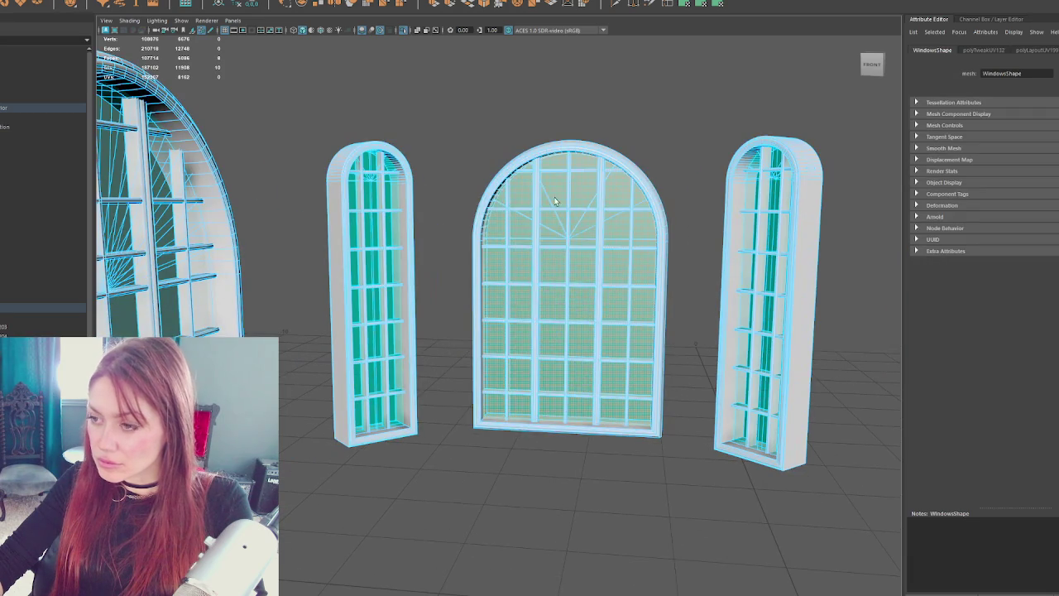
shift+click(380, 248)
shift+click(767, 275)
alt+drag(767, 275, 441, 291)
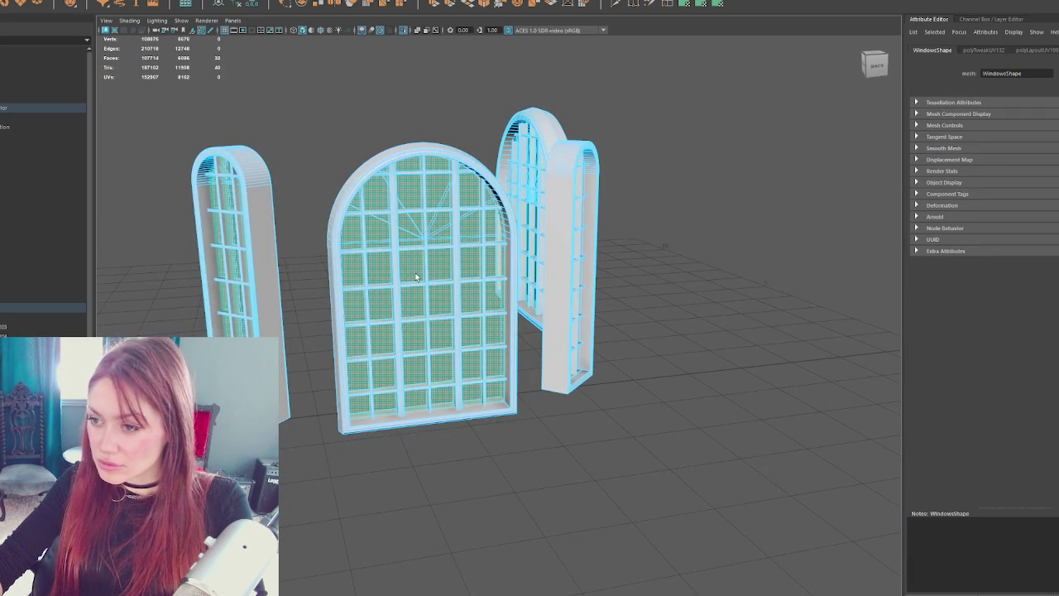
alt+drag(233, 266, 623, 305)
right_click(742, 154)
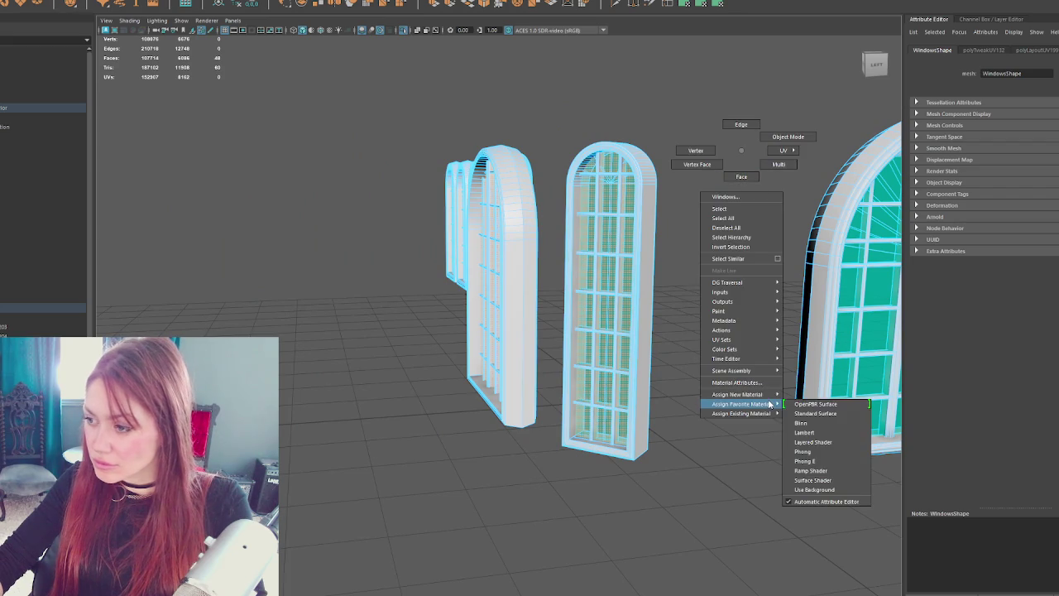
click(819, 425)
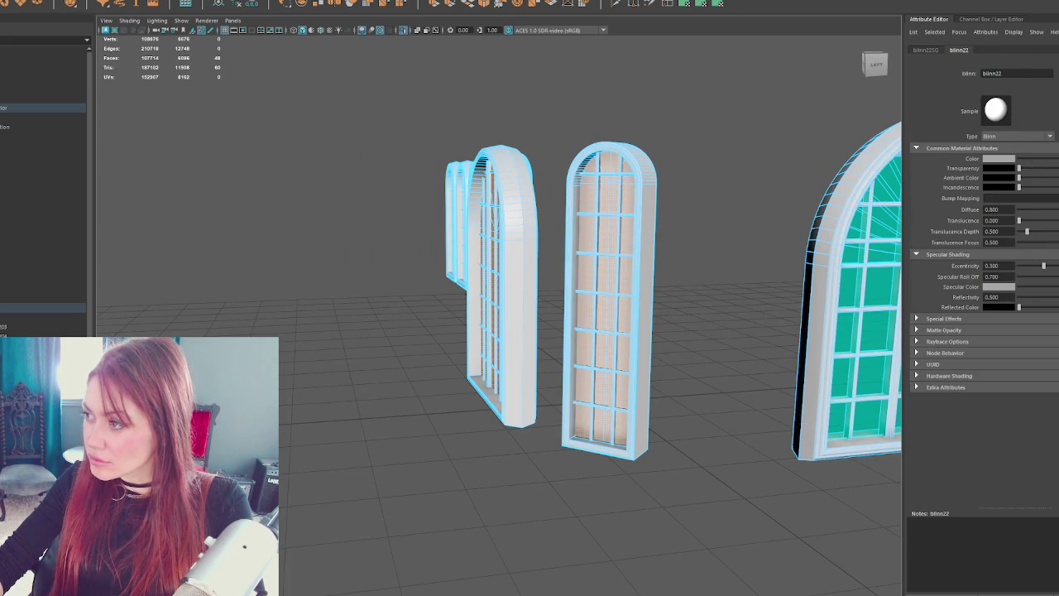
- Make the new Blinn green, name it Windows2, and raise its transparency
click(1003, 160)
click(989, 136)
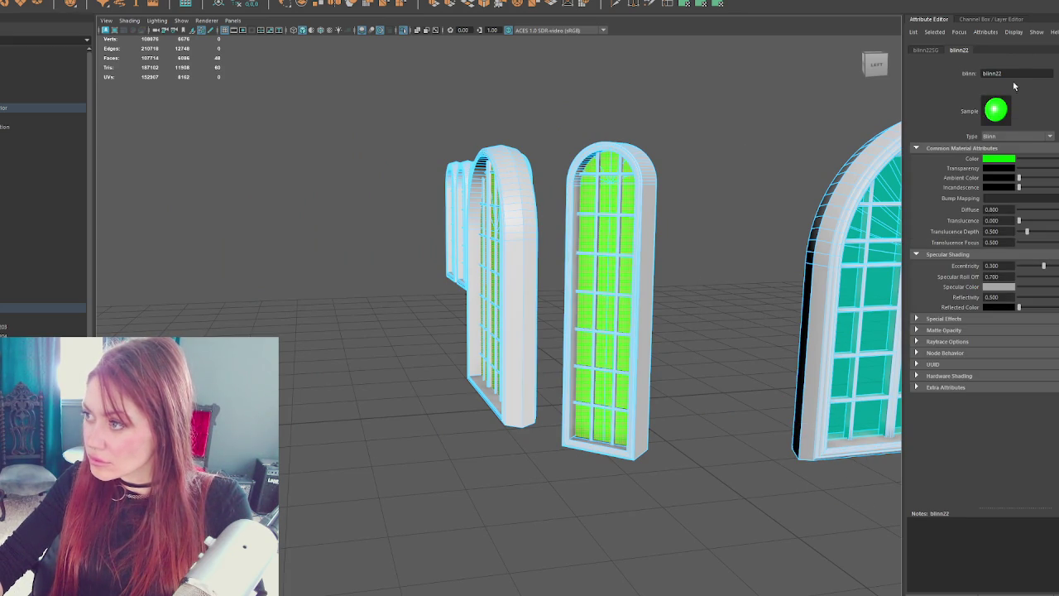
text(Windows)
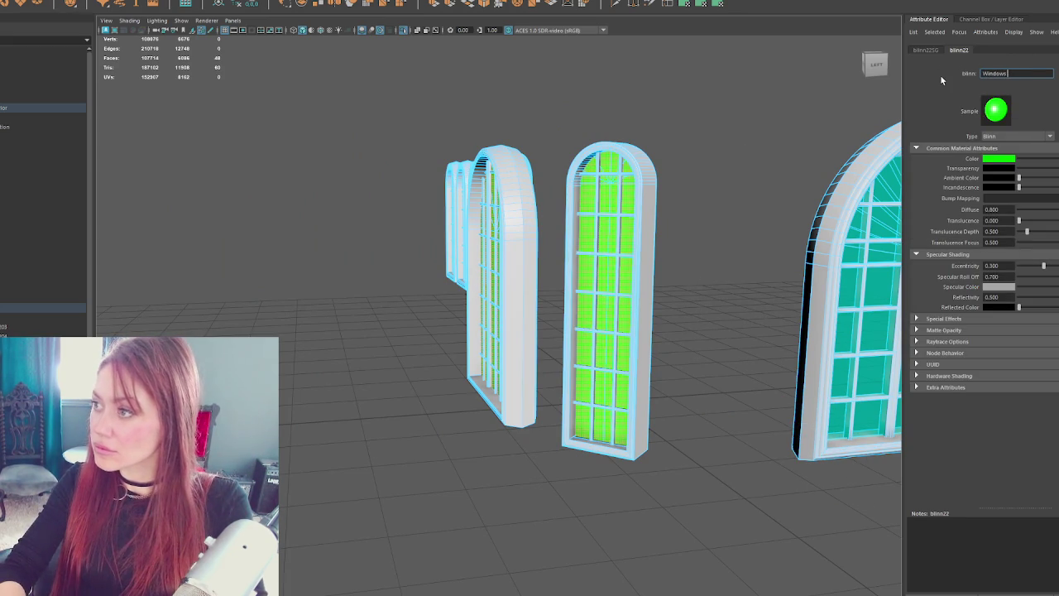
key(Return)
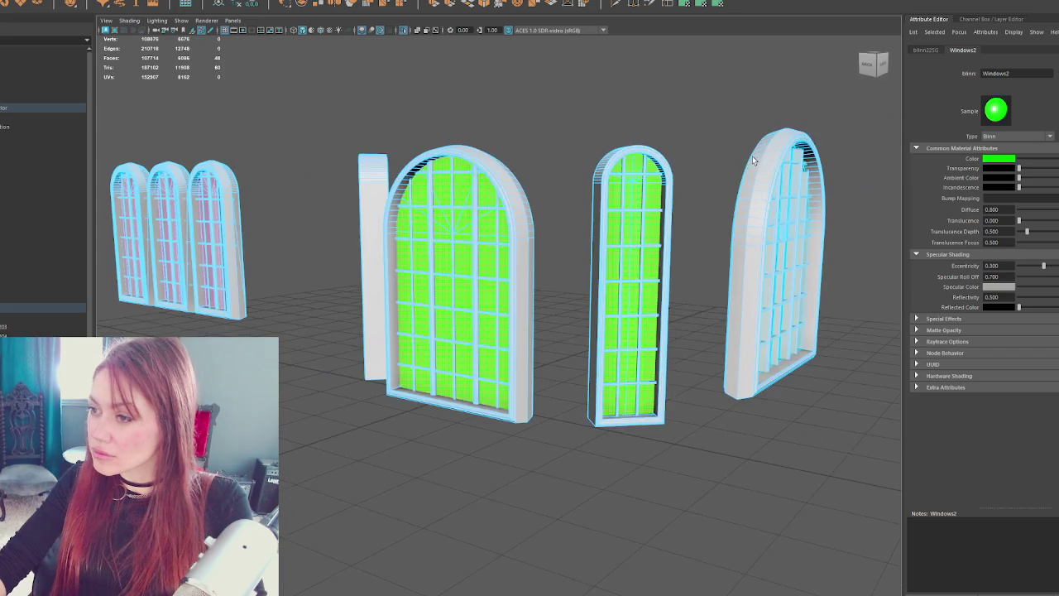
drag(1019, 168, 1045, 168)
drag(745, 149, 693, 182)
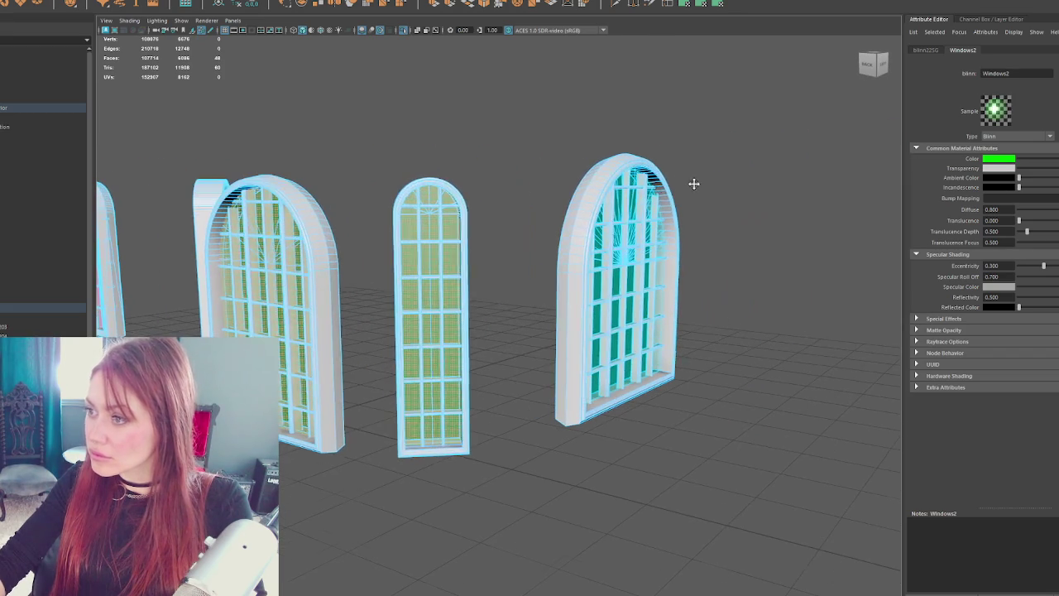
click(631, 235)
drag(631, 235, 374, 252)
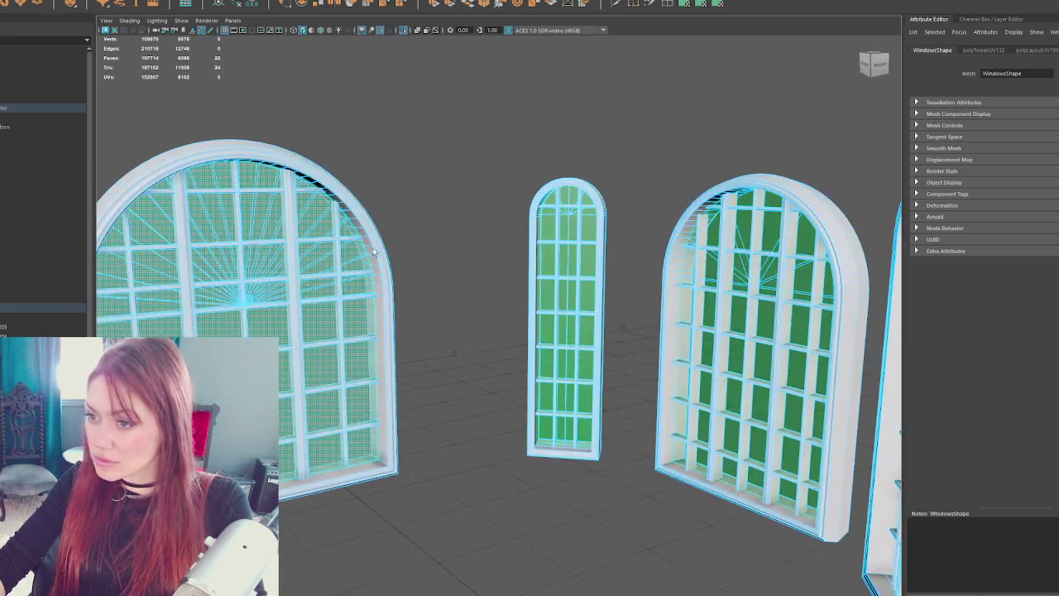
- Assign the large arched window a new see-through cyan Blinn material named Windows3
right_click(550, 106)
mouse_move(544, 345)
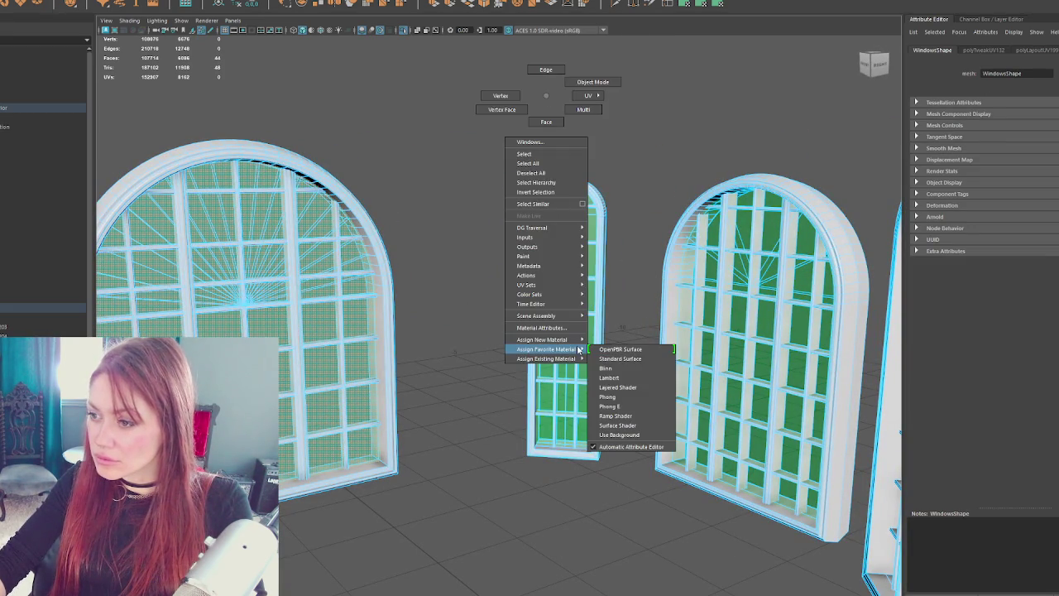
click(628, 370)
double_click(1023, 73)
text(Windows1)
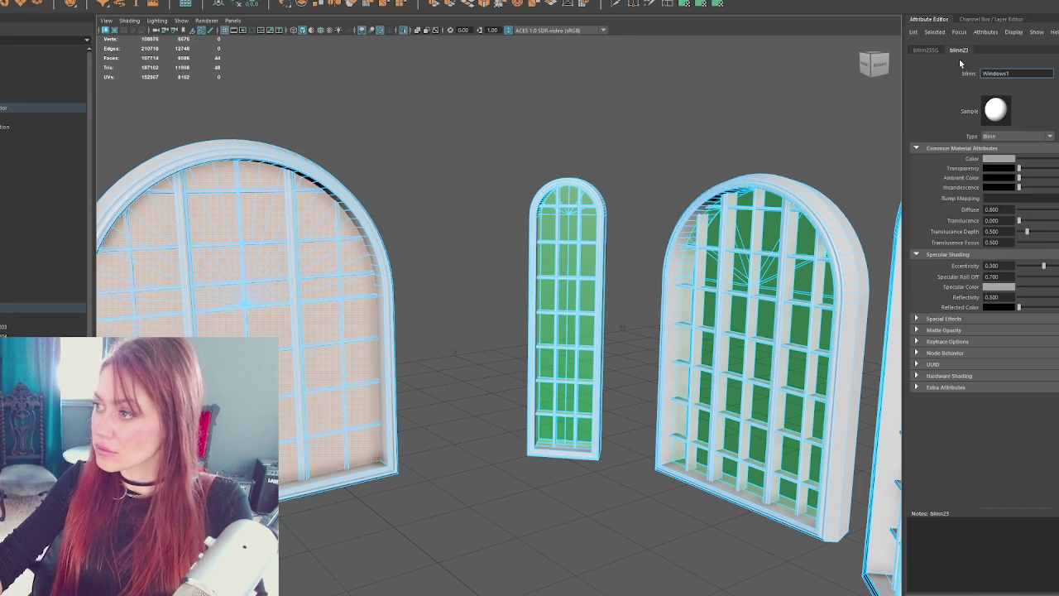
click(1012, 160)
click(1026, 173)
drag(1019, 168, 1042, 168)
- Deselect the windows and orbit the view to show the porch and pink windows
click(666, 106)
scroll(703, 132, down, 5)
mouse_move(738, 148)
mouse_down()
mouse_move(894, 144)
mouse_move(690, 134)
mouse_move(910, 141)
mouse_move(670, 191)
mouse_move(702, 169)
mouse_move(494, 168)
mouse_up()
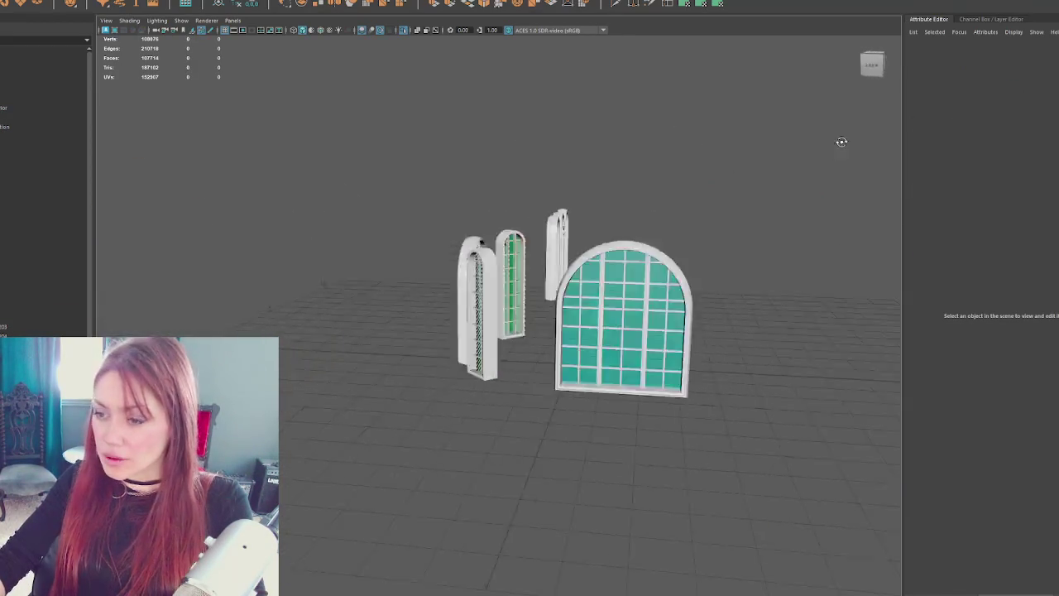
scroll(486, 163, up, 5)
scroll(509, 211, down, 5)
mouse_move(509, 211)
mouse_down()
mouse_move(659, 204)
mouse_move(340, 312)
mouse_up()
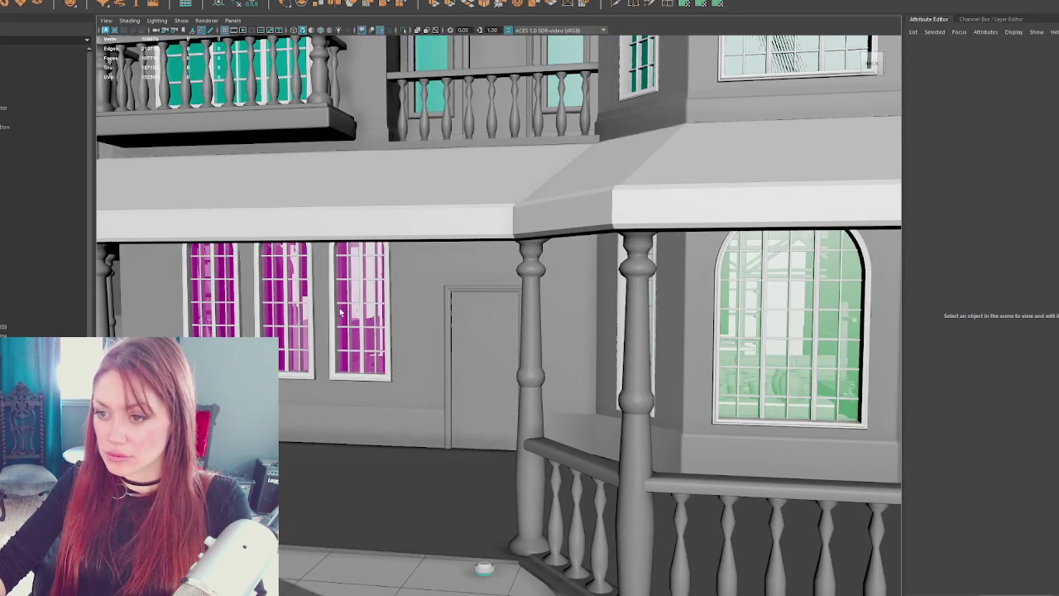
- Isolate the selected window mesh and open the UV Editor
click(339, 312)
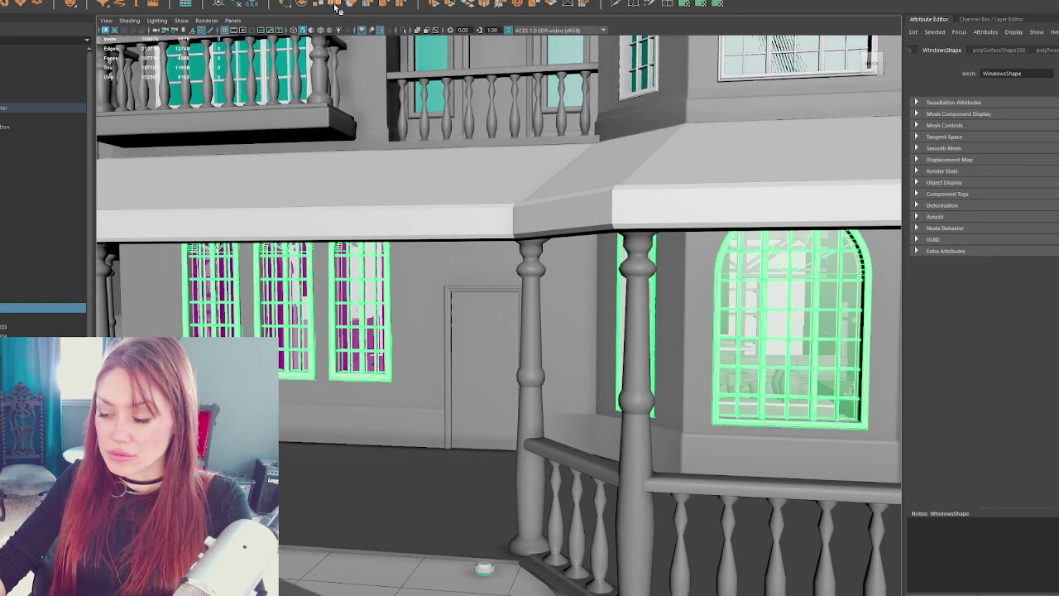
key(ctrl+1)
click(281, 2)
click(307, 1)
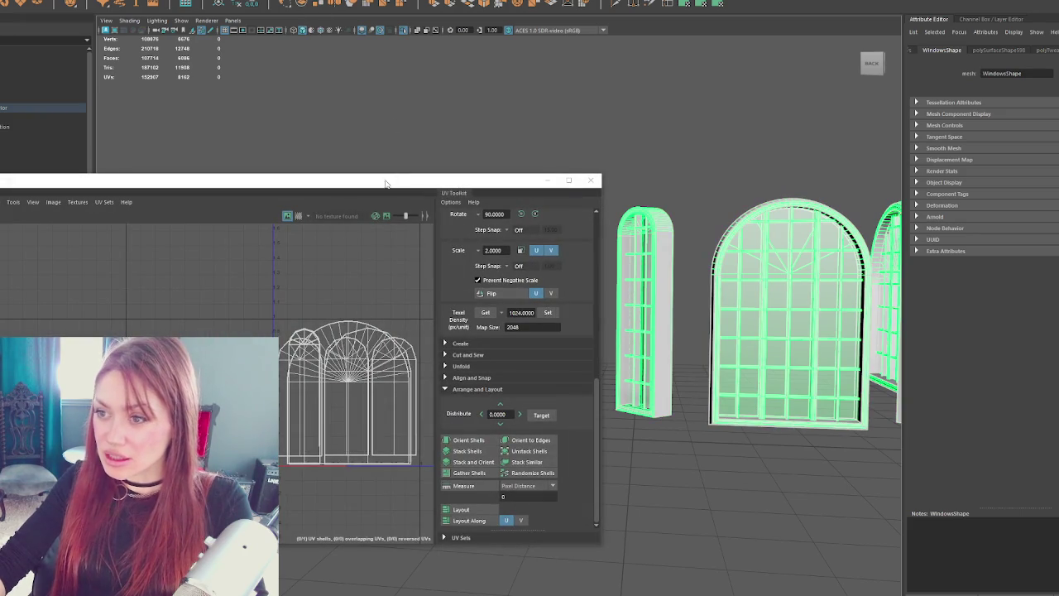
drag(385, 183, 583, 192)
scroll(445, 313, down, 5)
scroll(489, 312, up, 5)
- Switch to UV Shell selection and resize the UV Editor to sit beside the windows
right_click(239, 312)
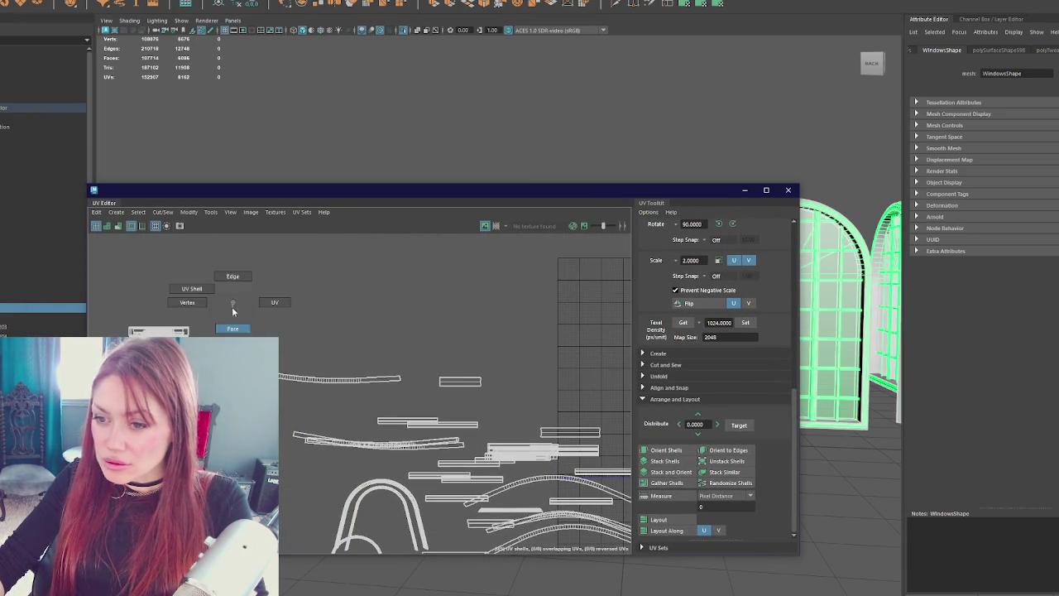
click(176, 331)
scroll(662, 197, up, 5)
mouse_move(687, 177)
mouse_down()
mouse_move(617, 213)
mouse_move(537, 208)
mouse_move(546, 211)
mouse_up()
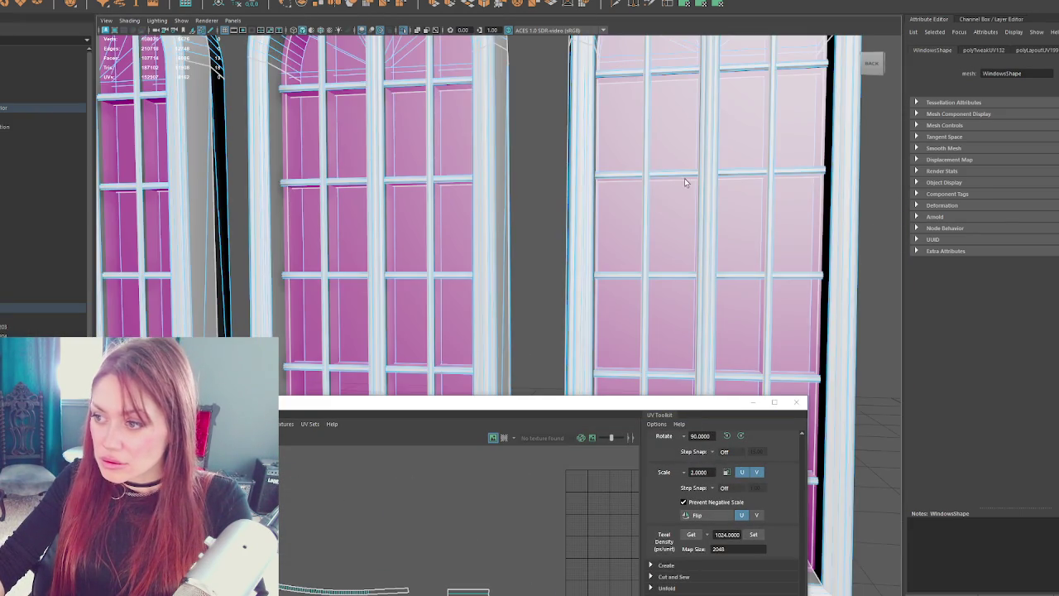
scroll(551, 210, down, 5)
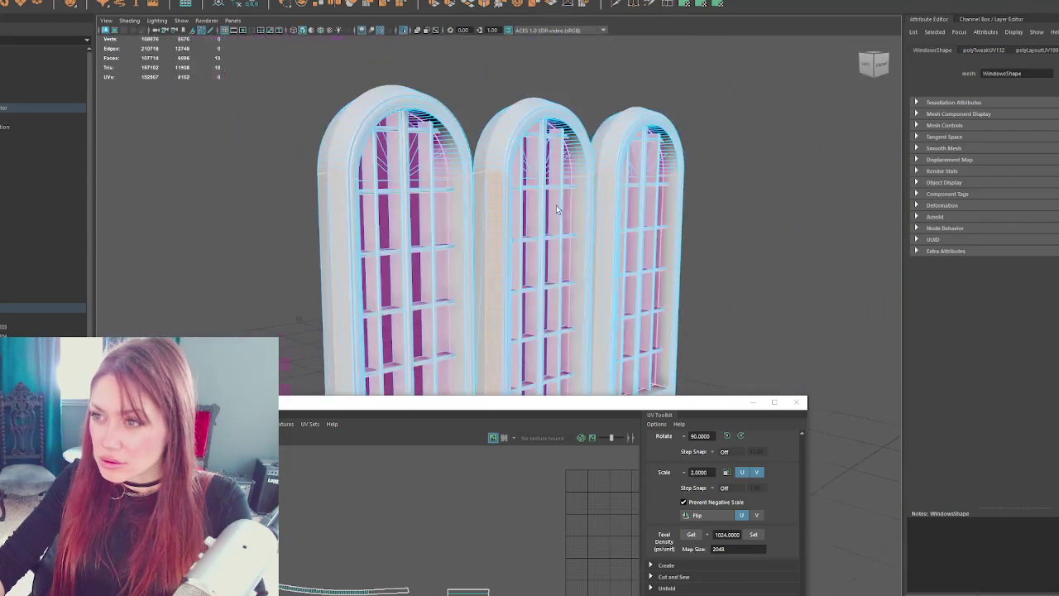
drag(432, 392, 435, 177)
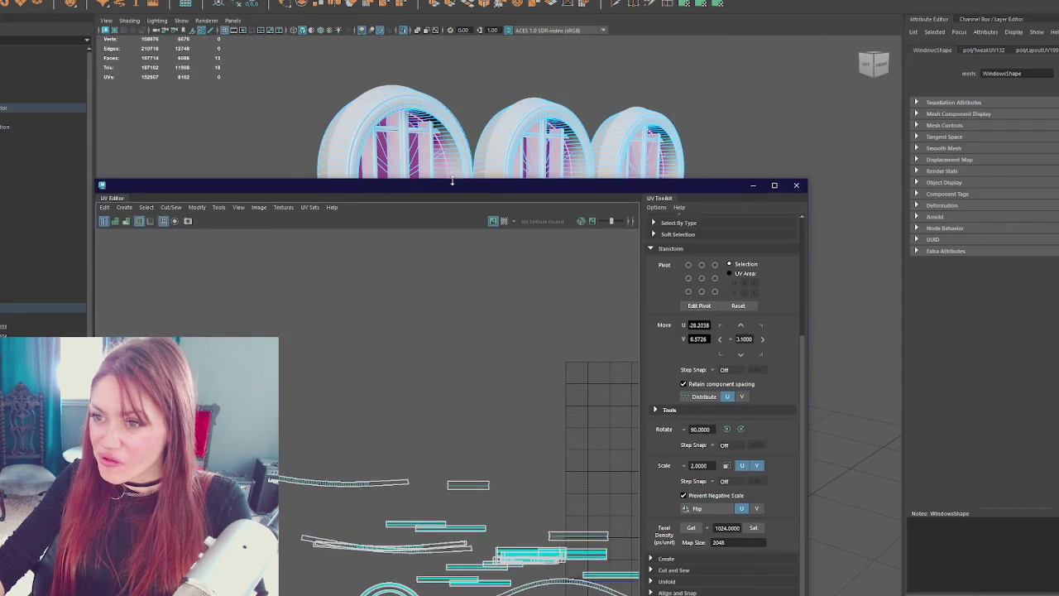
scroll(442, 385, down, 2)
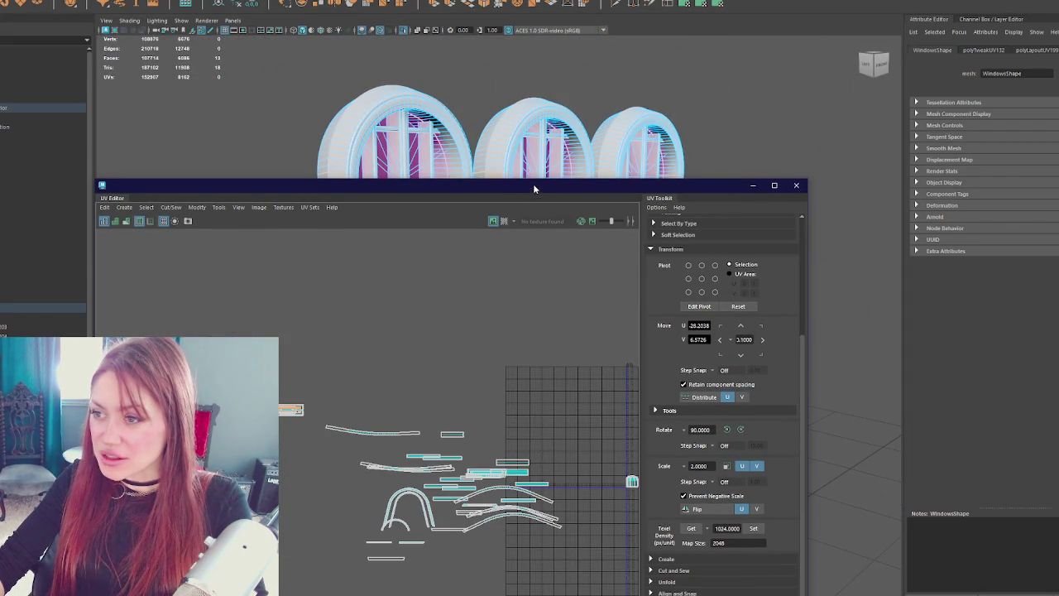
drag(534, 188, 529, 377)
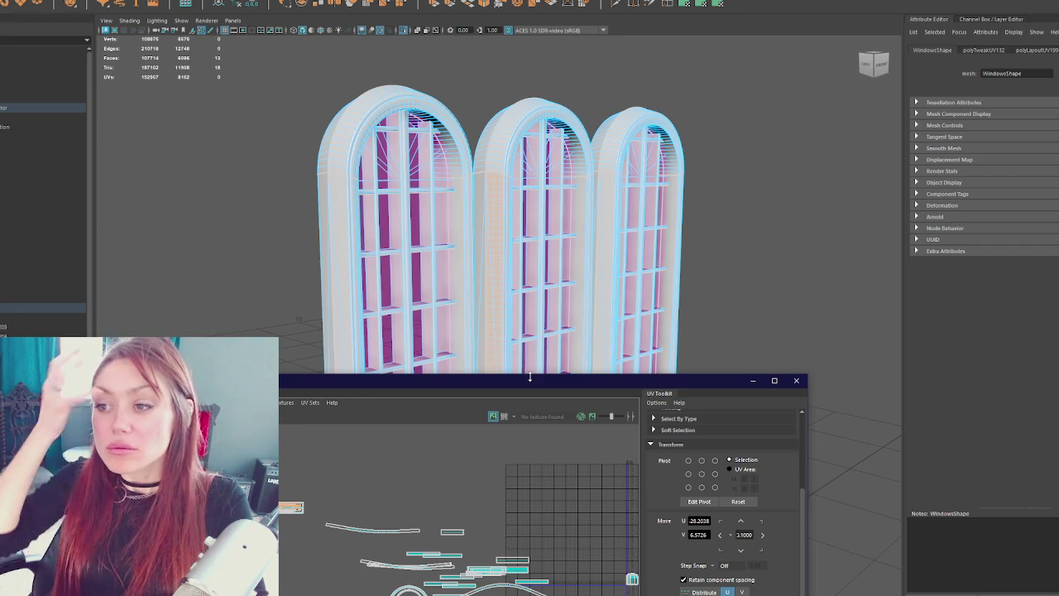
- Close the UV Editor and select a mullion edge on the arched windows
click(796, 380)
mouse_move(580, 347)
mouse_down()
mouse_move(398, 179)
mouse_move(533, 385)
mouse_move(526, 292)
mouse_move(604, 207)
mouse_up()
right_click(603, 208)
mouse_move(492, 247)
mouse_down()
mouse_move(504, 324)
mouse_move(551, 329)
mouse_move(454, 332)
mouse_move(478, 305)
mouse_move(454, 319)
mouse_up()
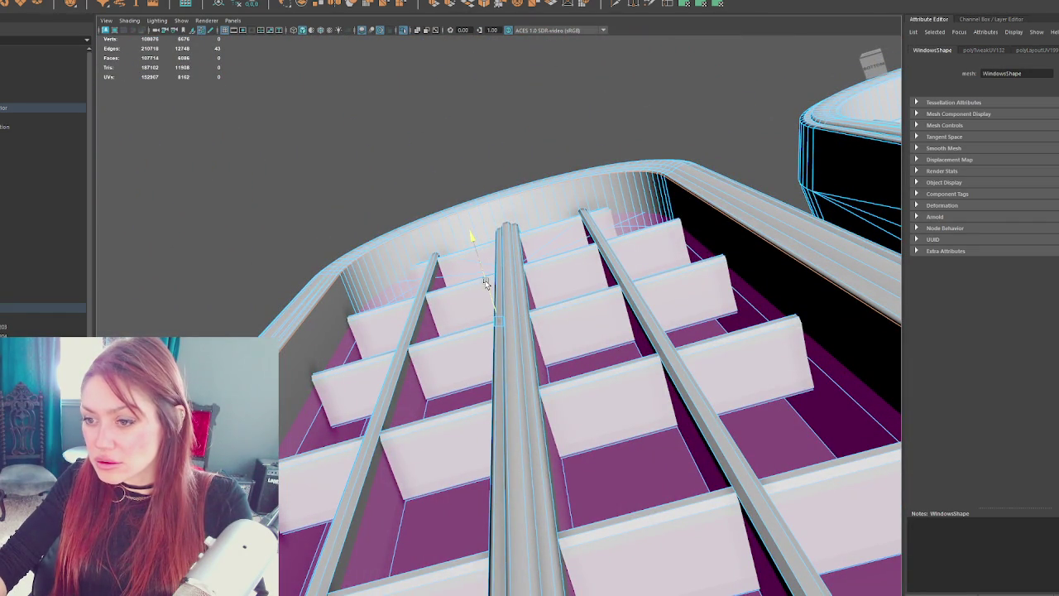
mouse_move(486, 283)
mouse_down()
mouse_move(568, 307)
mouse_move(482, 330)
mouse_up()
click(661, 336)
drag(660, 335, 579, 308)
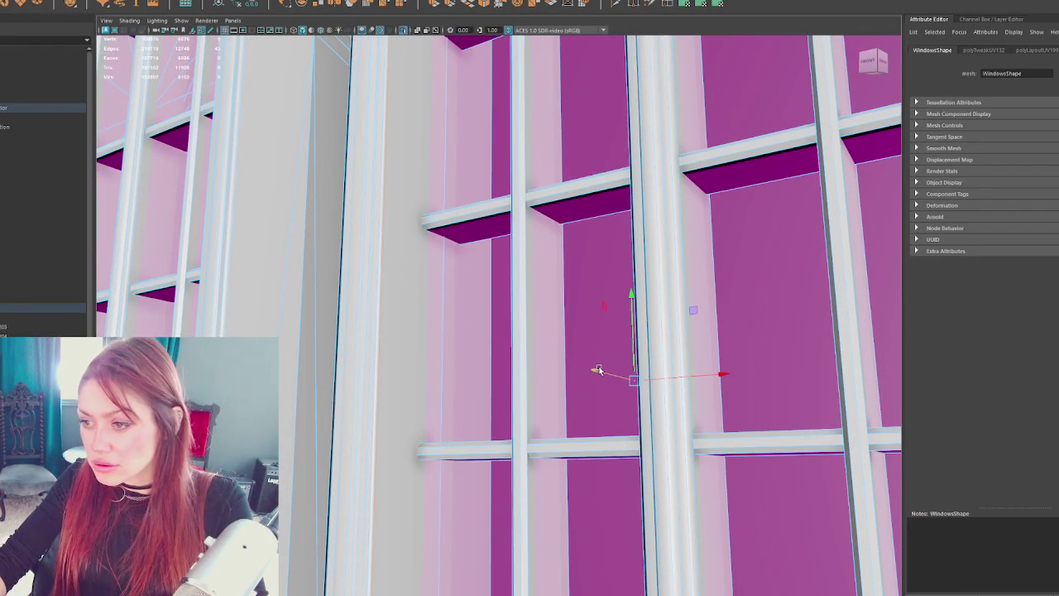
drag(598, 369, 462, 356)
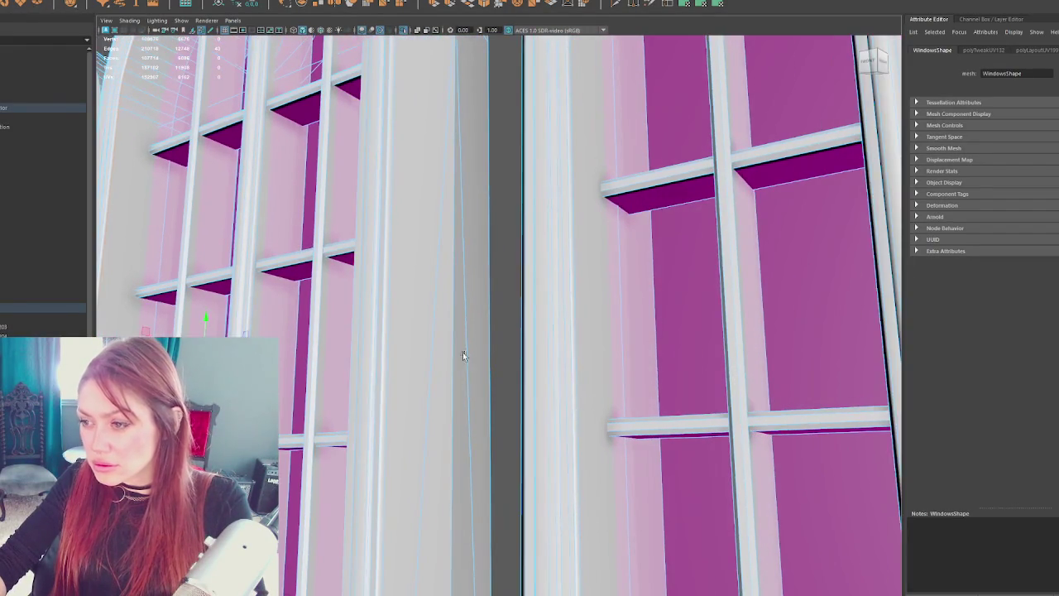
mouse_move(712, 328)
mouse_down()
mouse_move(574, 437)
mouse_move(620, 265)
mouse_move(625, 302)
mouse_up()
scroll(625, 302, up, 3)
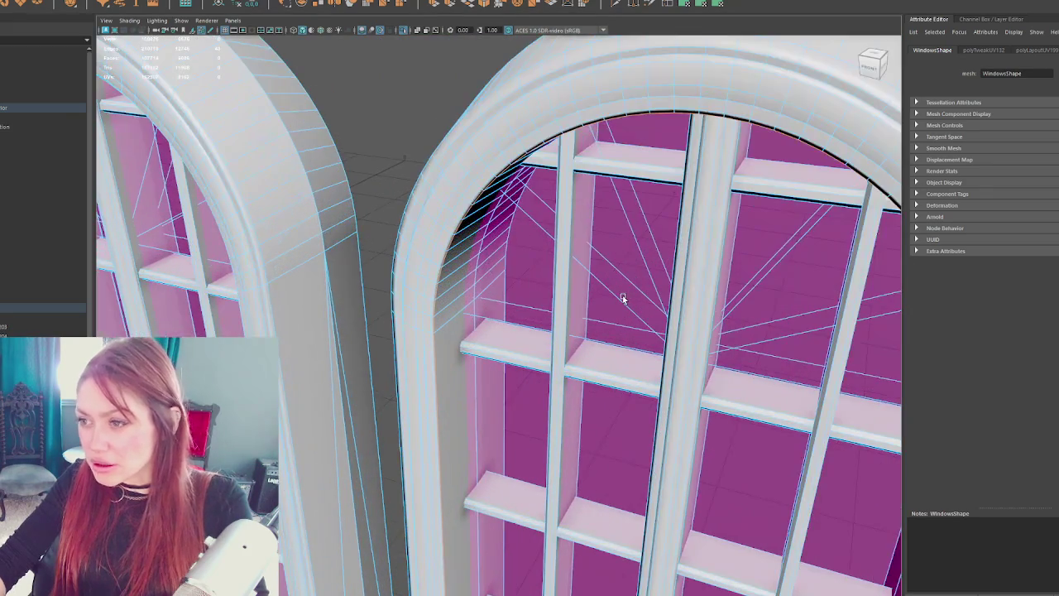
drag(151, 303, 530, 301)
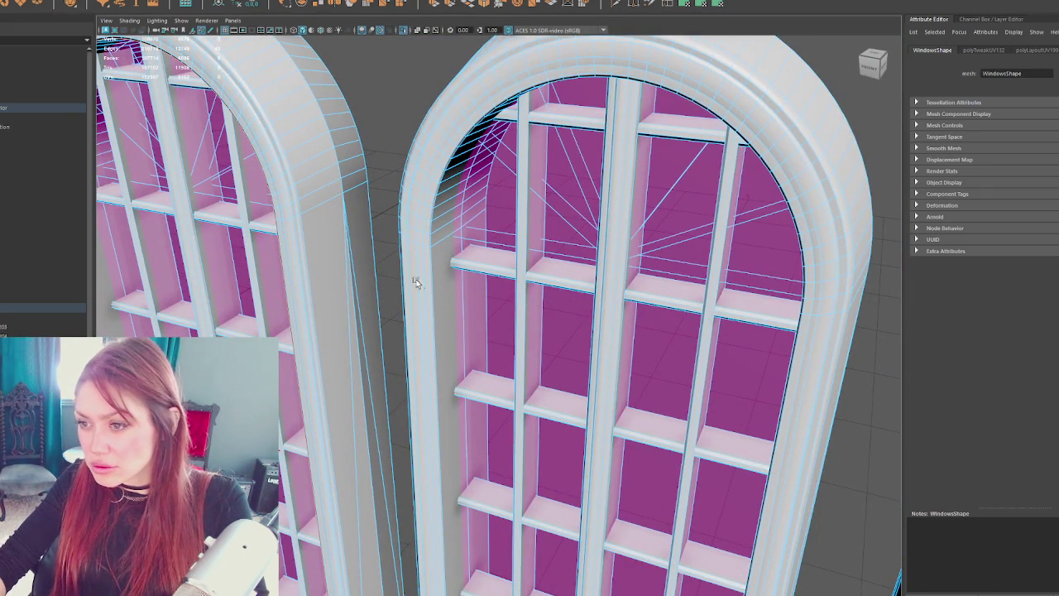
scroll(454, 218, up, 2)
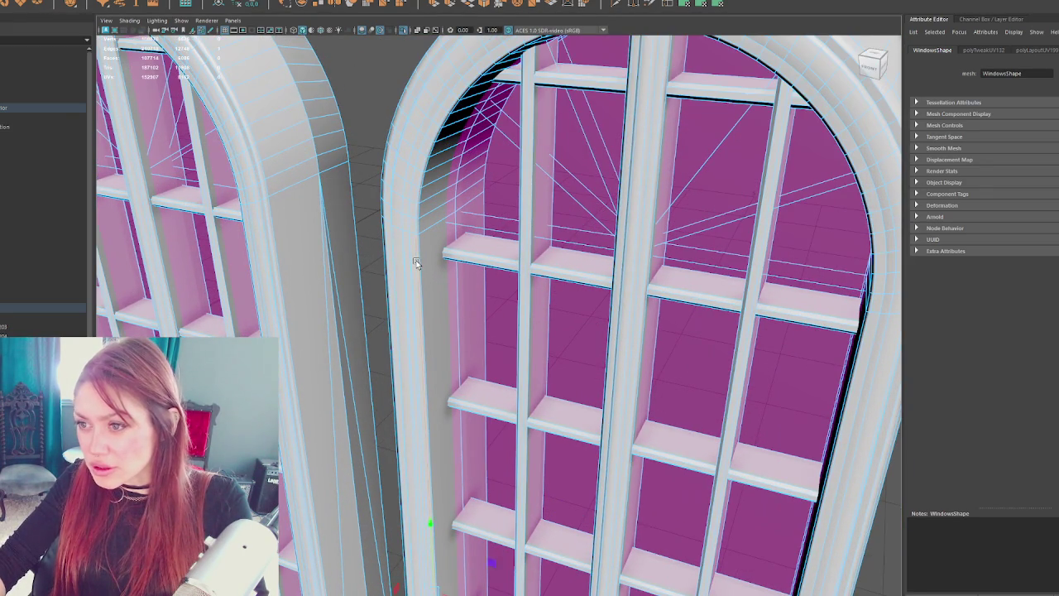
drag(416, 263, 432, 291)
- Delete the selected extra frame edges with Ctrl+Delete
shift+double_click(316, 275)
key(ctrl+z)
drag(684, 329, 464, 289)
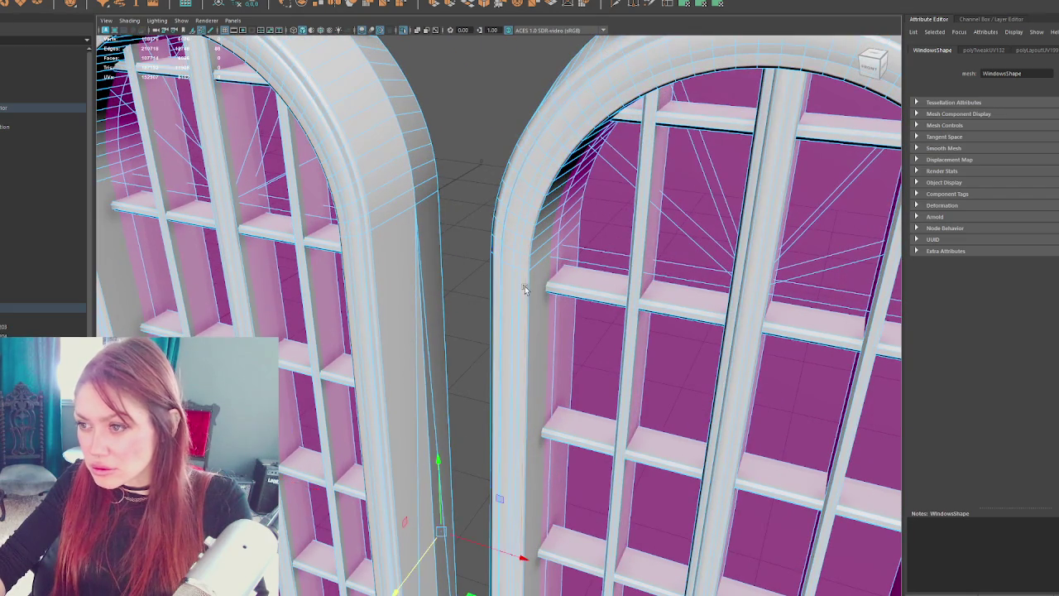
scroll(228, 246, up, 3)
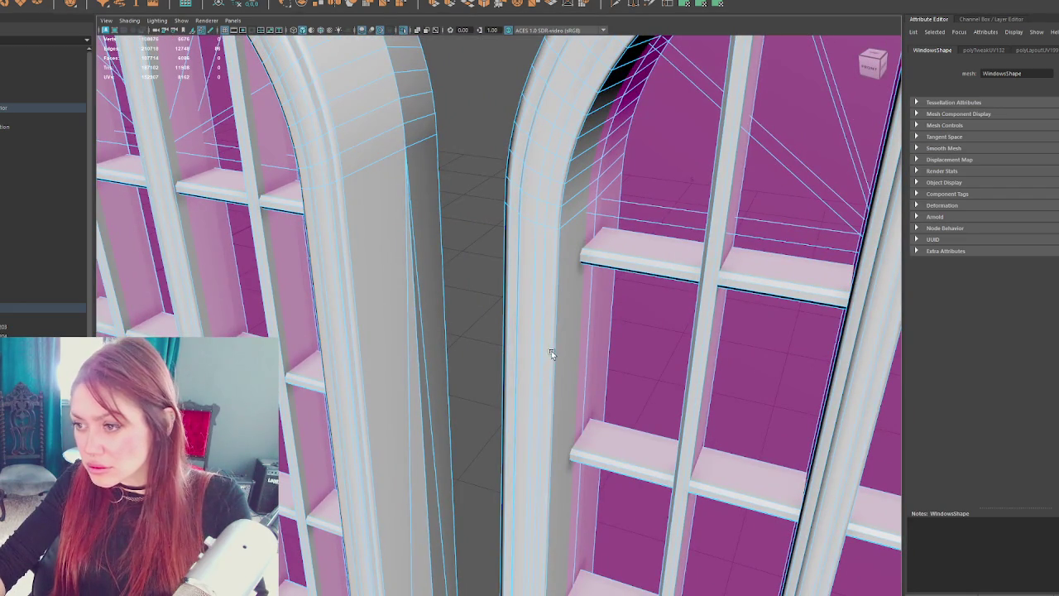
mouse_move(725, 366)
mouse_down()
mouse_move(545, 353)
mouse_move(556, 358)
mouse_up()
scroll(545, 354, down, 3)
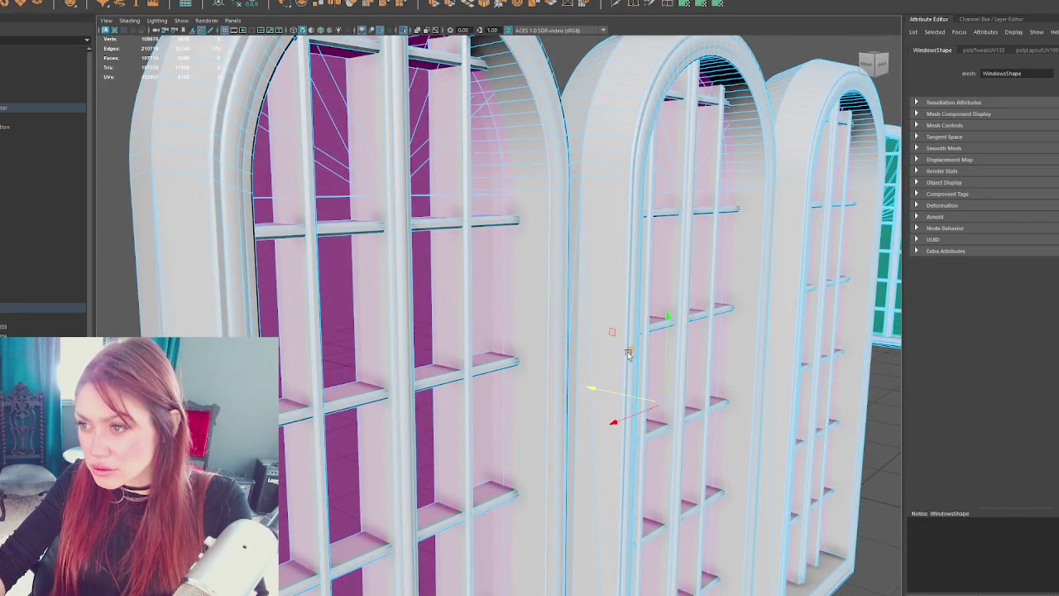
drag(628, 353, 406, 346)
drag(723, 371, 516, 342)
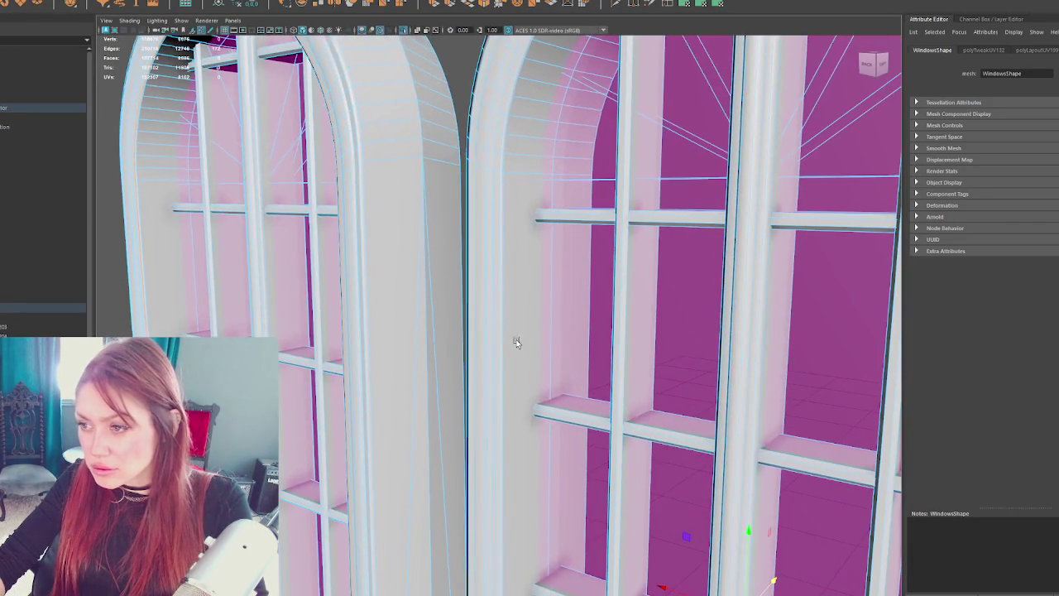
drag(662, 359, 718, 362)
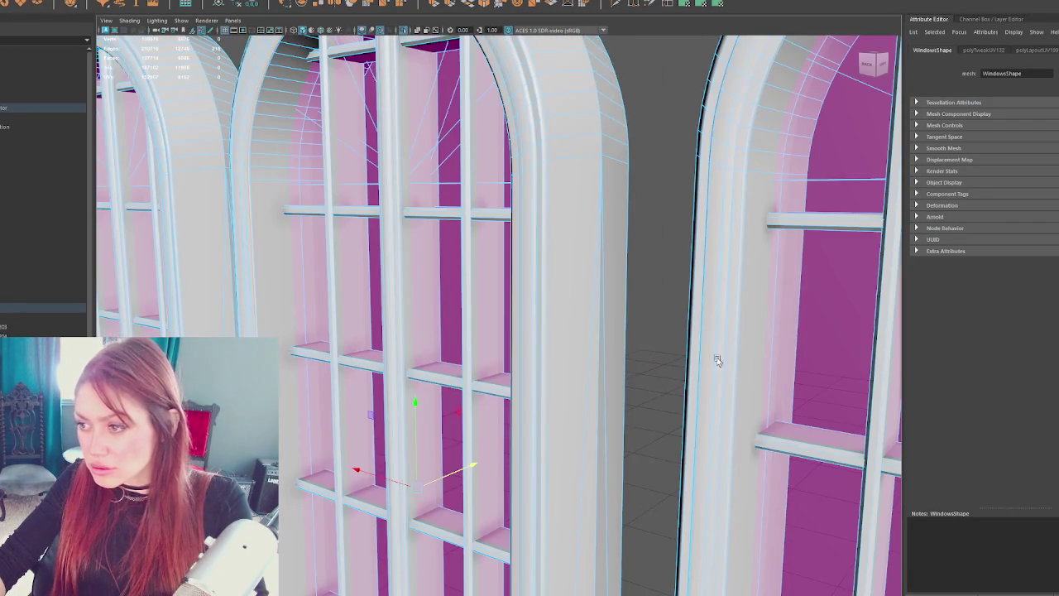
key(ctrl+Delete)
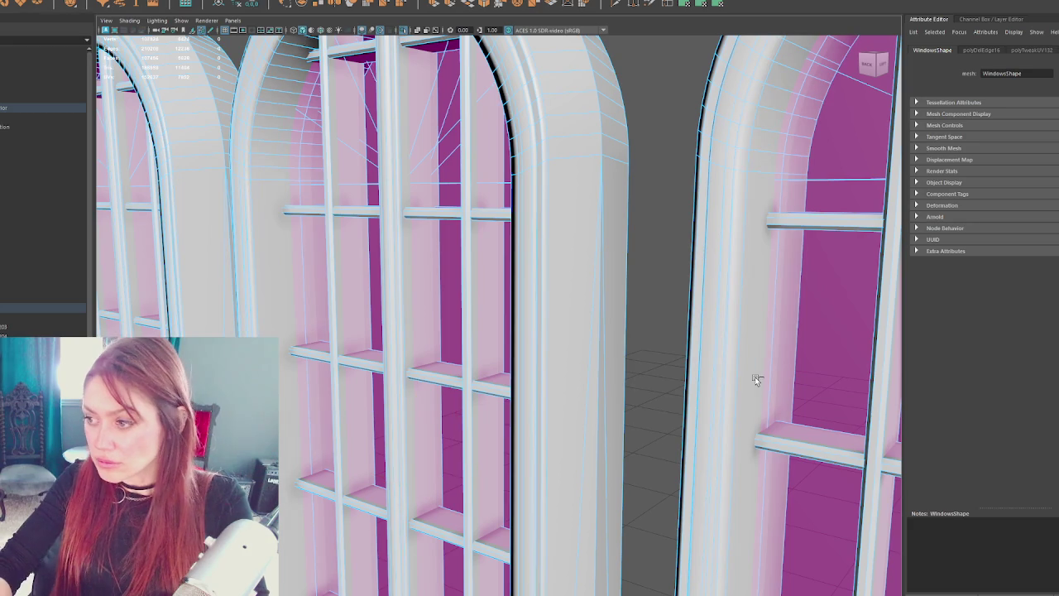
mouse_move(411, 367)
mouse_down()
mouse_move(458, 351)
mouse_move(319, 347)
mouse_move(277, 312)
mouse_move(279, 299)
mouse_move(477, 320)
mouse_up()
- Bevel the selected window frame edges with a fraction of 0.7
shift+click(479, 320)
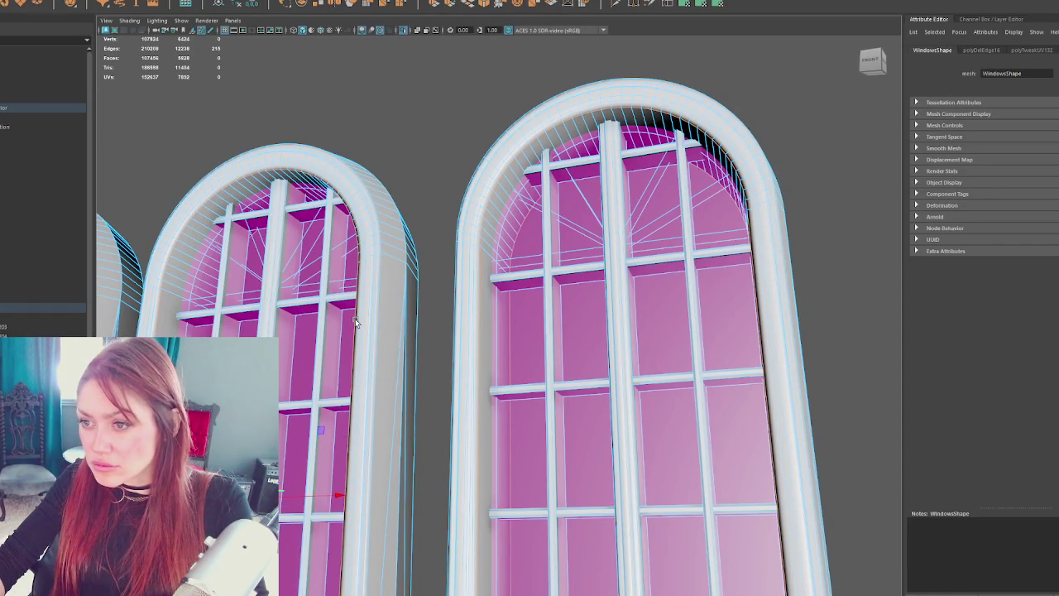
scroll(569, 363, down, 3)
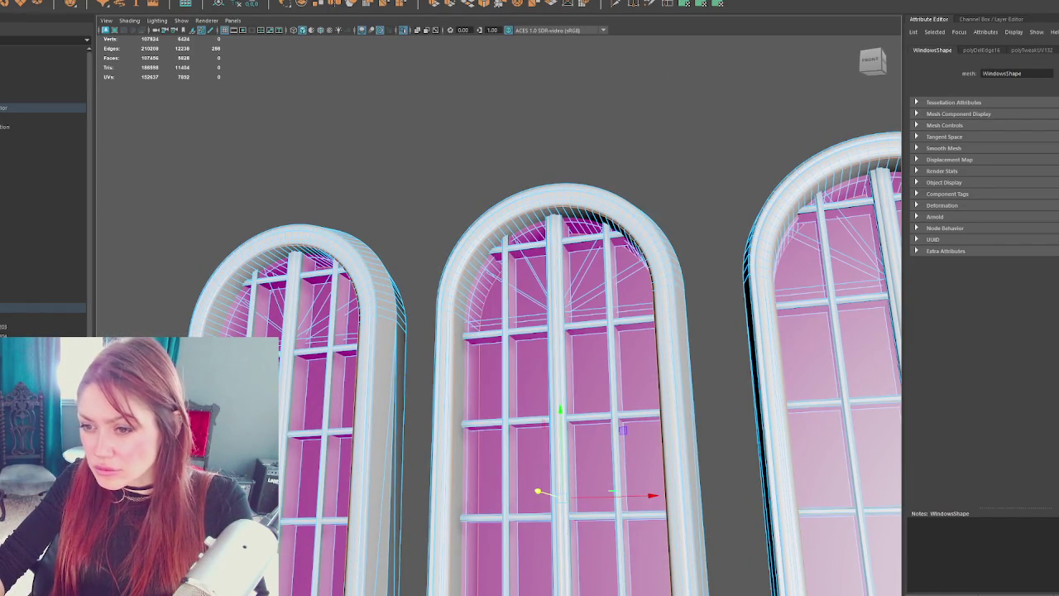
scroll(555, 267, up, 5)
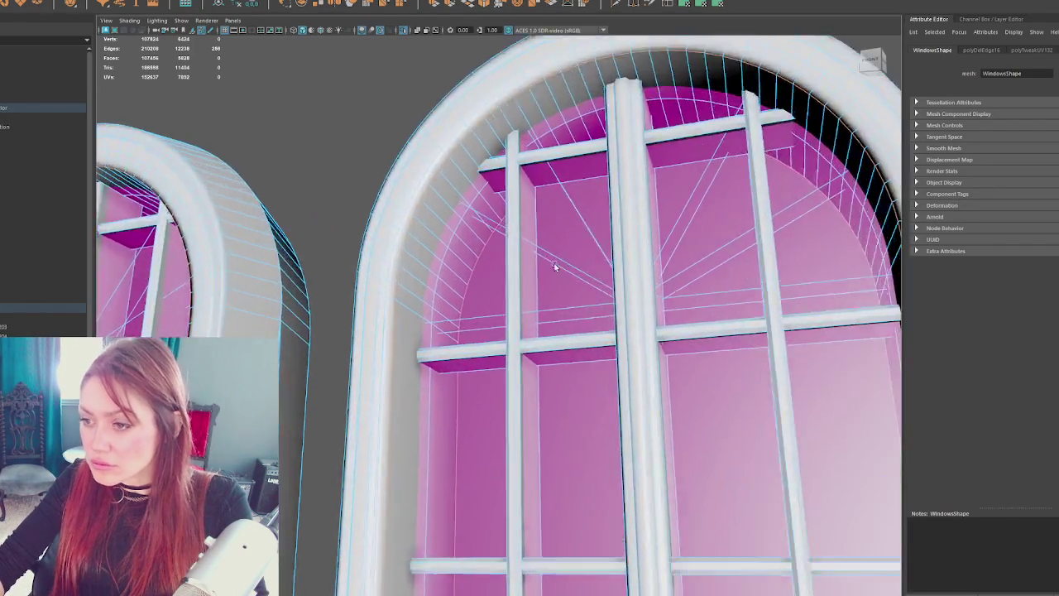
scroll(556, 266, up, 3)
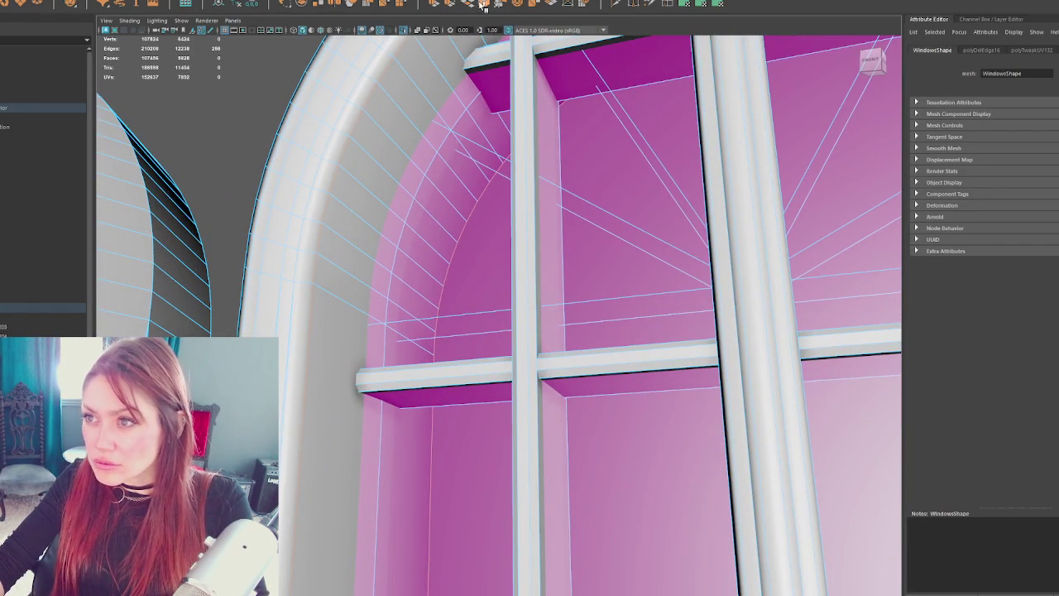
click(484, 5)
scroll(488, 278, down, 3)
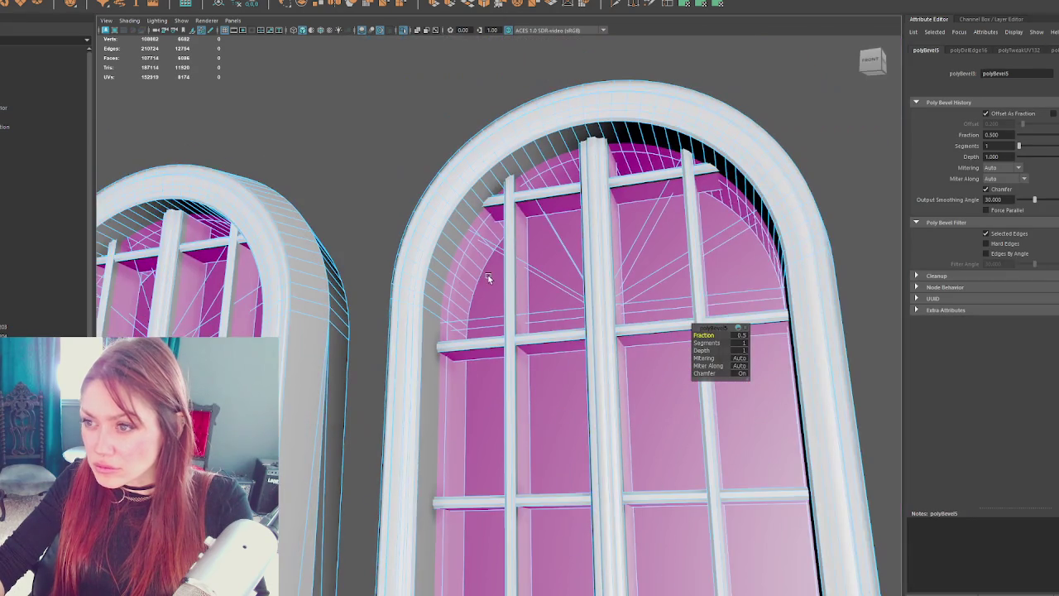
text(0.7)
key(Return)
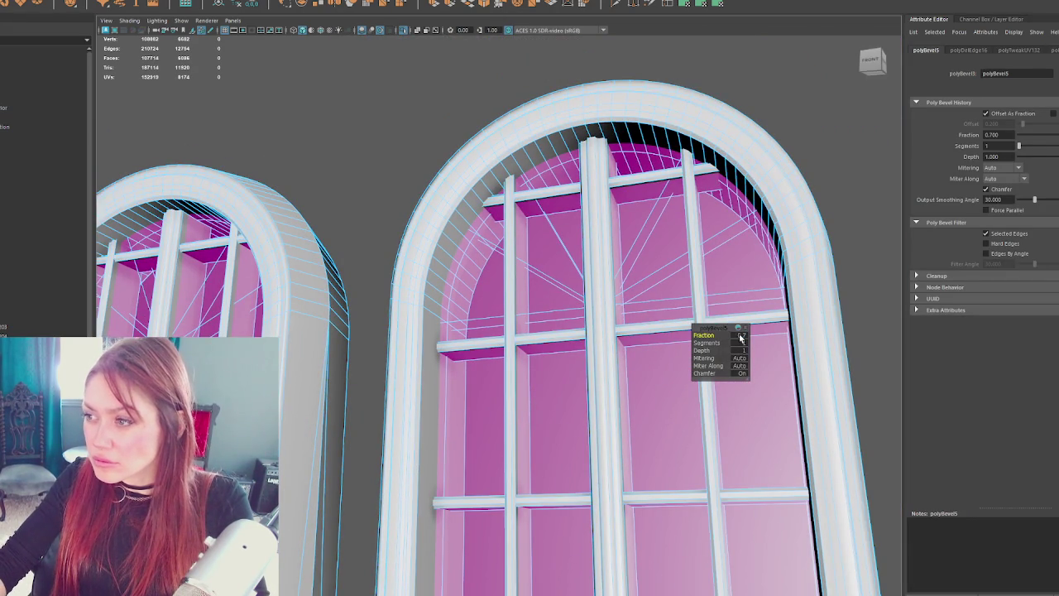
- Return to Object Mode and select edge loops around both windows' arches
right_click(402, 174)
click(434, 153)
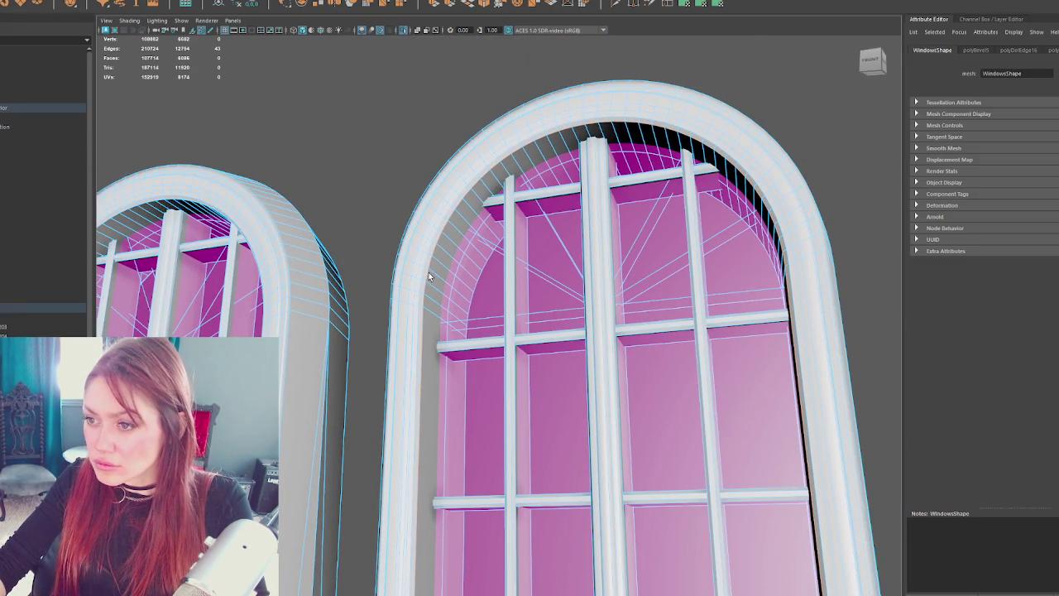
shift+double_click(262, 280)
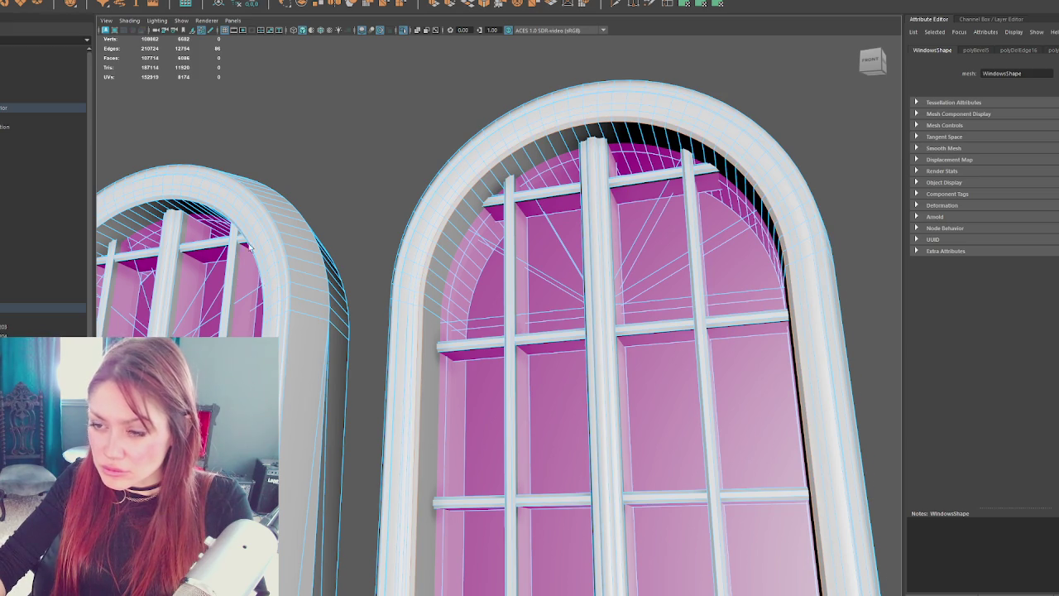
alt+drag(248, 247, 469, 279)
shift+double_click(113, 289)
mouse_move(112, 288)
alt+mouse_down()
mouse_move(396, 321)
mouse_move(465, 342)
alt+mouse_up()
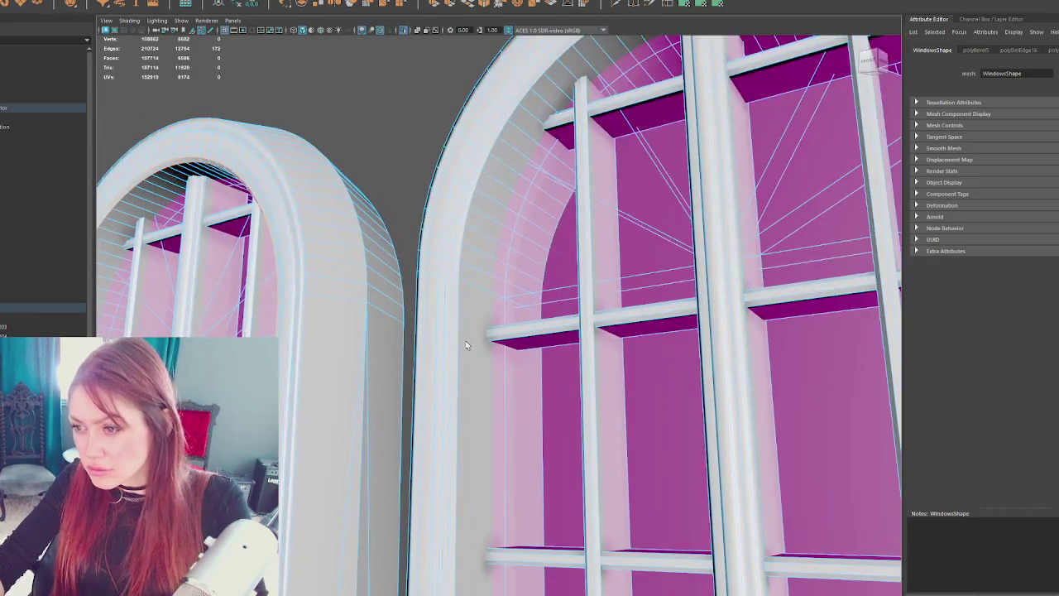
shift+right_click(374, 135)
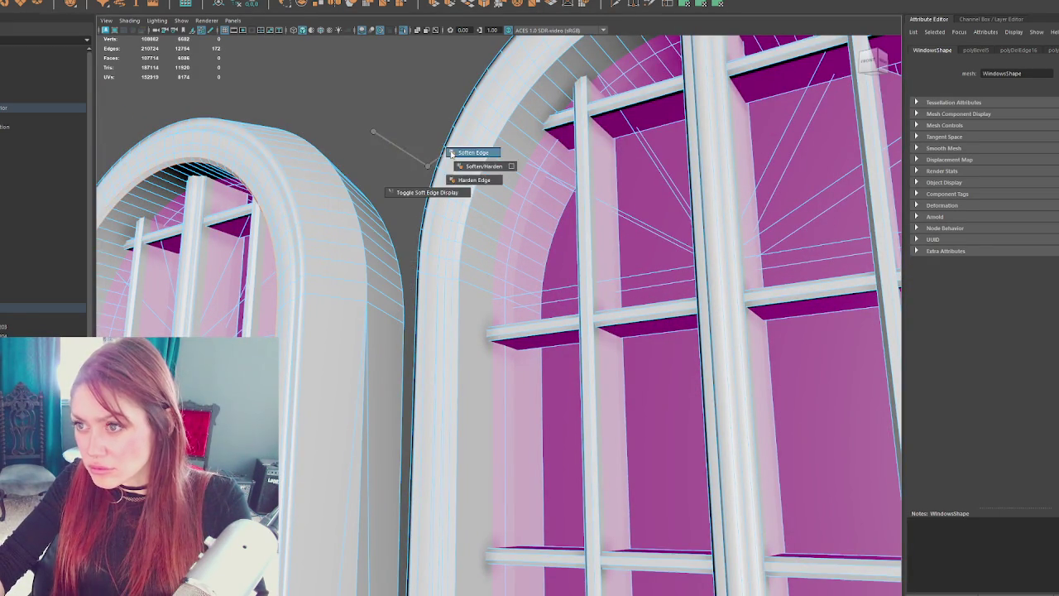
- Soften the selected arch edge loops
alt+drag(485, 163, 582, 195)
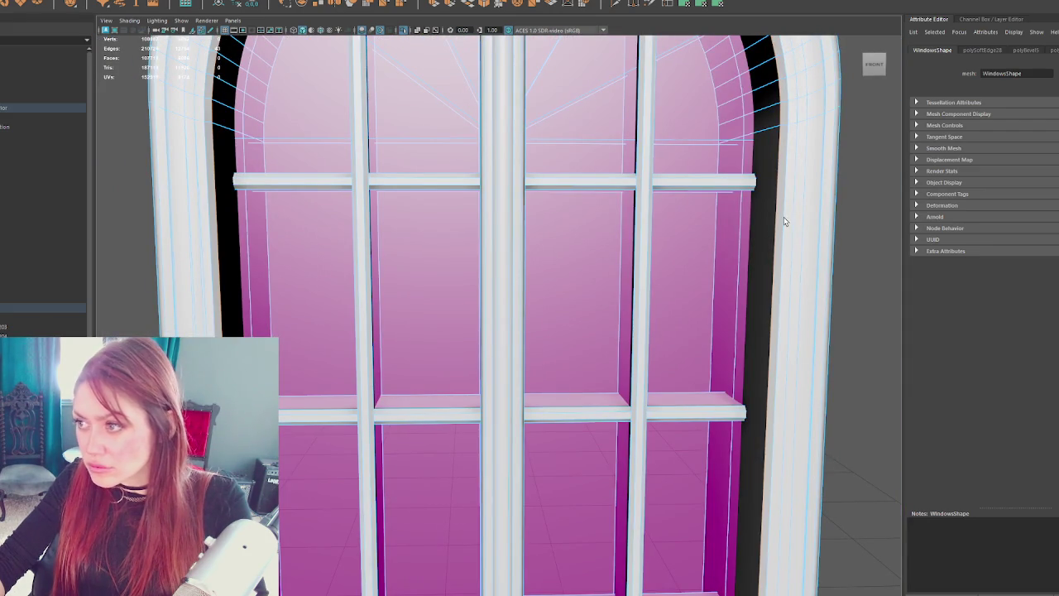
shift+right_click(862, 205)
mouse_move(785, 211)
alt+mouse_down()
mouse_move(594, 217)
mouse_move(284, 130)
mouse_move(490, 229)
mouse_move(456, 224)
mouse_move(404, 184)
mouse_move(428, 223)
mouse_move(402, 229)
mouse_move(428, 224)
mouse_move(246, 222)
alt+mouse_up()
scroll(456, 222, down, 3)
scroll(404, 183, up, 3)
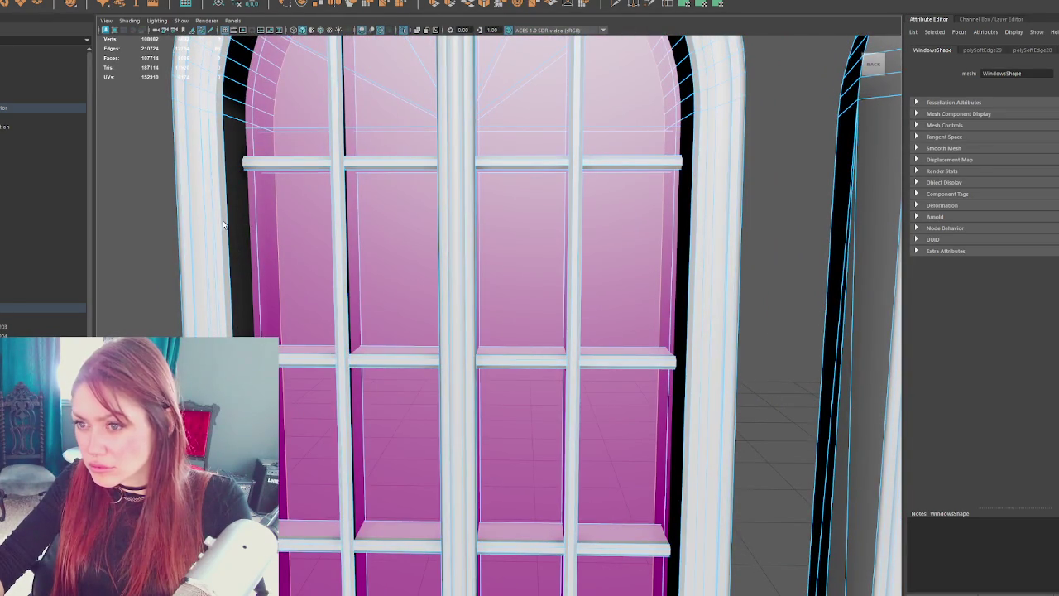
- Soften another arch frame edge loop, then pull back to view all arched windows
alt+drag(701, 273, 289, 267)
shift+double_click(300, 266)
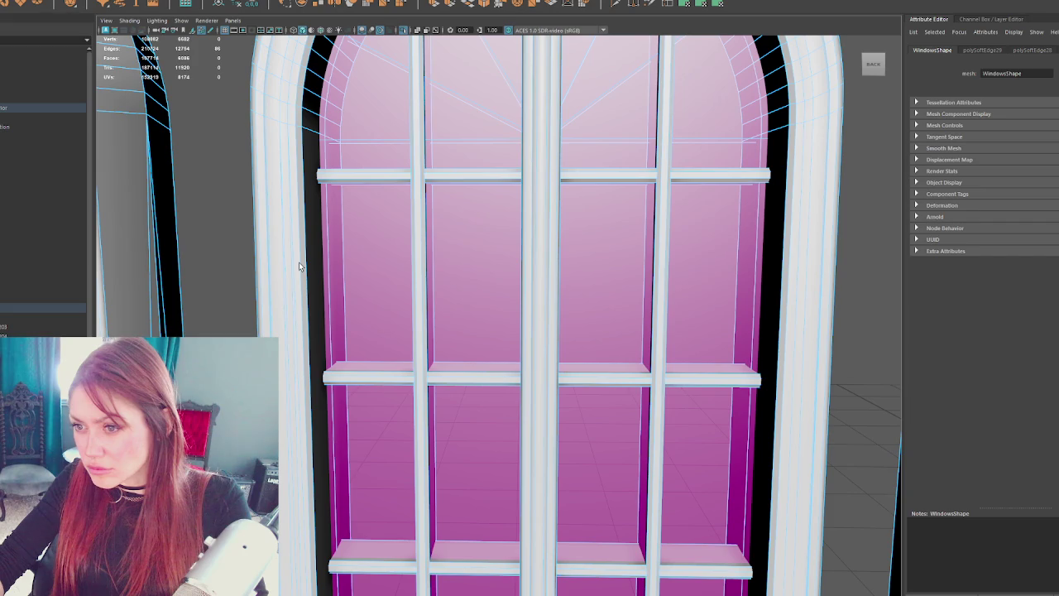
alt+drag(811, 263, 427, 282)
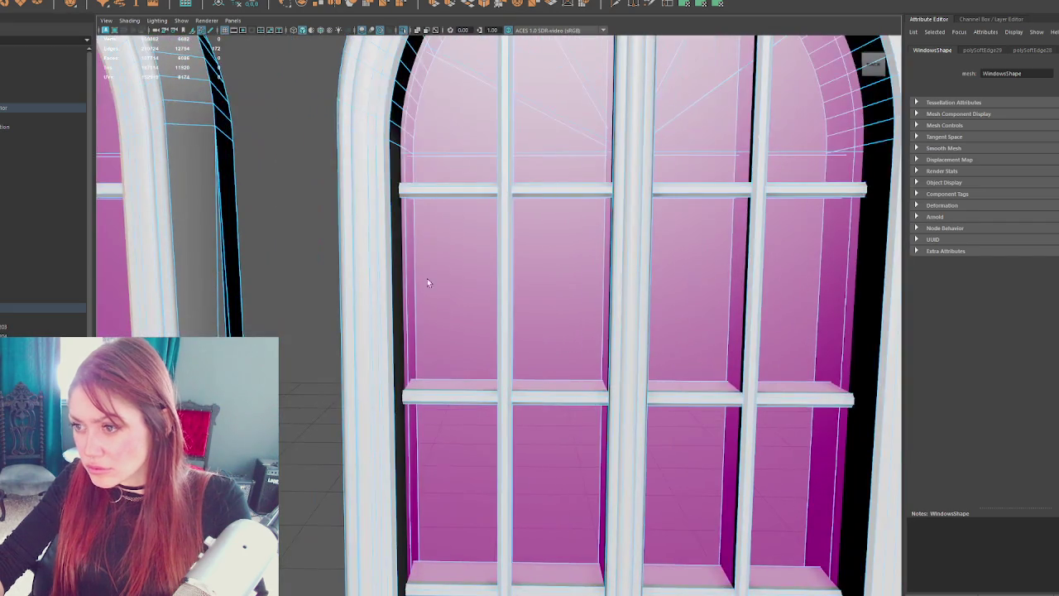
right_click(300, 237)
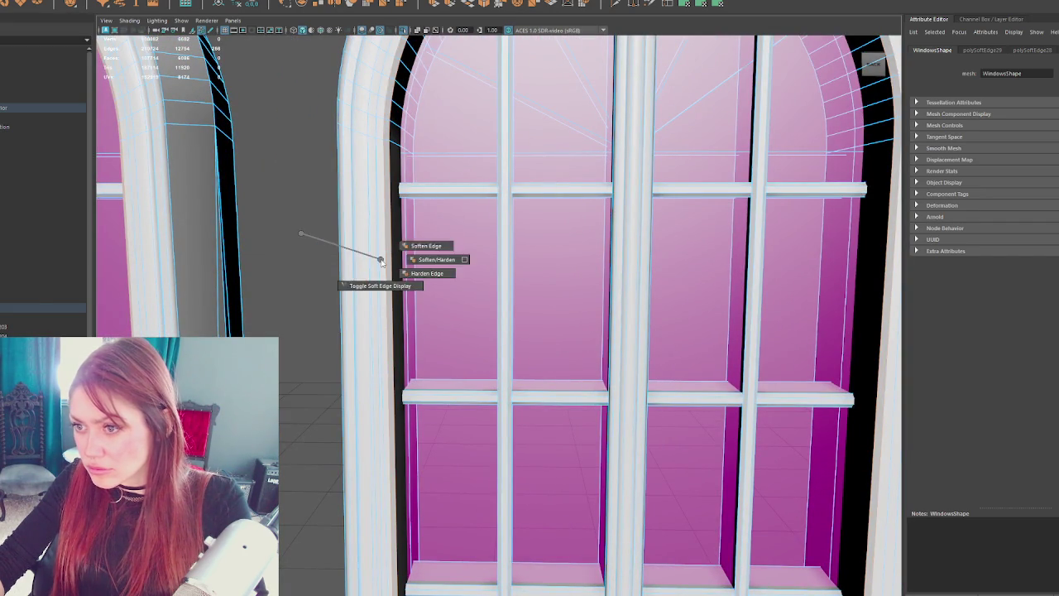
click(323, 260)
mouse_move(324, 260)
alt+mouse_down()
mouse_move(103, 212)
mouse_move(331, 222)
alt+mouse_up()
mouse_move(267, 242)
alt+mouse_down()
mouse_move(513, 253)
mouse_move(469, 185)
mouse_move(666, 178)
mouse_move(514, 212)
alt+mouse_up()
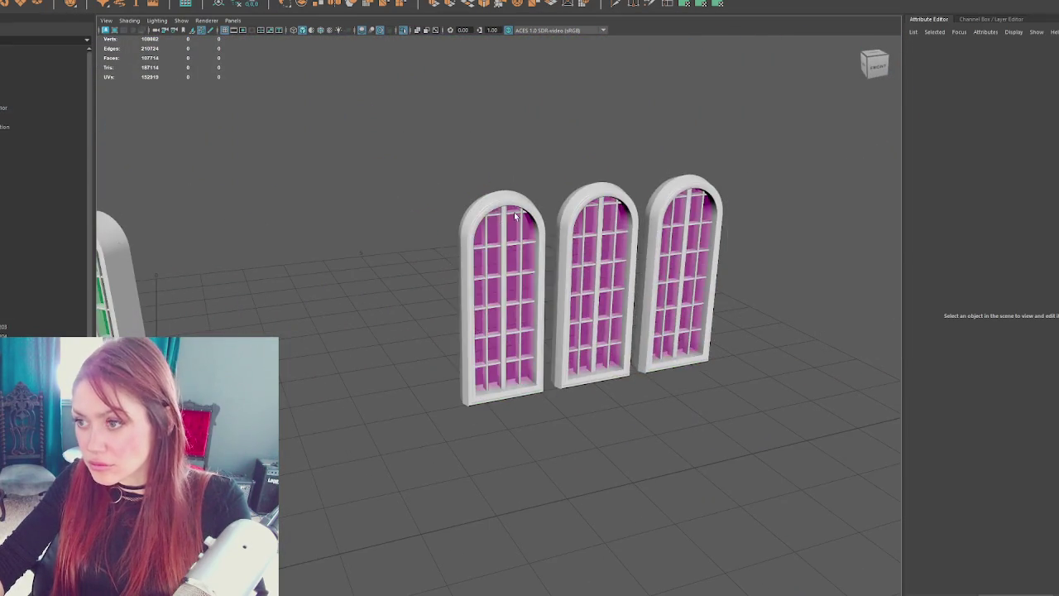
- Open the UV Editor for the three arched windows and unfold their UV faces
click(514, 212)
click(282, 0)
click(298, 1)
scroll(436, 272, down, 4)
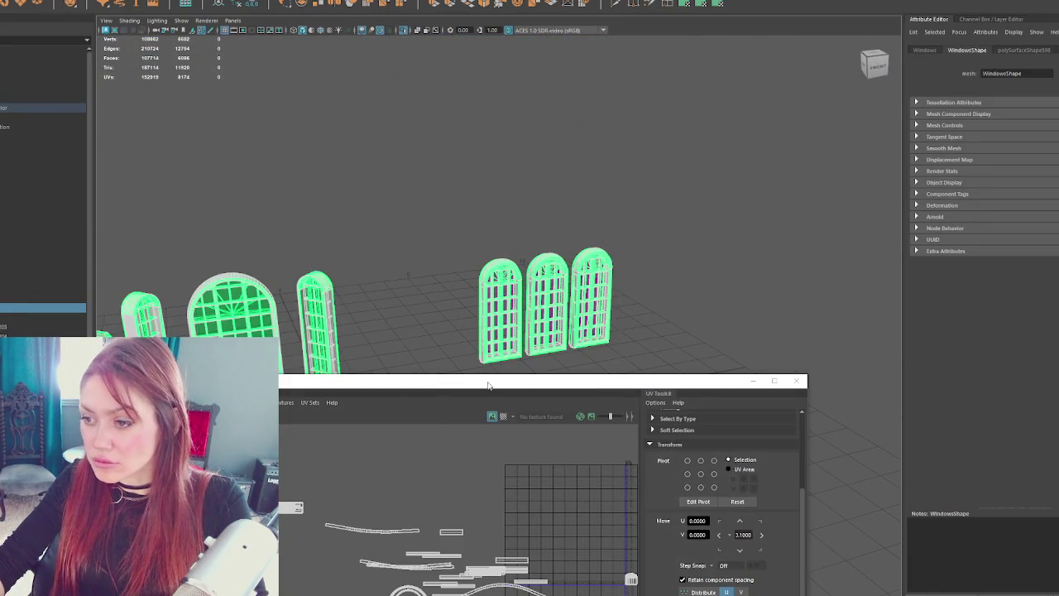
drag(489, 385, 495, 180)
right_click(511, 286)
drag(207, 267, 589, 486)
shift+right_click(480, 304)
click(415, 312)
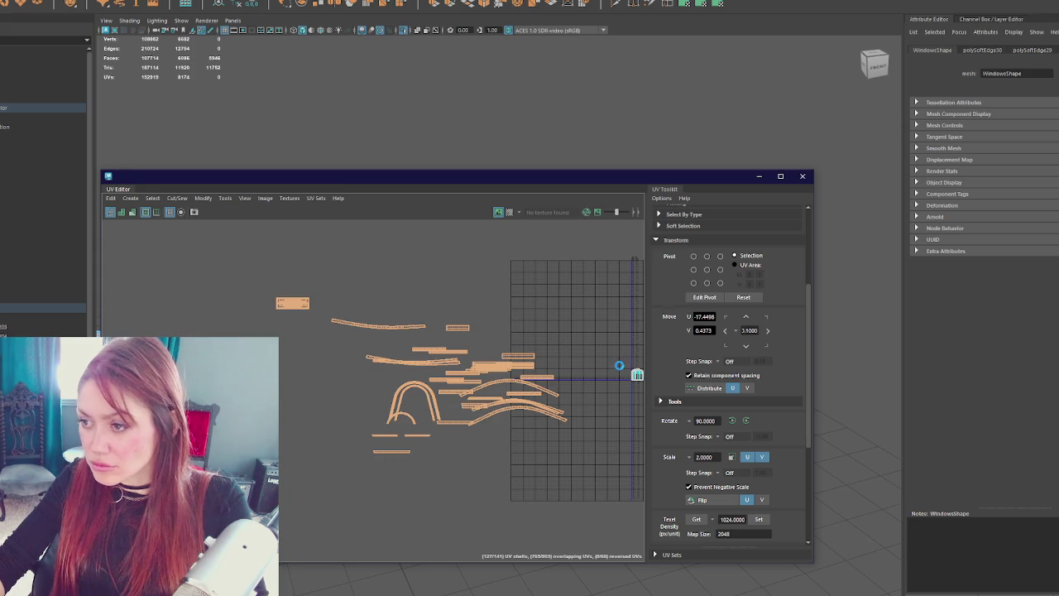
- Set all window UV shells to texel density 1024 at map size 2048, then close the editor
mouse_move(621, 178)
mouse_down()
mouse_move(622, 262)
mouse_move(554, 114)
mouse_up()
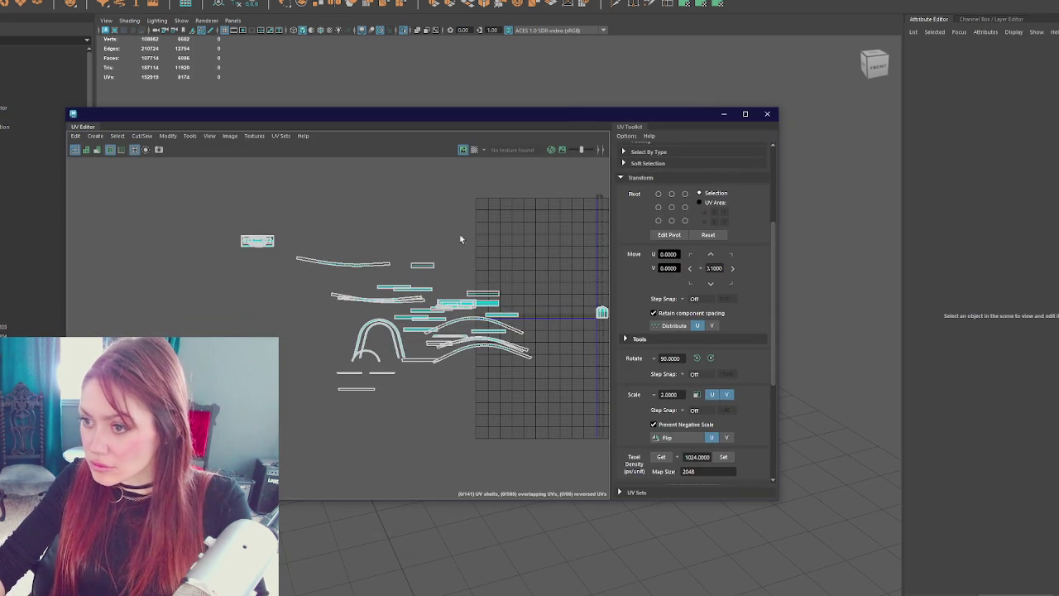
mouse_move(232, 193)
mouse_down()
mouse_move(515, 406)
mouse_move(534, 442)
mouse_up()
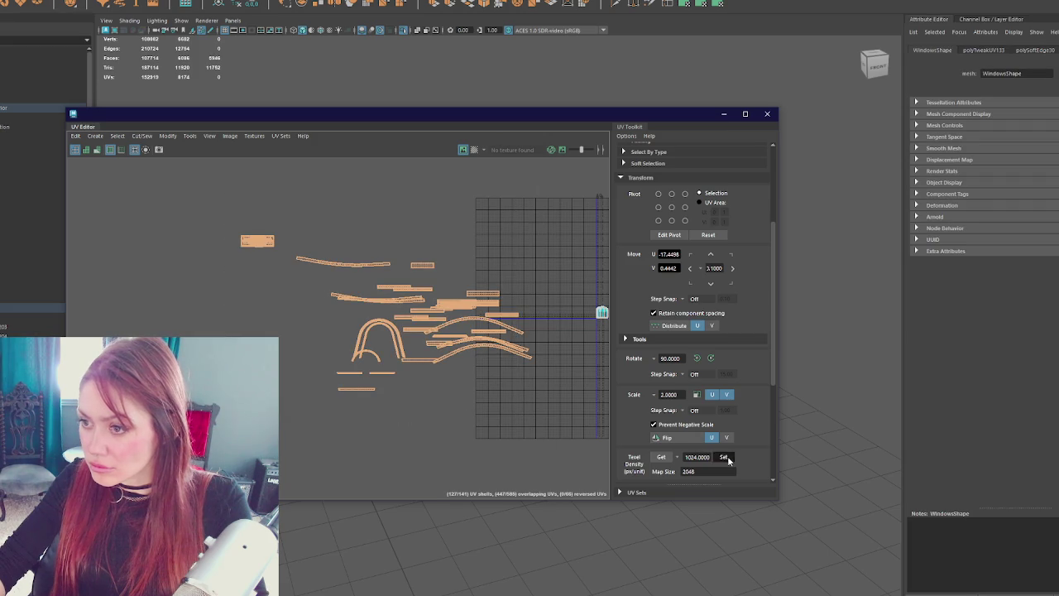
click(726, 458)
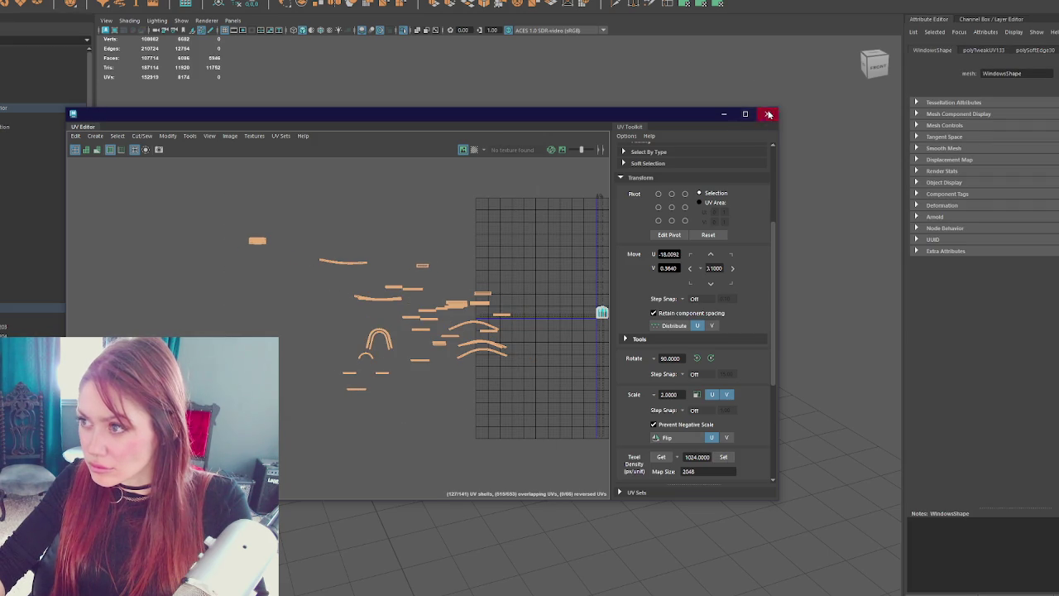
click(769, 114)
right_click(456, 111)
- Select the whole door panel and delete it
mouse_move(534, 113)
mouse_down()
mouse_move(520, 246)
mouse_move(608, 151)
mouse_move(472, 267)
mouse_move(470, 241)
mouse_up()
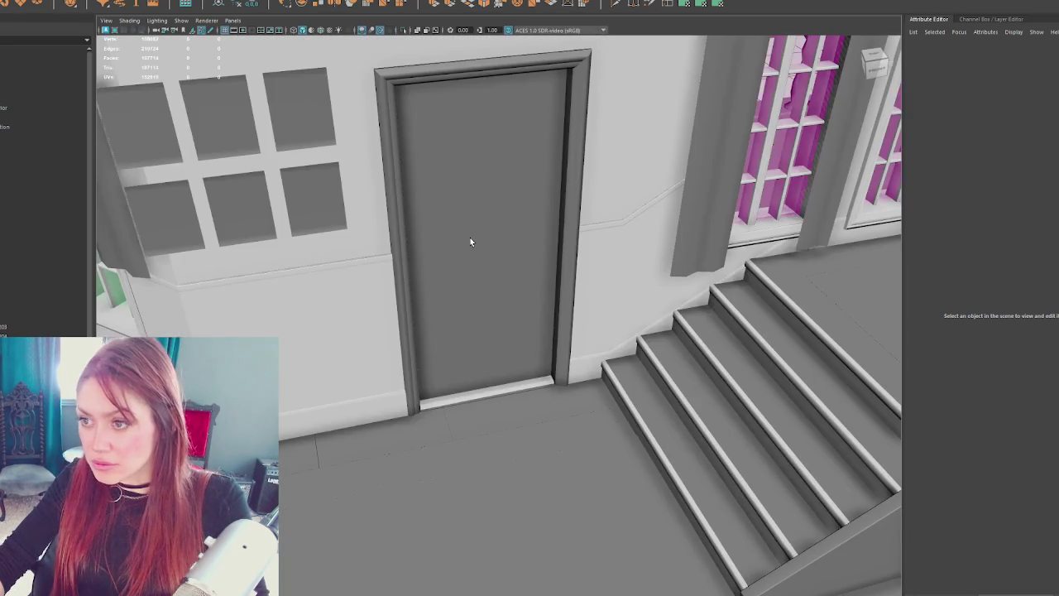
click(470, 242)
right_click(470, 180)
key(Delete)
mouse_move(478, 203)
mouse_down()
mouse_move(298, 323)
mouse_move(182, 364)
mouse_up()
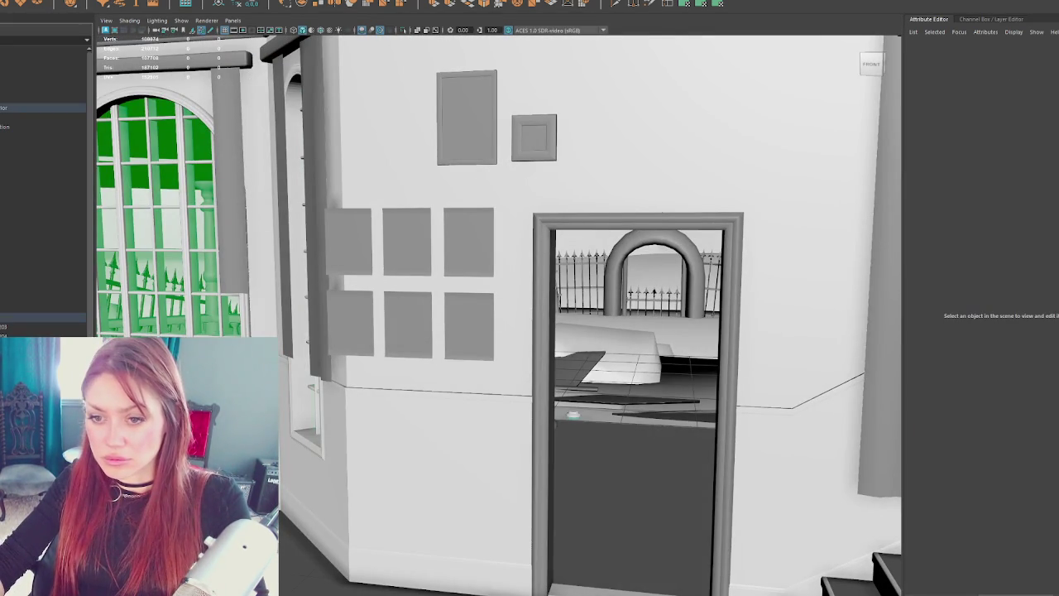
- Re-parent polySurface203 in the Outliner, rename it WindowsUpper, and isolate it
click(14, 318)
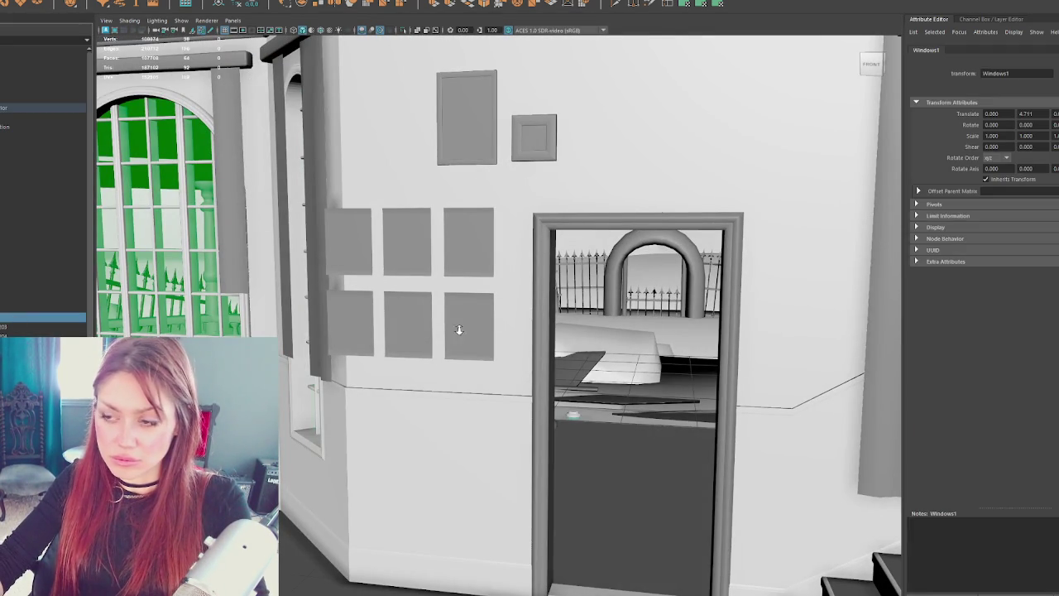
key(f)
scroll(463, 295, up, 5)
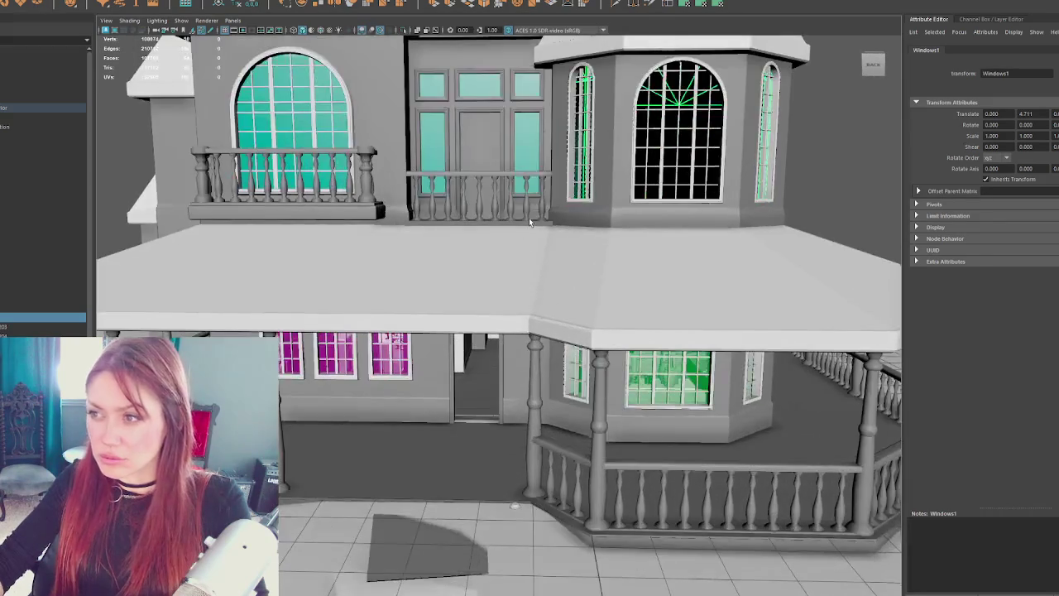
click(34, 327)
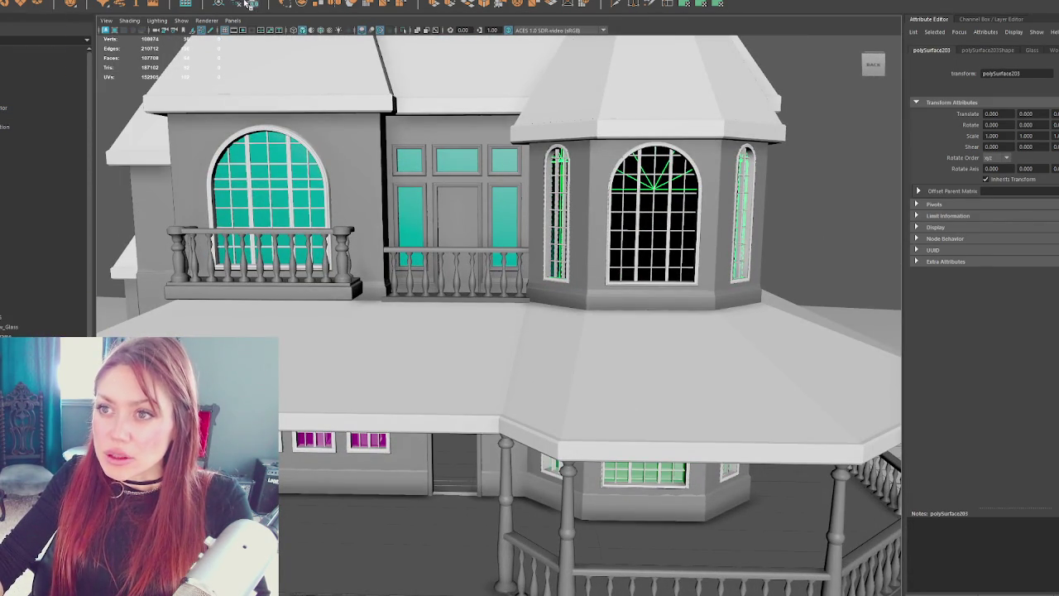
drag(34, 328, 25, 316)
double_click(16, 316)
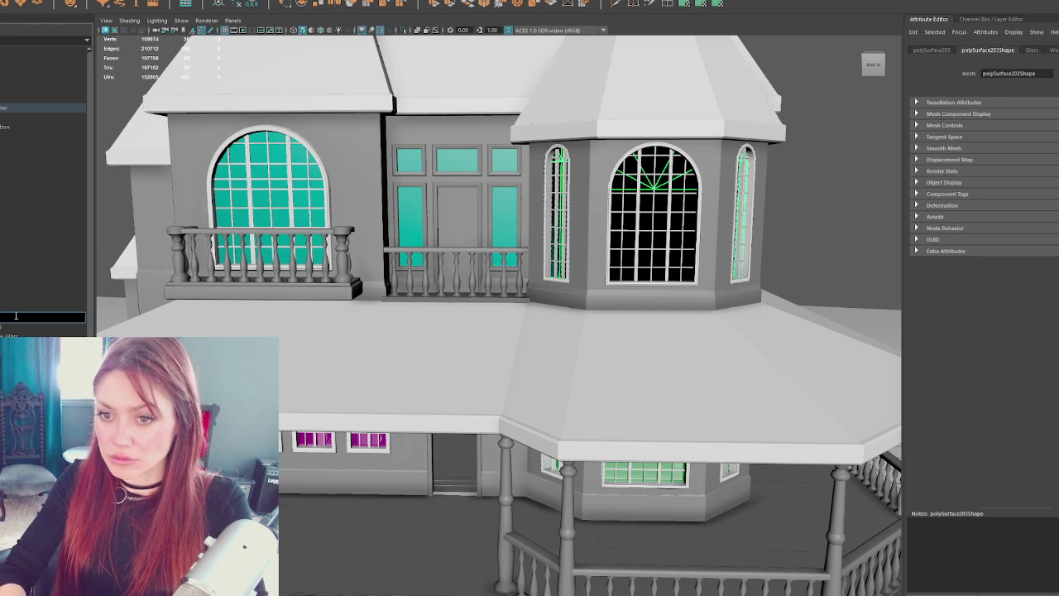
text(WindowsUpper)
key(Return)
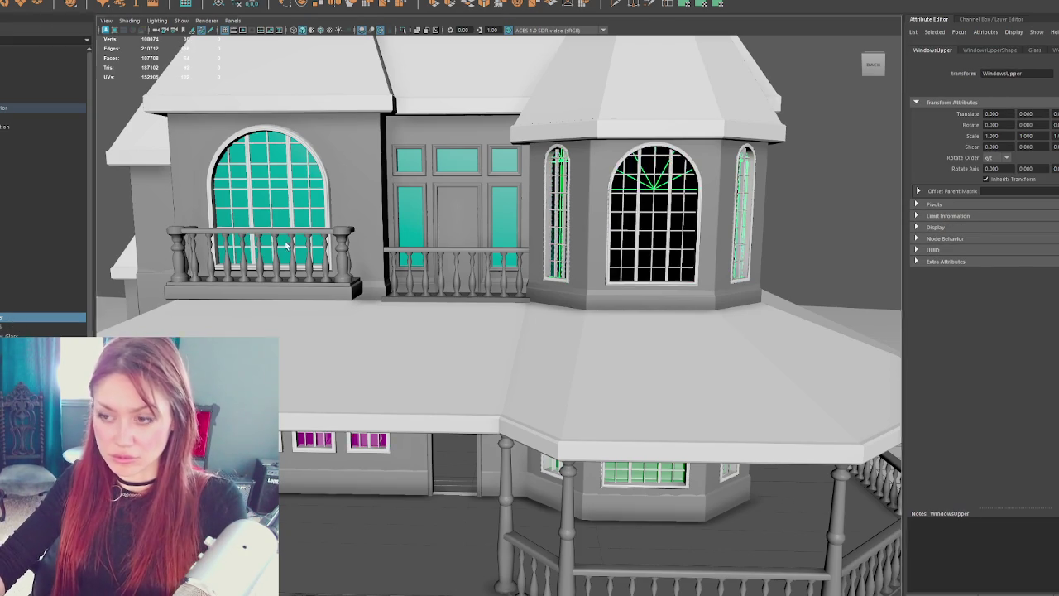
key(ctrl+1)
mouse_move(374, 217)
mouse_down()
mouse_move(359, 230)
mouse_move(332, 220)
mouse_move(373, 218)
mouse_move(380, 284)
mouse_up()
- Open the UV Editor in component mode and lay out the window UV shells, shifting one right
scroll(373, 218, up, 3)
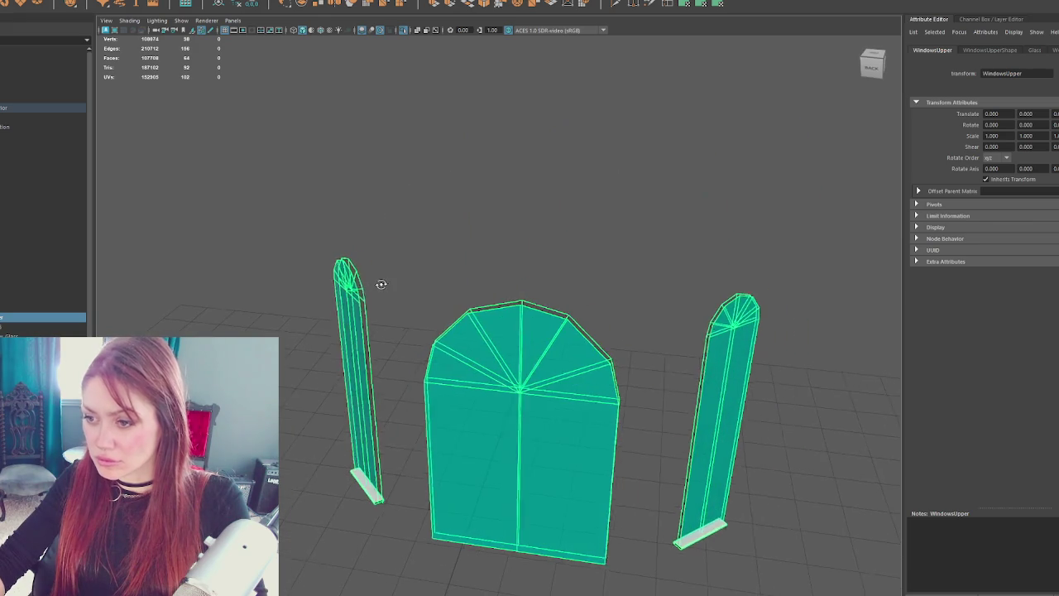
key(F8)
click(306, 1)
click(308, 6)
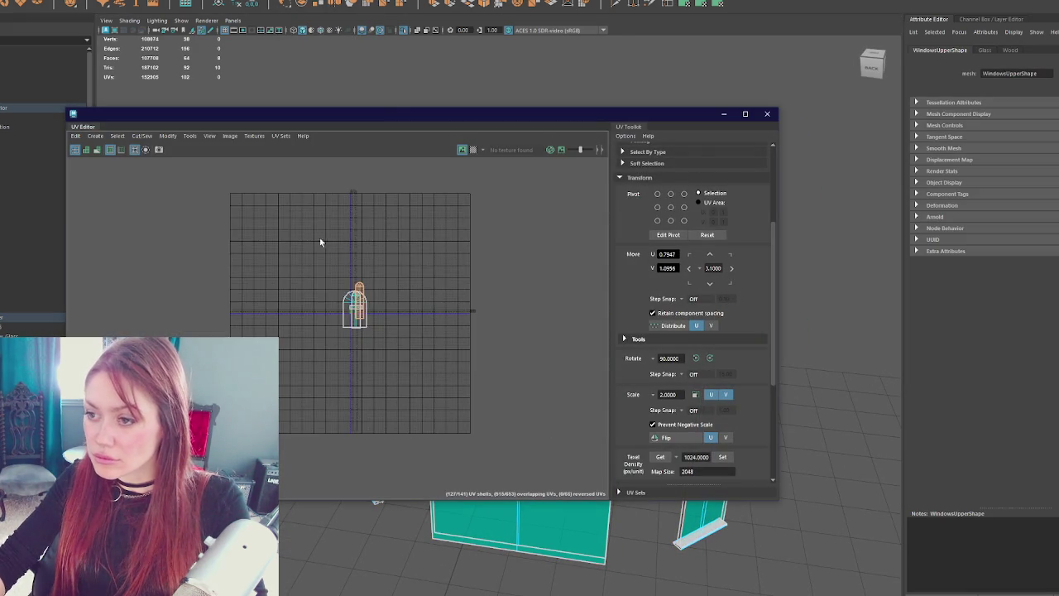
drag(355, 111, 804, 92)
drag(646, 165, 285, 222)
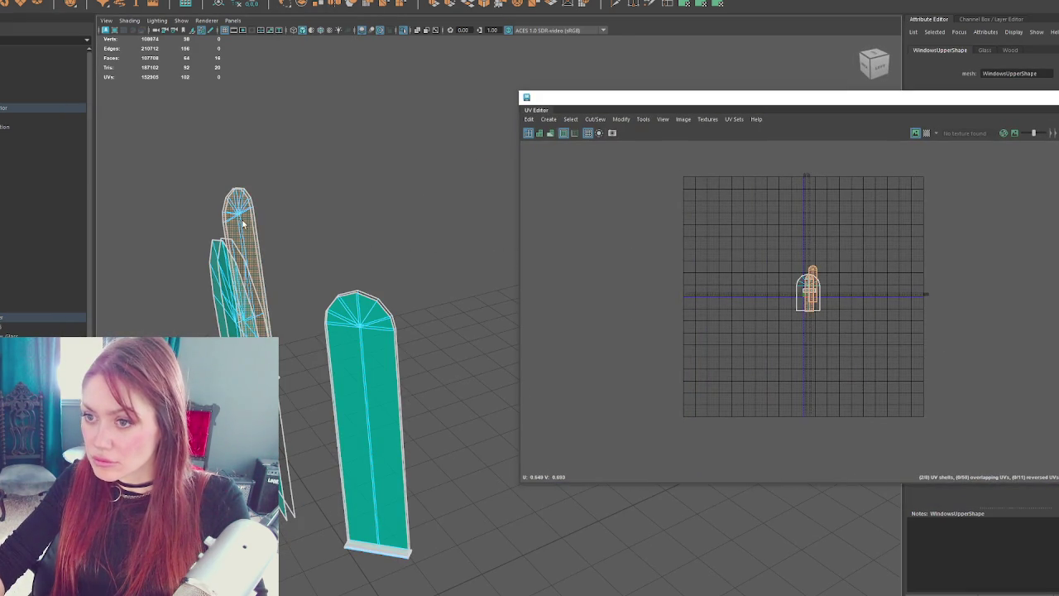
drag(823, 94, 710, 60)
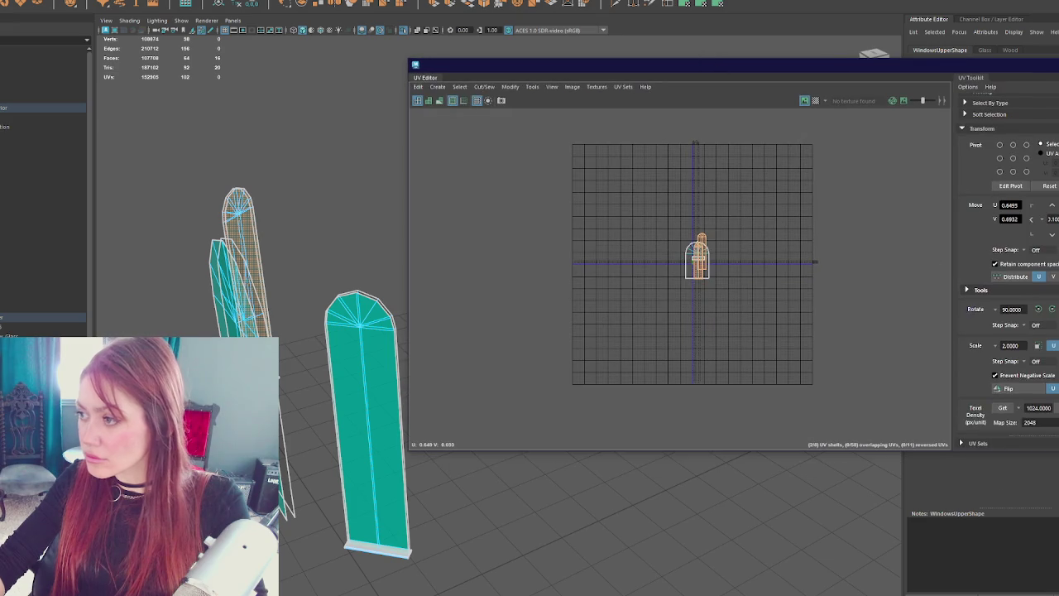
scroll(1021, 372, down, 3)
click(985, 414)
key(w)
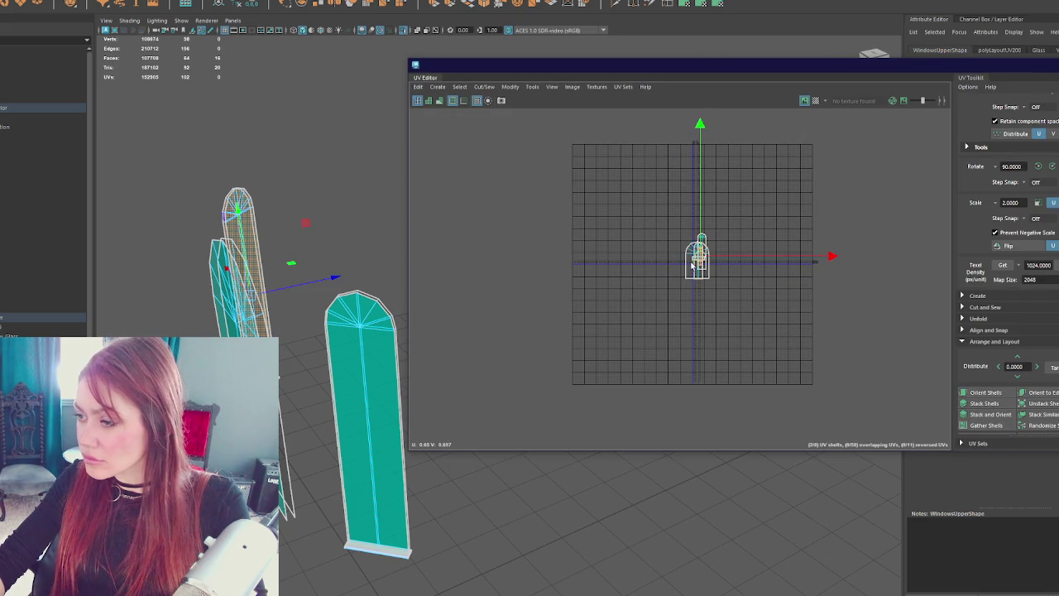
drag(723, 262, 752, 262)
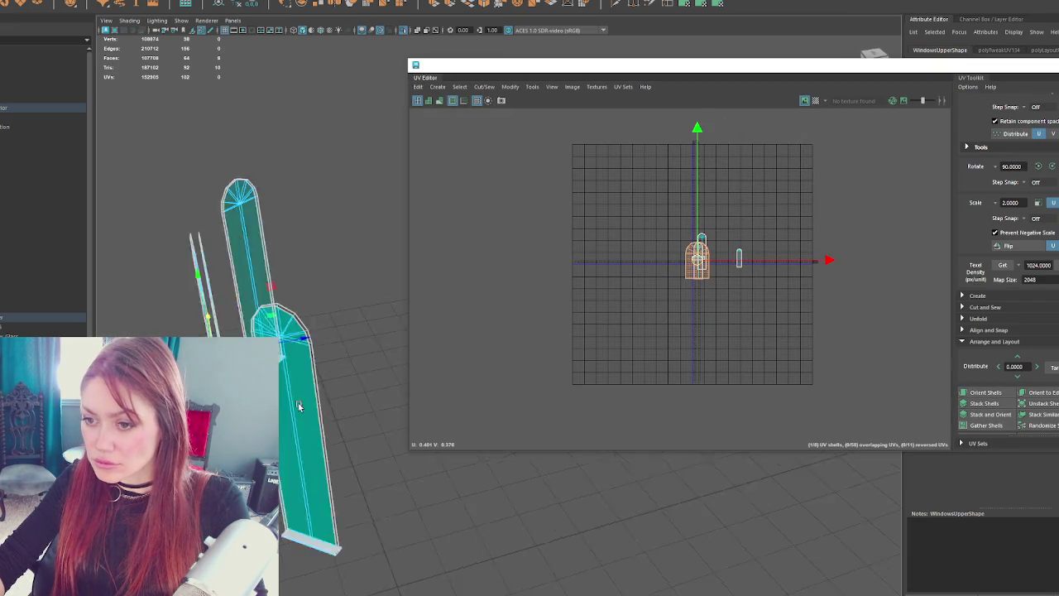
- Stack the centre shell and the two overlapping arch shells, moving each stack aside
right_click(619, 161)
click(701, 253)
click(1000, 412)
drag(699, 258, 749, 259)
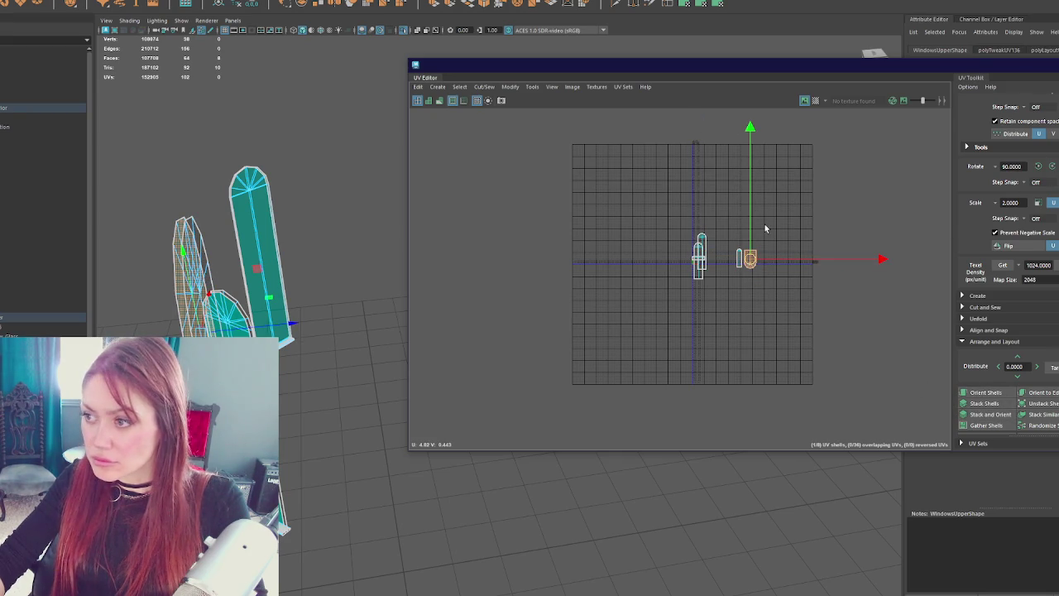
drag(746, 285, 745, 287)
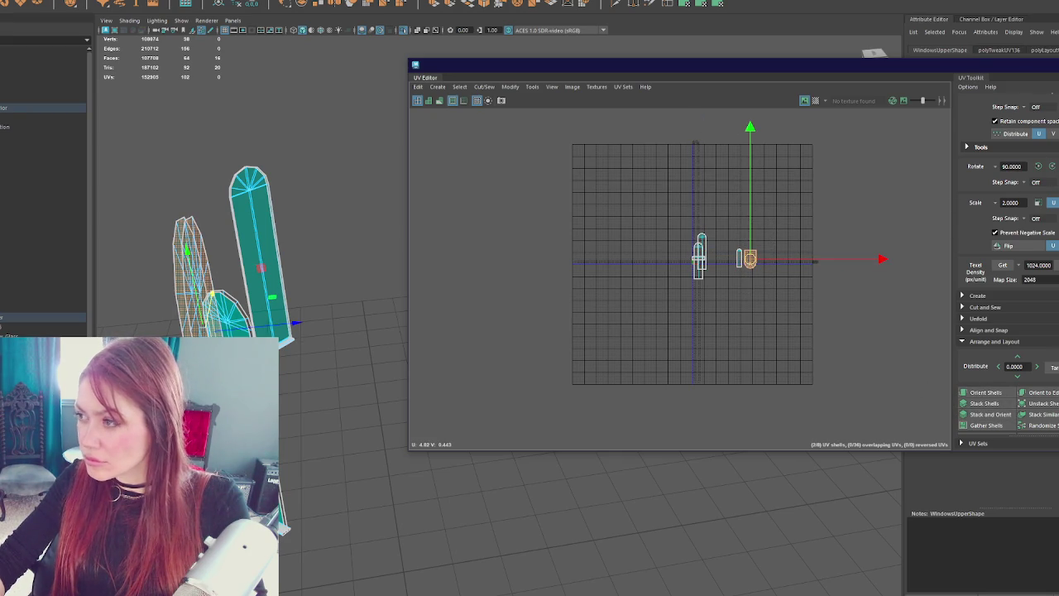
click(701, 249)
shift+click(700, 263)
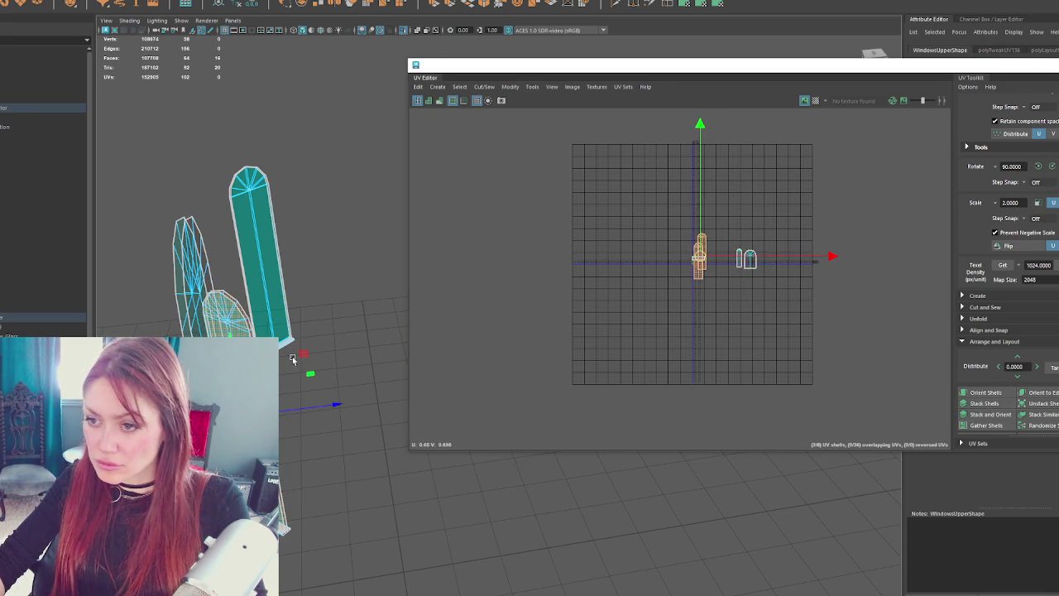
right_click(783, 207)
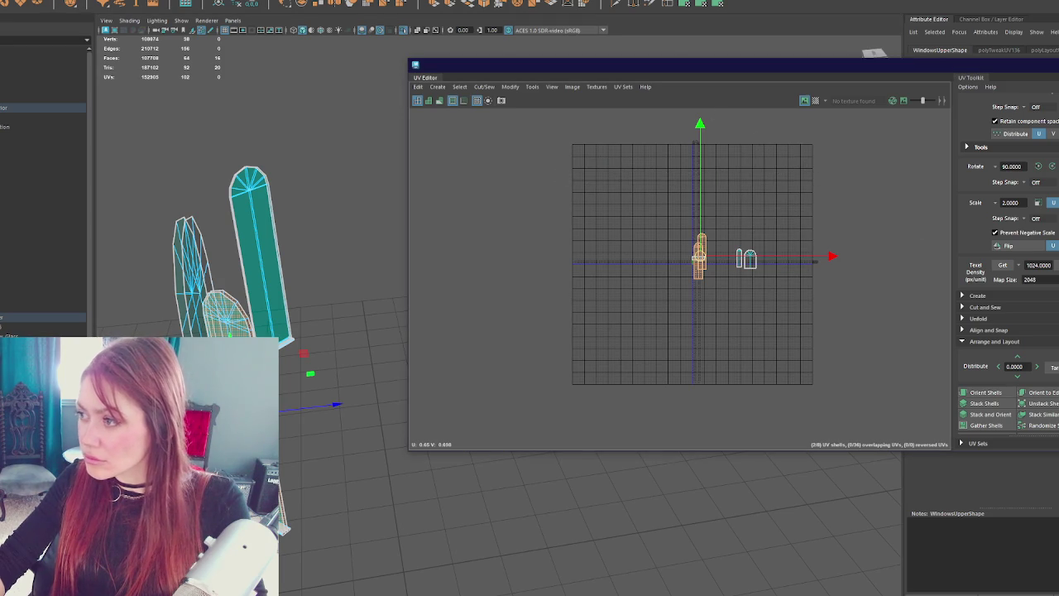
click(984, 403)
drag(701, 259, 761, 263)
click(337, 188)
- Show the door's UVs and move the small shell and three door/arch shells onto the thin shell
scroll(370, 174, up, 3)
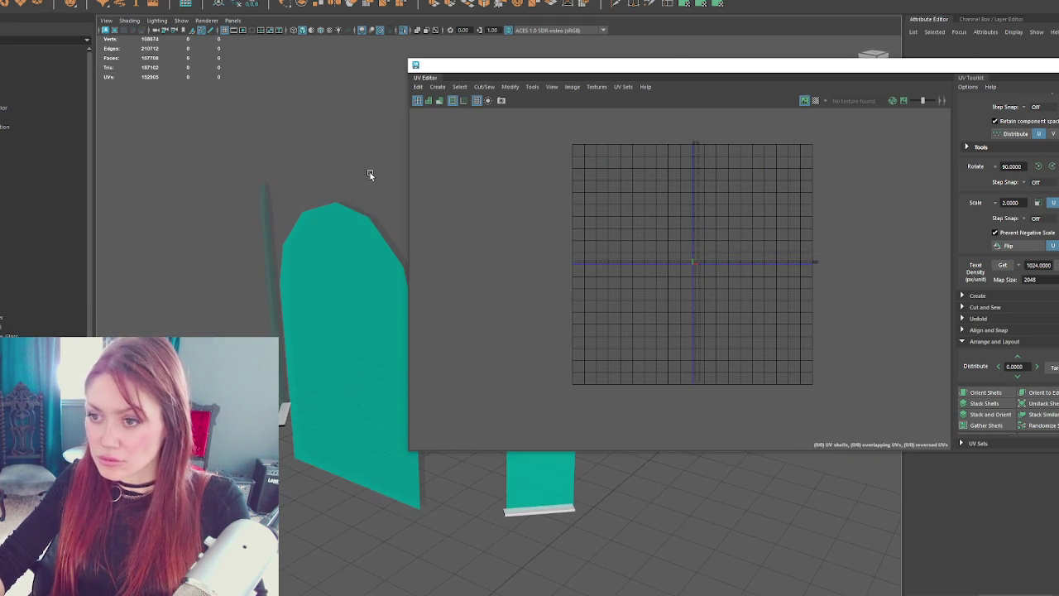
scroll(329, 165, down, 5)
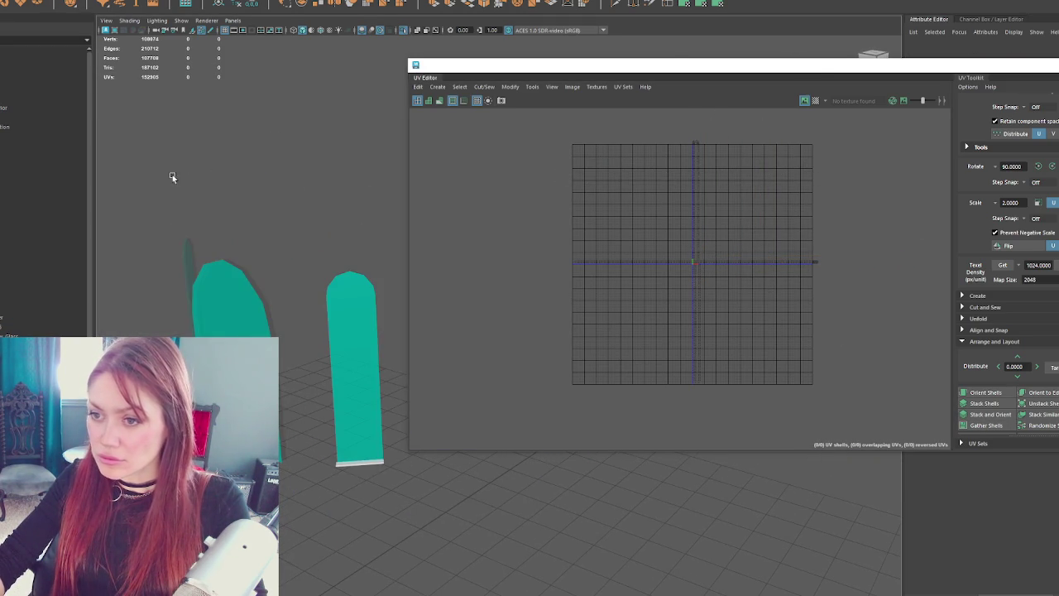
click(376, 296)
scroll(811, 223, up, 1)
scroll(807, 224, up, 2)
click(587, 296)
drag(586, 295, 529, 384)
drag(653, 264, 744, 331)
right_click(693, 243)
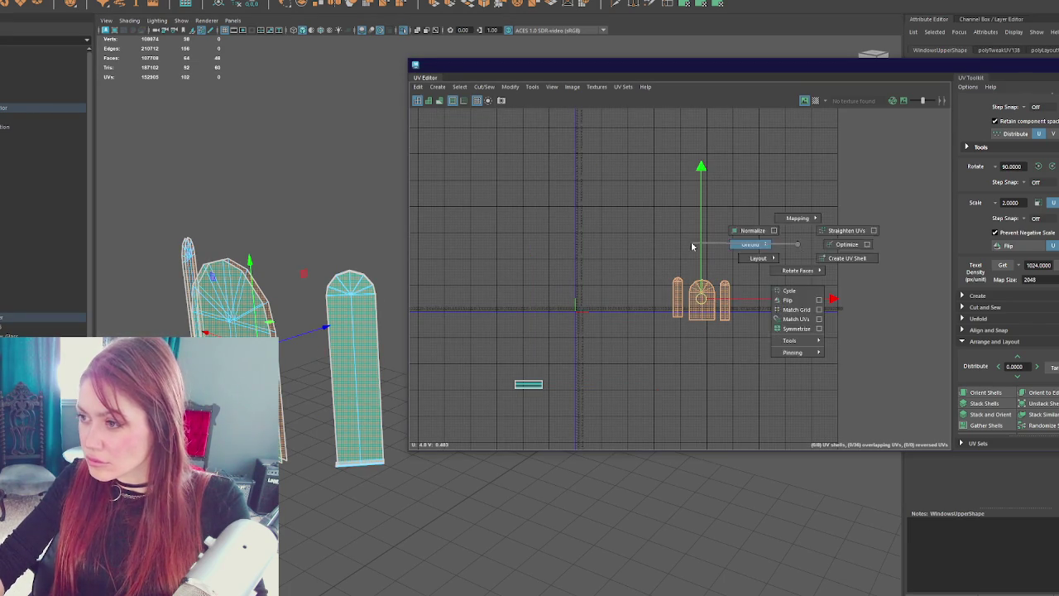
drag(710, 296, 612, 296)
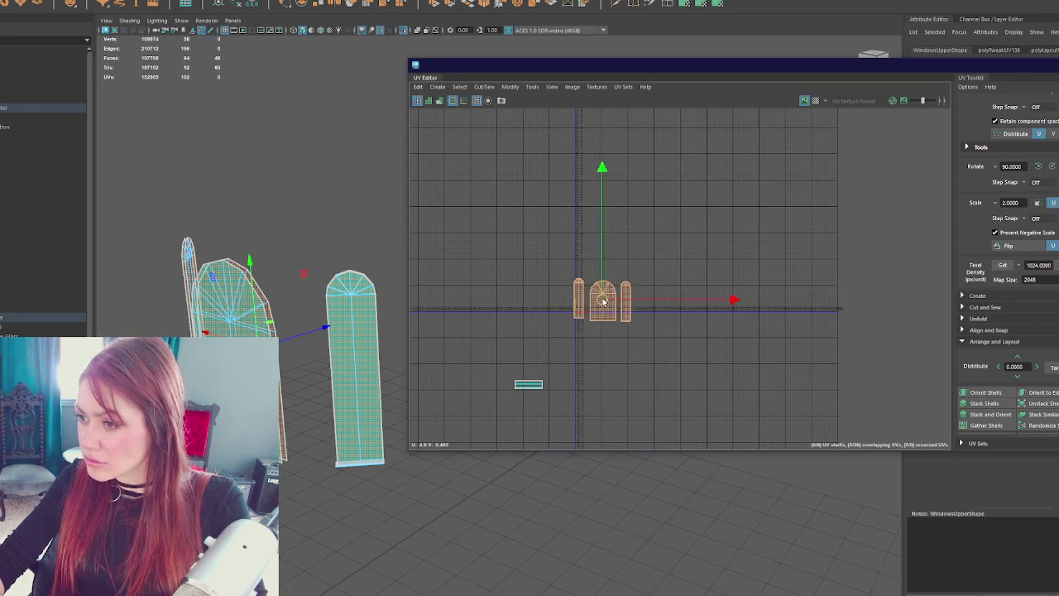
scroll(612, 296, up, 4)
drag(640, 359, 516, 349)
- Lay the overlapping shells out upright and narrower, then scale both shells down slightly
mouse_move(473, 229)
mouse_down()
mouse_move(524, 345)
mouse_move(578, 348)
mouse_up()
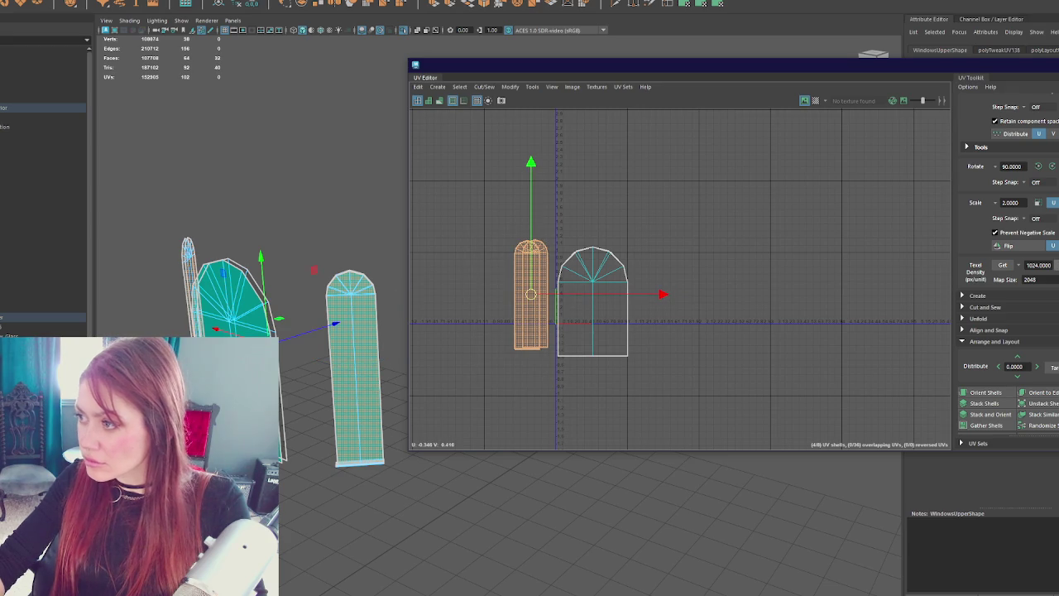
click(991, 414)
right_click(709, 227)
drag(532, 300, 543, 307)
mouse_move(490, 392)
mouse_down()
mouse_move(596, 331)
mouse_move(534, 314)
mouse_move(594, 290)
mouse_up()
key(r)
key(w)
key(r)
right_click(321, 199)
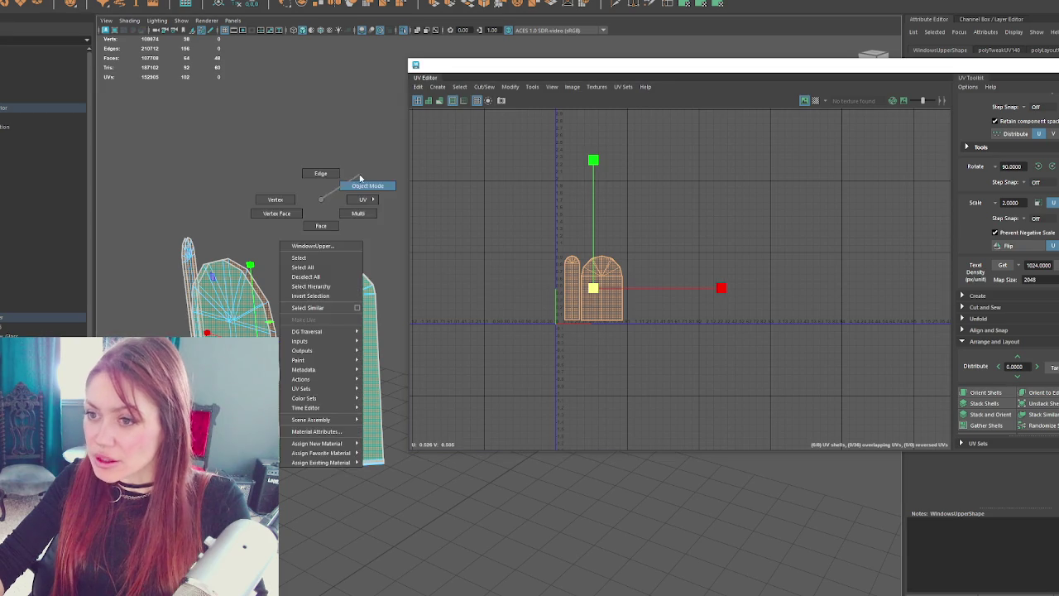
- Exit isolation and select the upper and lower window objects to view their UVs
click(364, 184)
key(ctrl+1)
scroll(384, 198, up, 5)
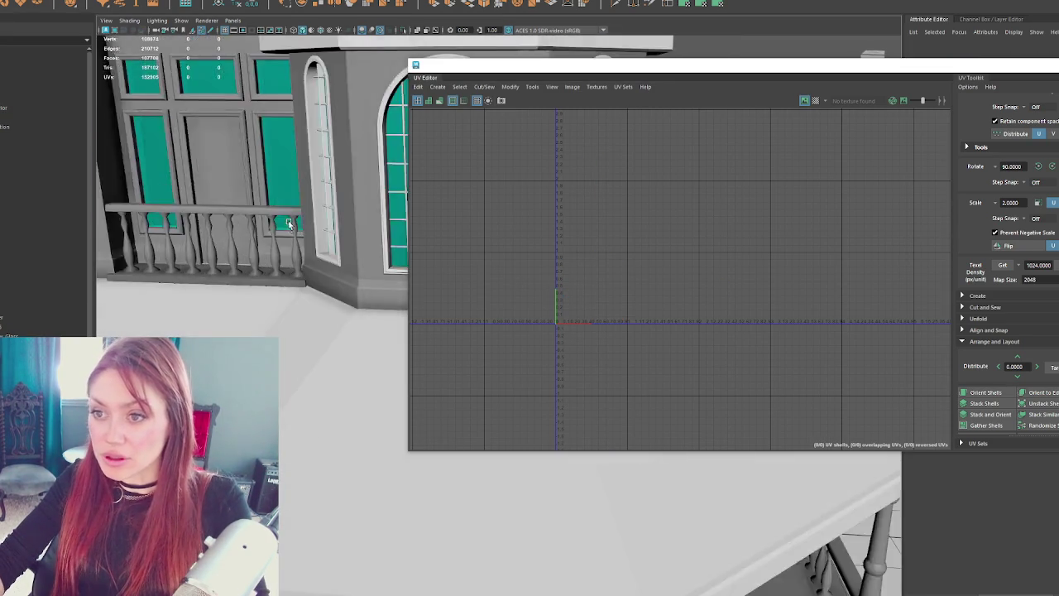
scroll(288, 221, down, 5)
drag(242, 220, 150, 216)
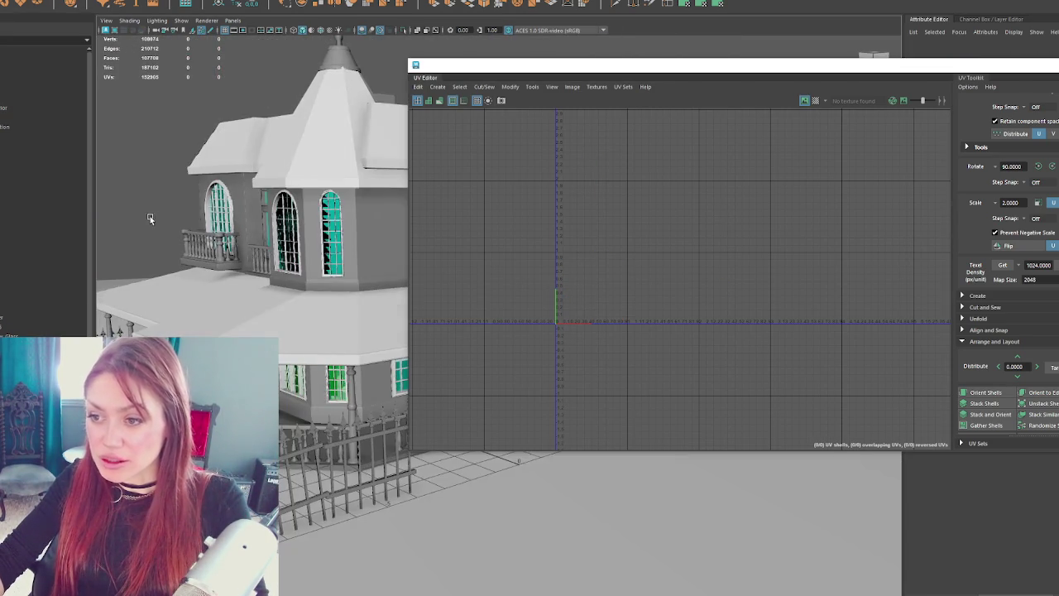
drag(204, 328, 265, 299)
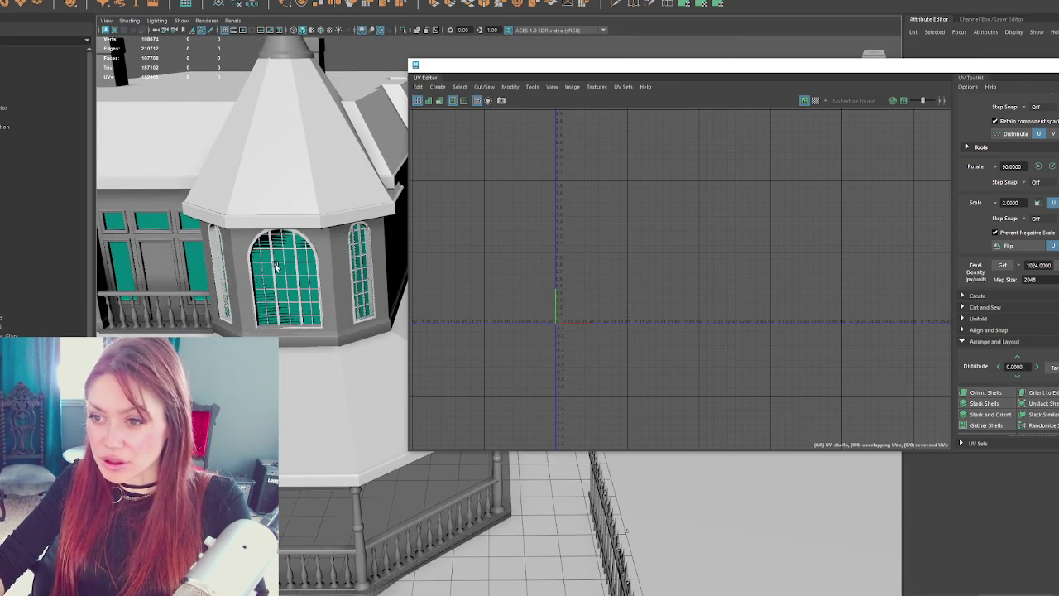
click(276, 267)
click(282, 273)
key(f)
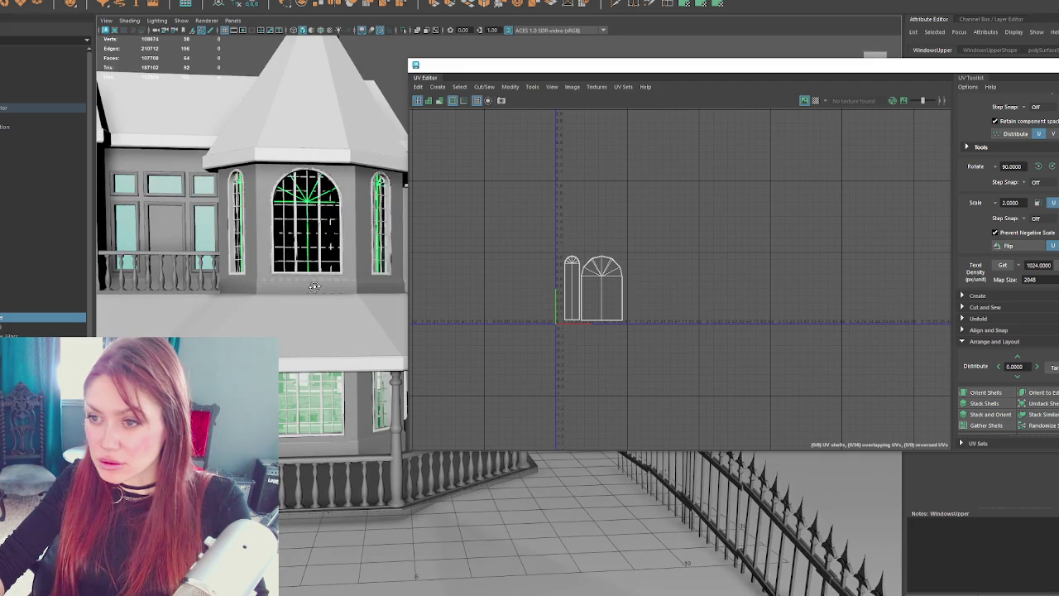
click(305, 404)
key(f)
- Select the tower's big arched window, re-lay out its stretched strips as arches, and move them right
mouse_move(314, 351)
mouse_down()
mouse_move(365, 340)
mouse_move(317, 306)
mouse_up()
click(139, 176)
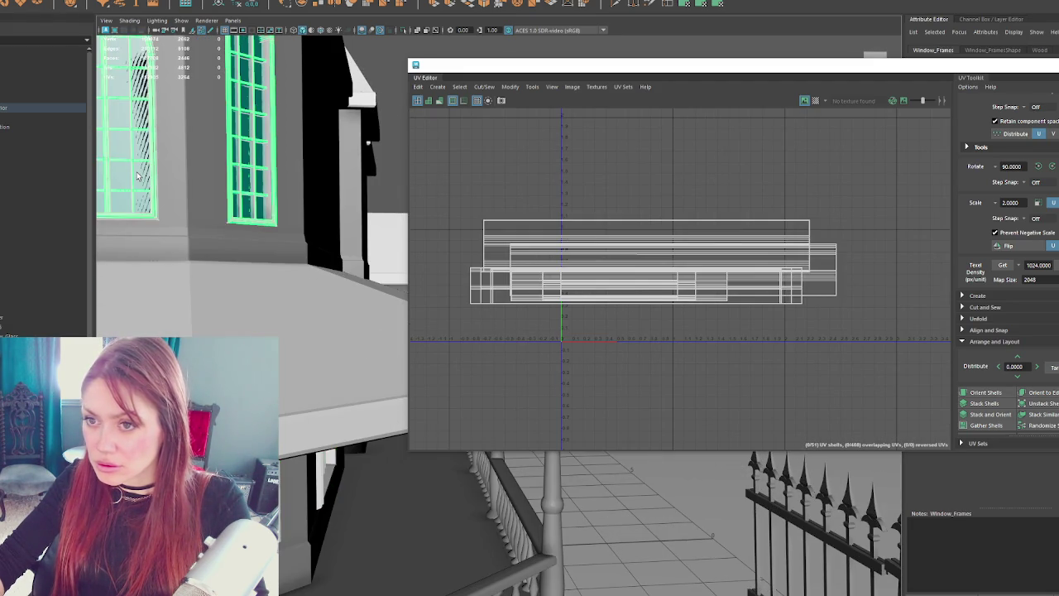
click(133, 226)
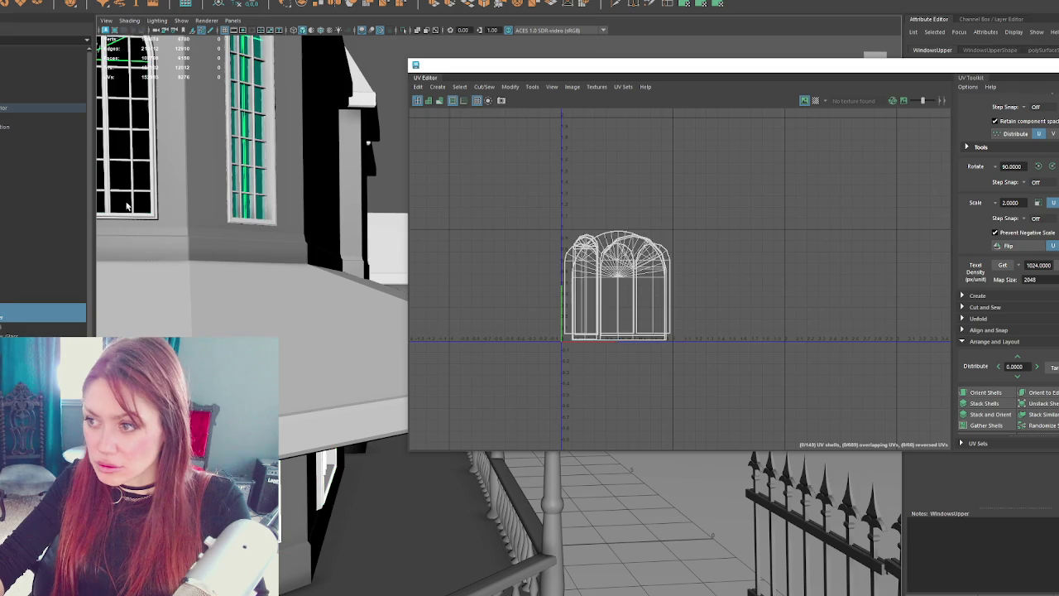
key(f)
right_click(710, 168)
click(711, 189)
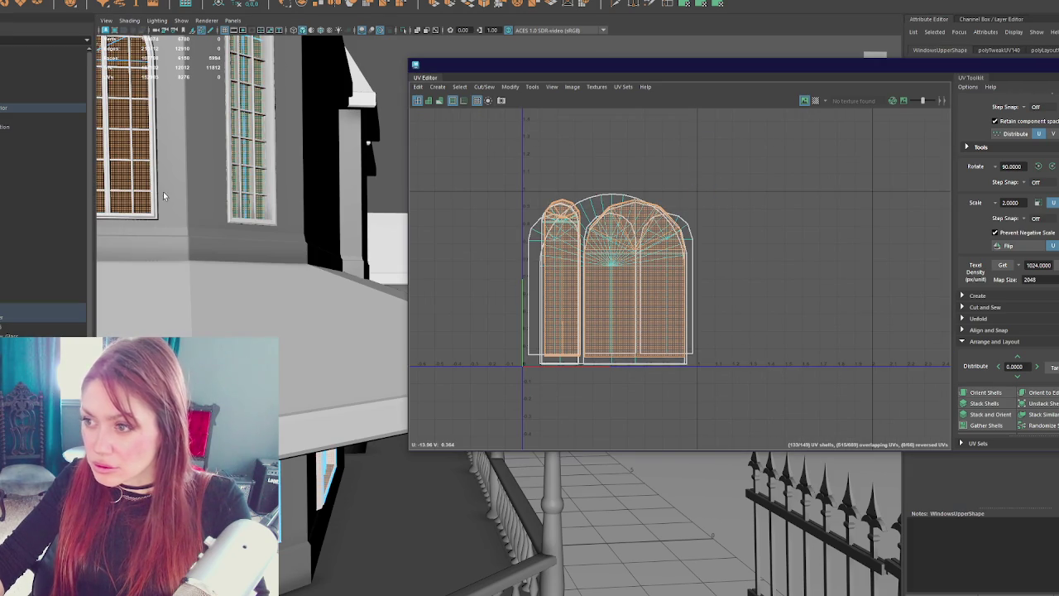
right_click(709, 236)
click(773, 229)
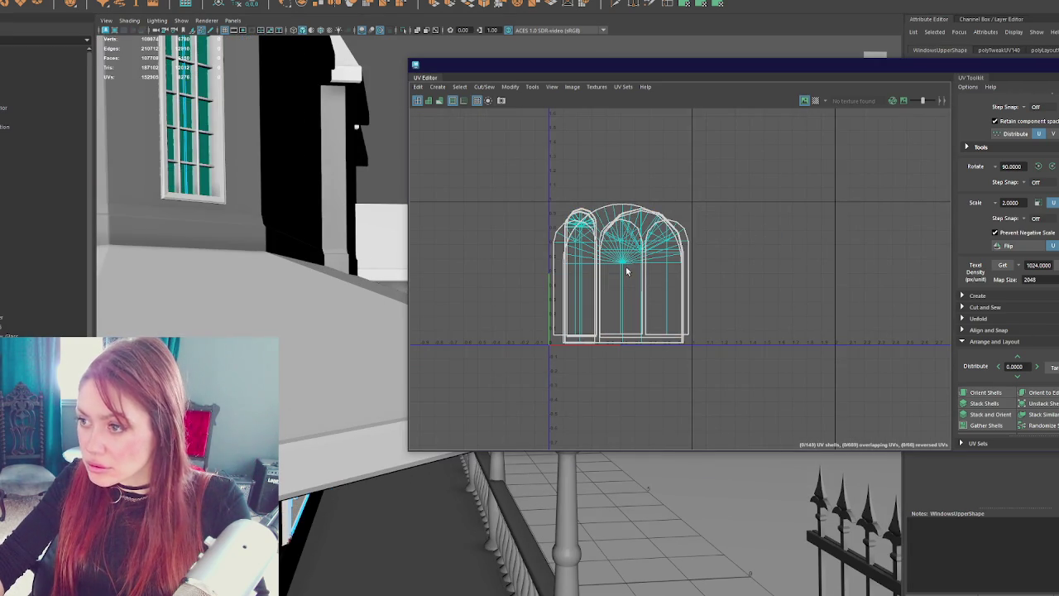
click(203, 149)
key(f)
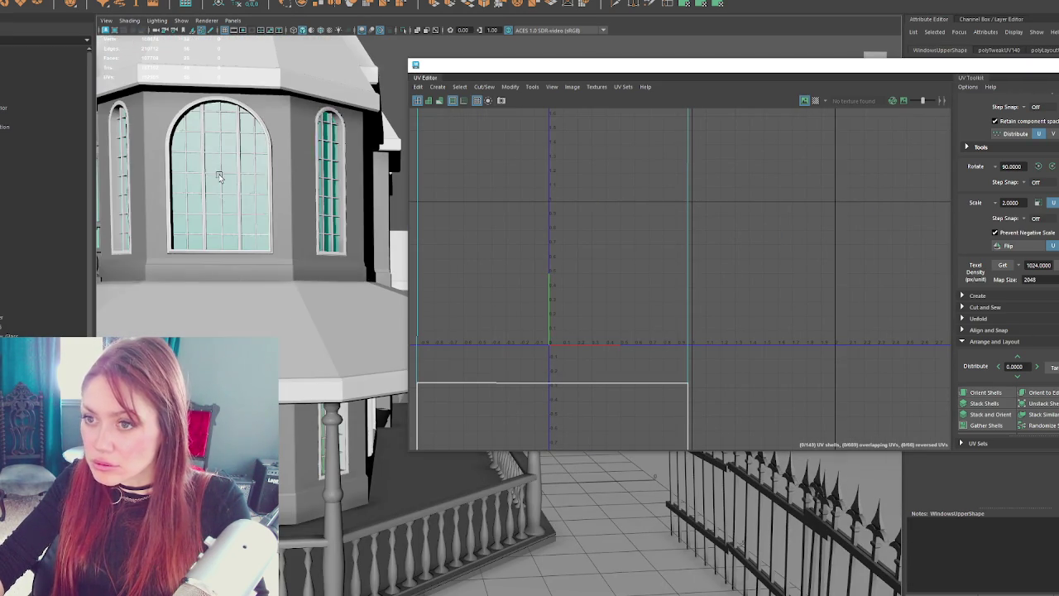
drag(538, 195, 699, 347)
drag(669, 288, 934, 281)
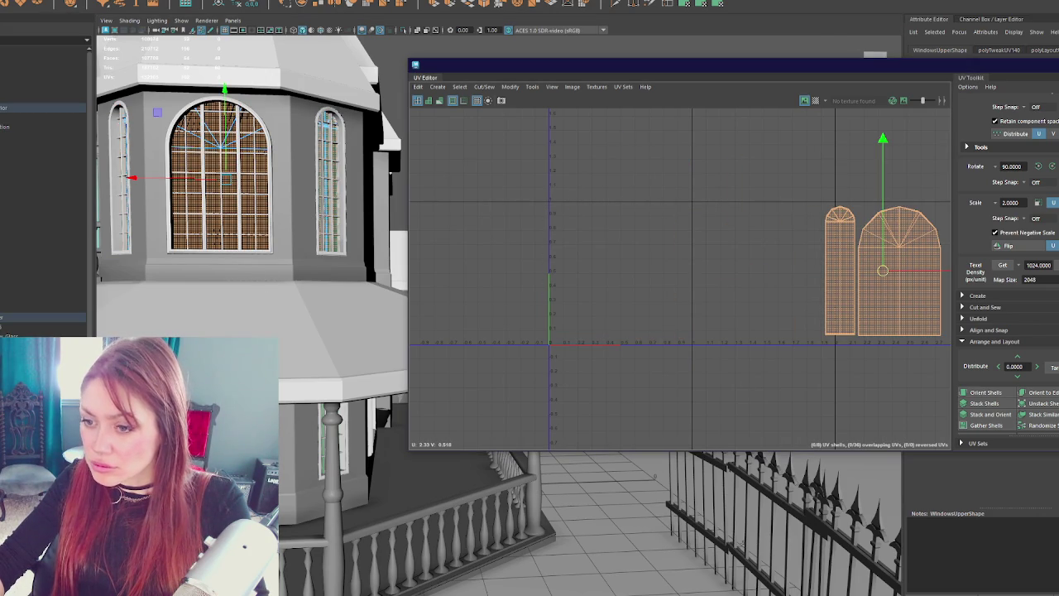
- Move the narrow and right arch shells onto the arch group, then close the UV Editor
click(41, 307)
right_click(686, 178)
drag(807, 177, 856, 353)
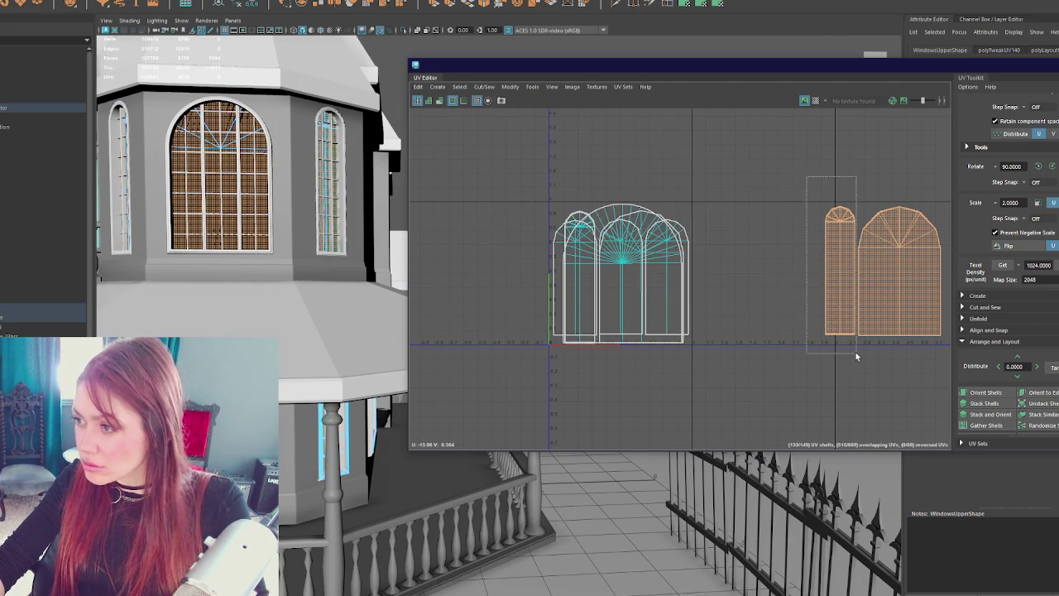
drag(839, 276, 575, 273)
scroll(580, 279, up, 3)
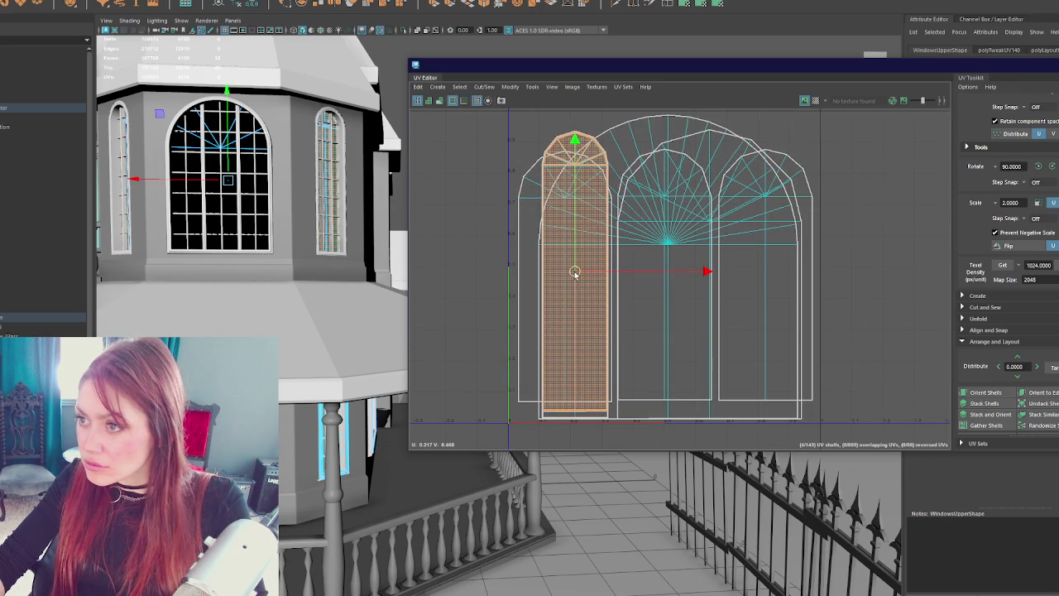
click(439, 284)
click(546, 389)
click(513, 332)
key(ctrl+z)
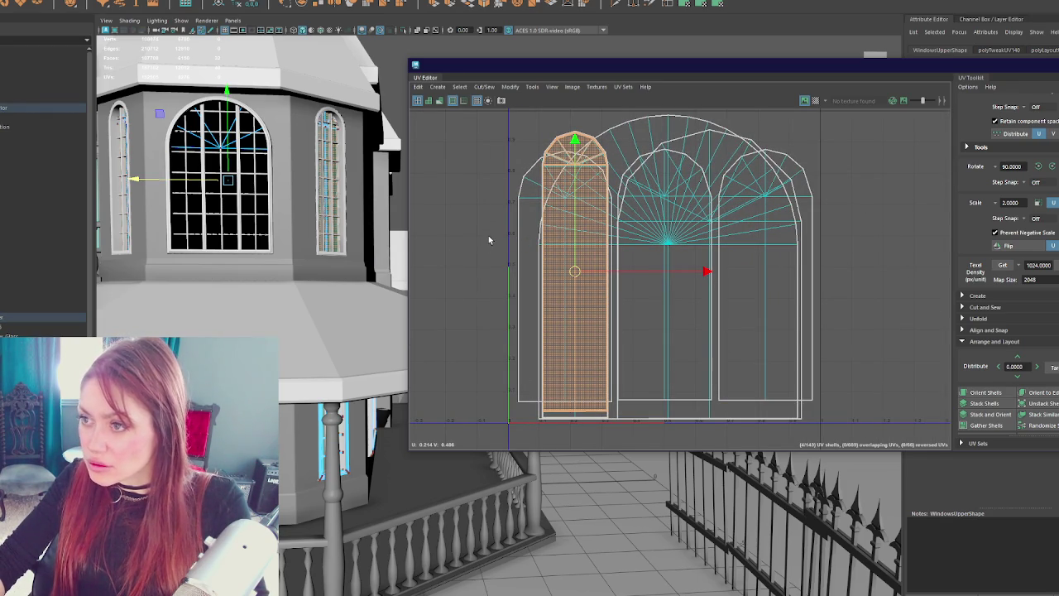
scroll(829, 269, down, 2)
drag(829, 269, 653, 261)
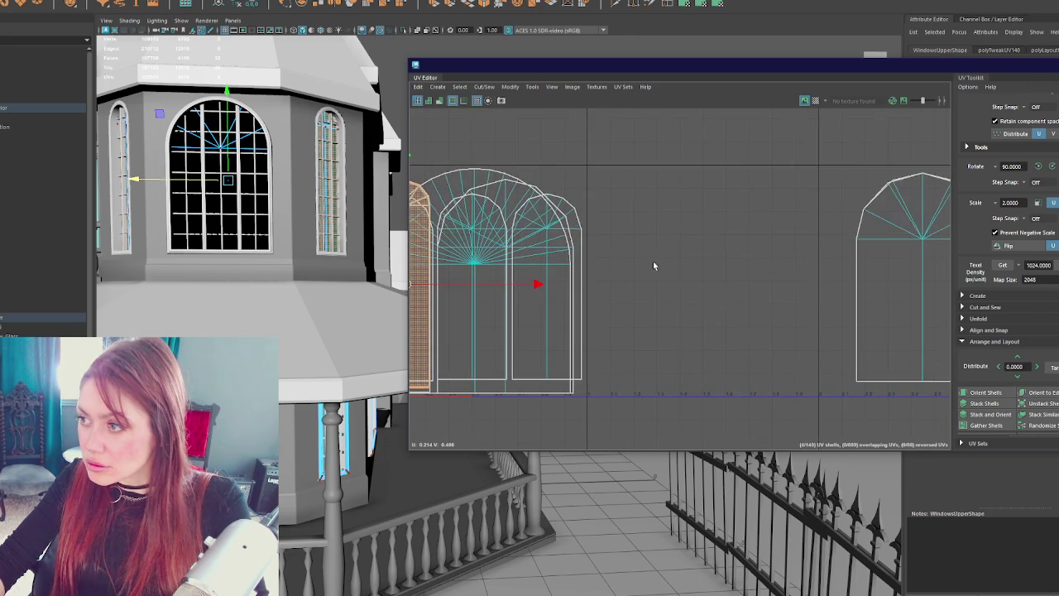
click(938, 283)
drag(923, 278, 506, 289)
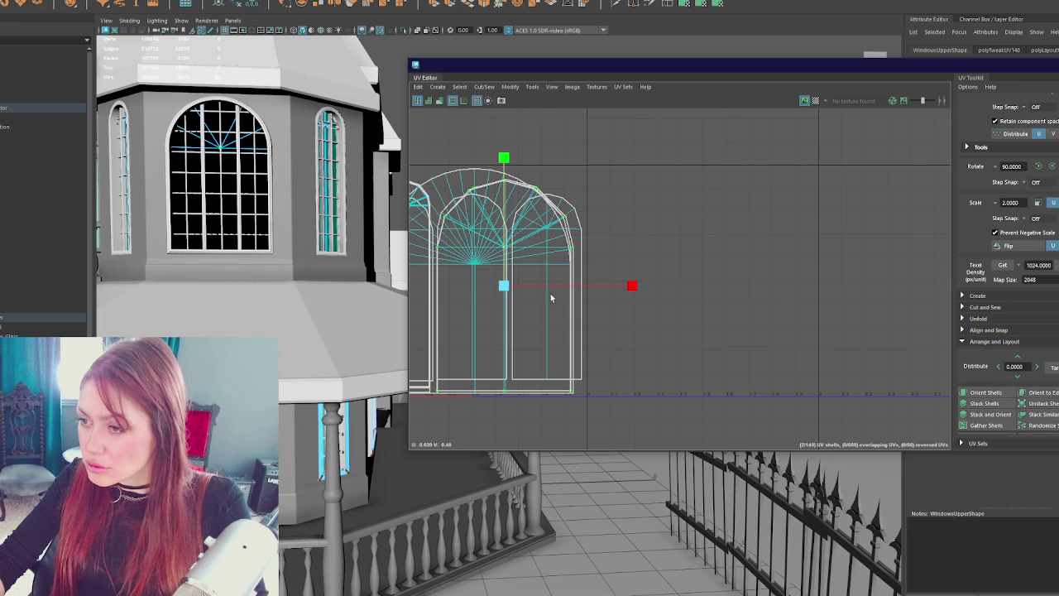
click(922, 66)
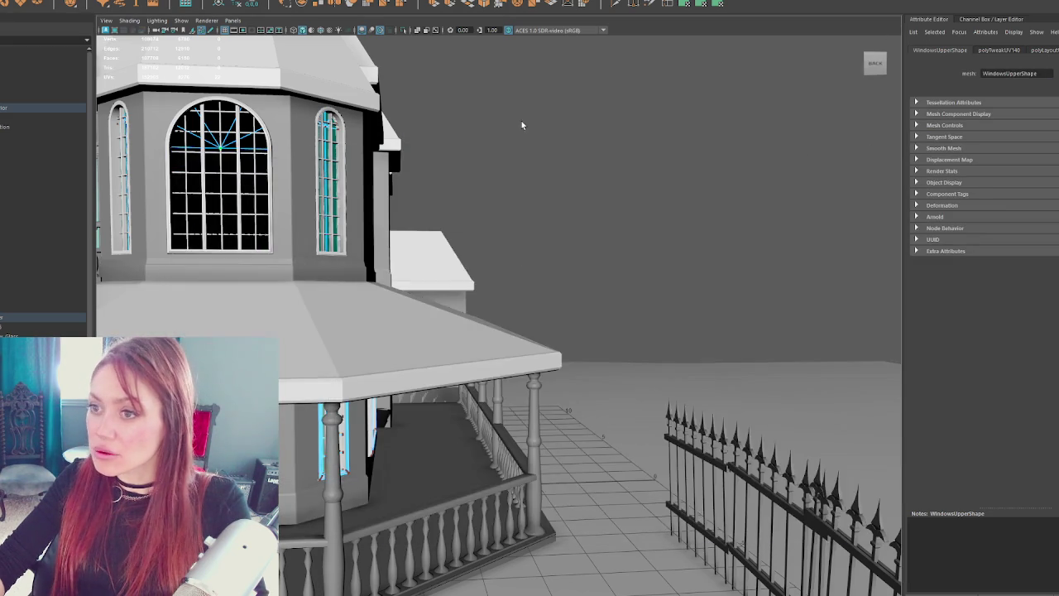
- Isolate the upper windows and their glass to check them, then restore the full house view
key(F8)
key(f)
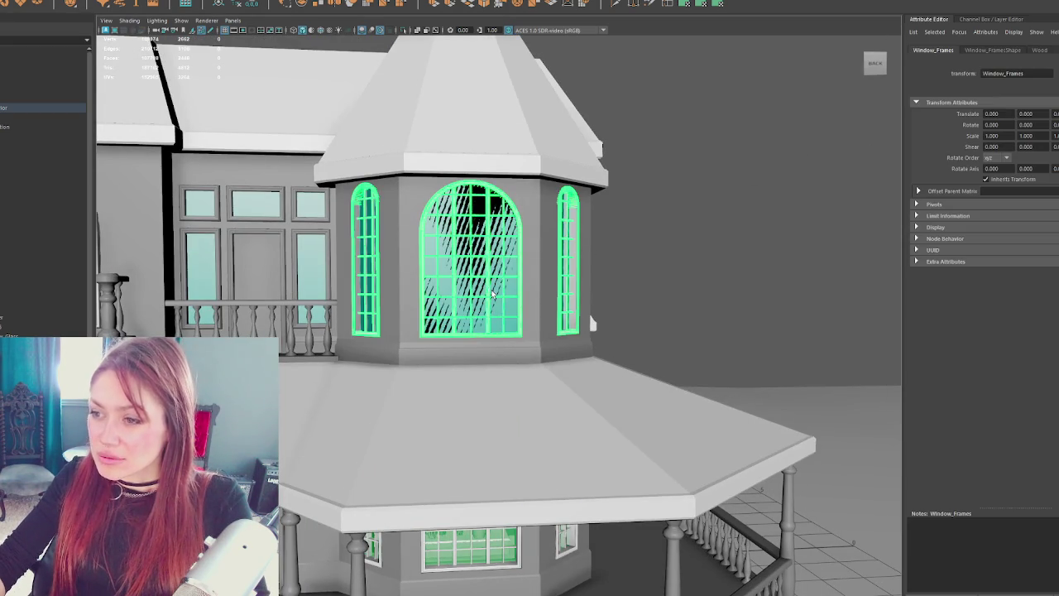
click(462, 289)
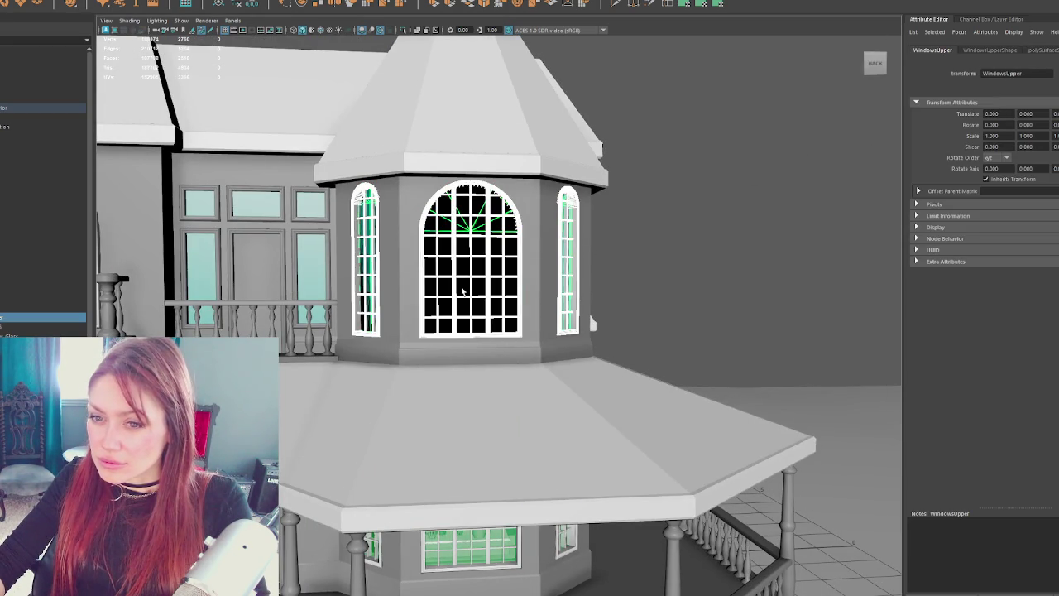
key(ctrl+1)
scroll(676, 344, down, 5)
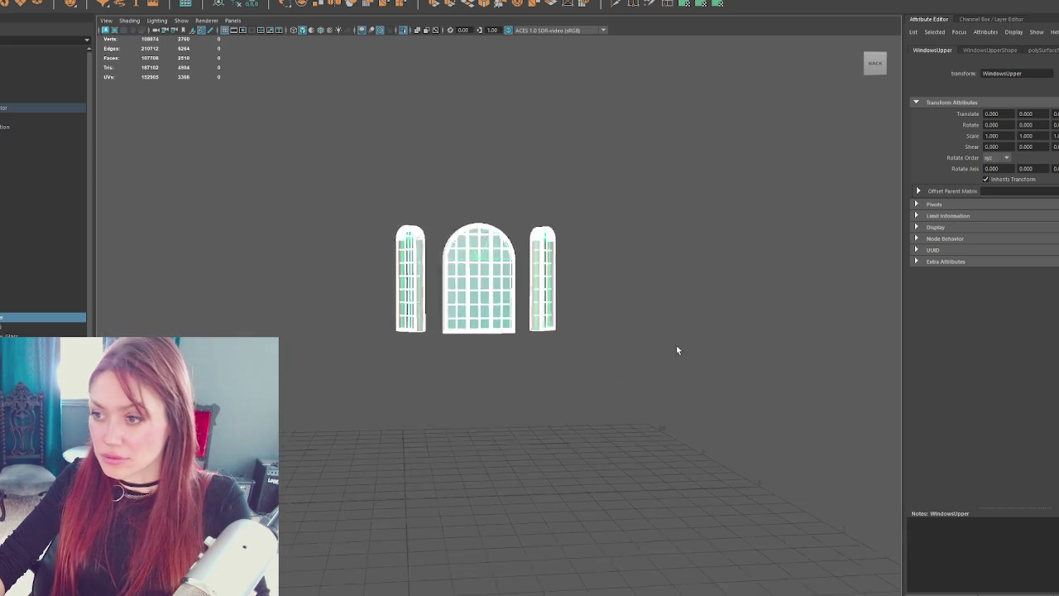
click(516, 236)
key(ctrl+1)
scroll(540, 284, up, 5)
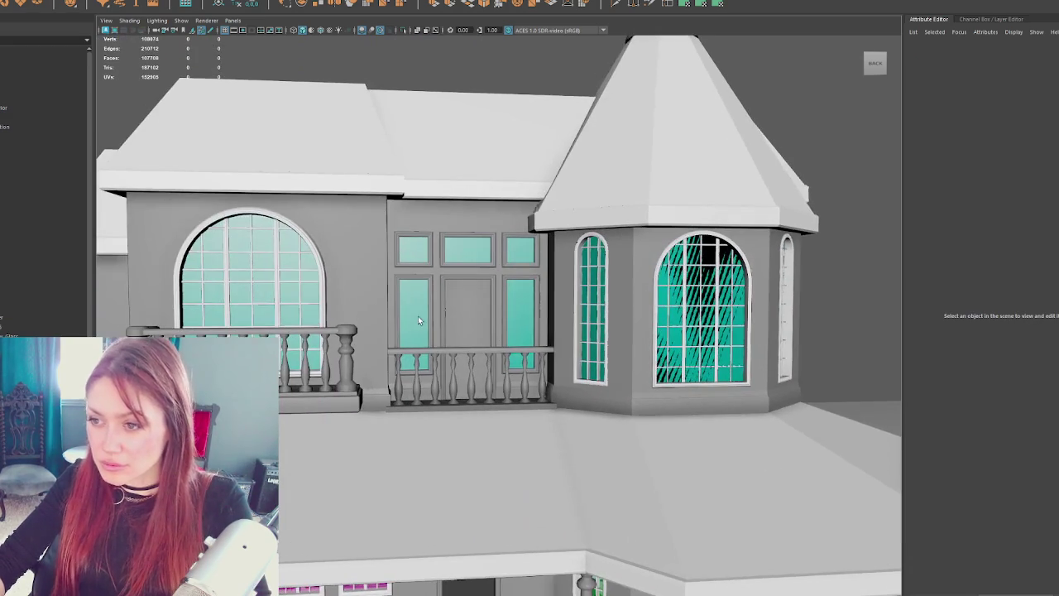
click(420, 284)
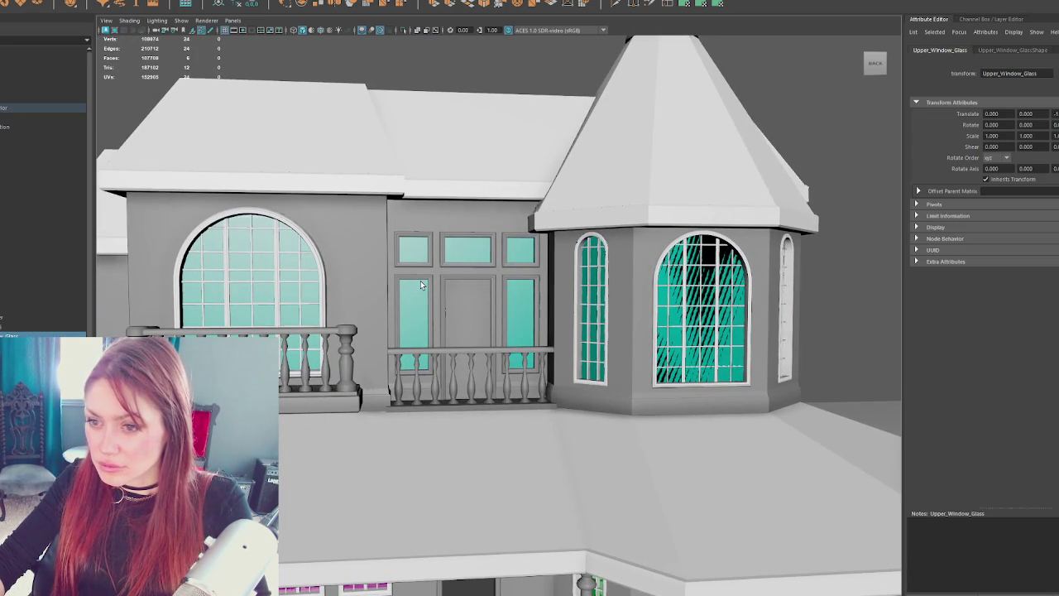
key(ctrl+1)
click(560, 211)
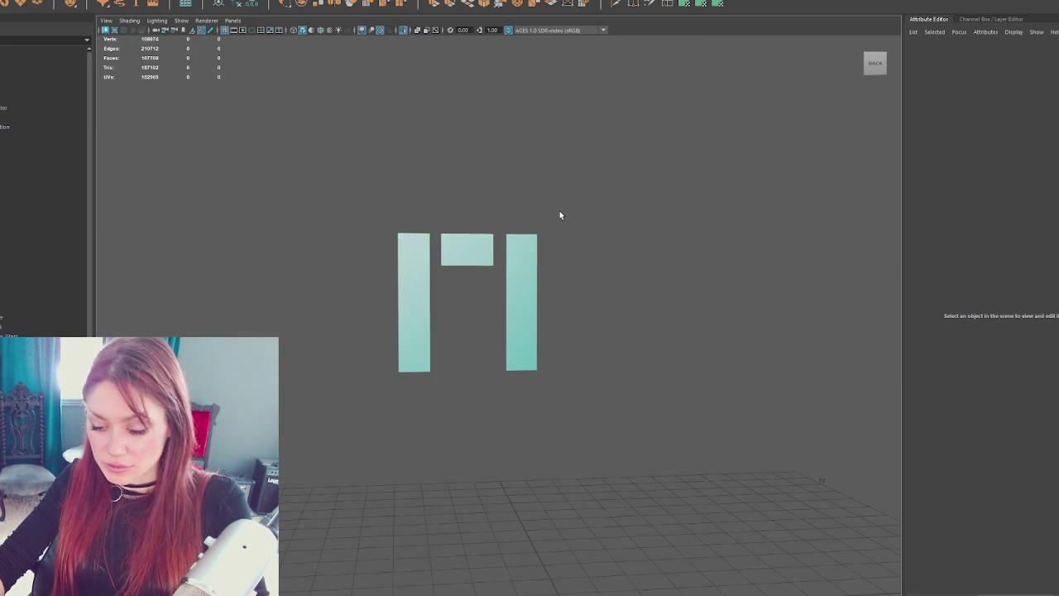
key(ctrl+1)
- Select the transom glass, then move the camera inside and select the Upper_Floor_Box wall
click(485, 251)
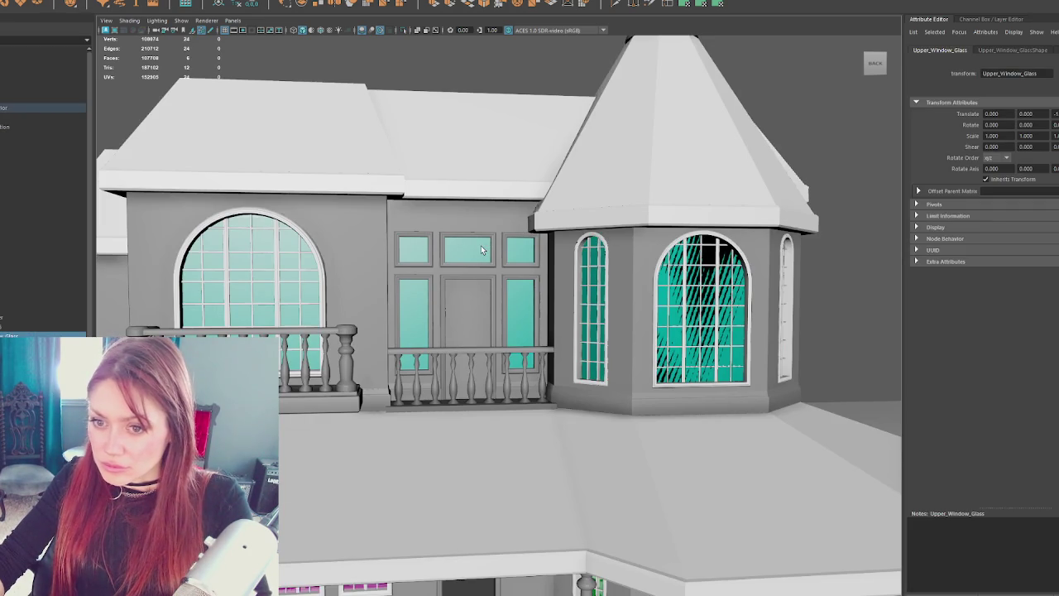
mouse_move(483, 250)
mouse_down()
mouse_move(688, 307)
mouse_move(719, 244)
mouse_move(628, 298)
mouse_move(638, 309)
mouse_up()
scroll(638, 309, down, 3)
scroll(650, 319, up, 5)
scroll(600, 341, down, 5)
mouse_move(601, 340)
mouse_down()
mouse_move(345, 286)
mouse_move(608, 276)
mouse_move(626, 226)
mouse_move(574, 274)
mouse_move(455, 242)
mouse_move(653, 243)
mouse_move(742, 223)
mouse_move(564, 263)
mouse_up()
click(458, 268)
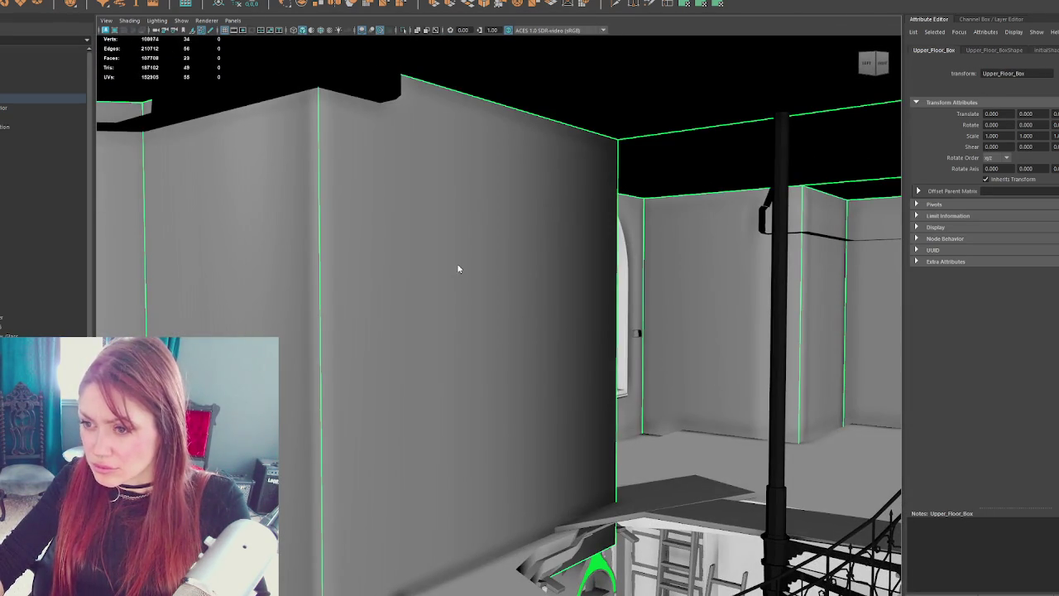
- Select the upper floor box, frame it, and soften its edges
click(384, 271)
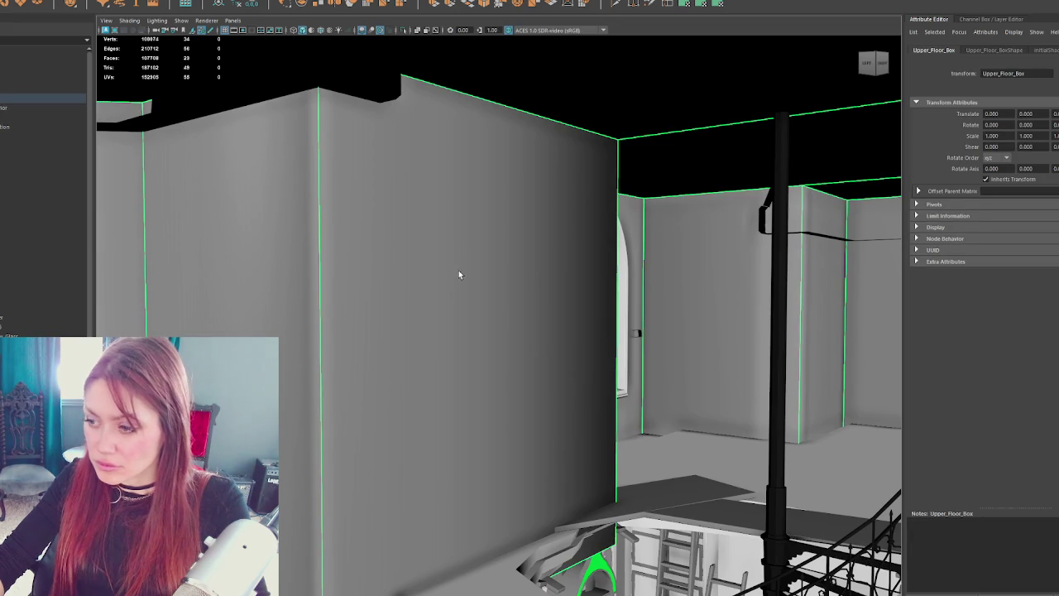
key(f)
scroll(487, 303, down, 5)
mouse_move(537, 295)
mouse_down()
mouse_move(501, 320)
mouse_move(496, 243)
mouse_move(567, 260)
mouse_up()
shift+right_click(741, 235)
click(812, 260)
- Extrude the floor face inward to leave a border, then delete the inner face to open a hole
scroll(842, 263, up, 5)
drag(773, 272, 665, 253)
right_click(508, 285)
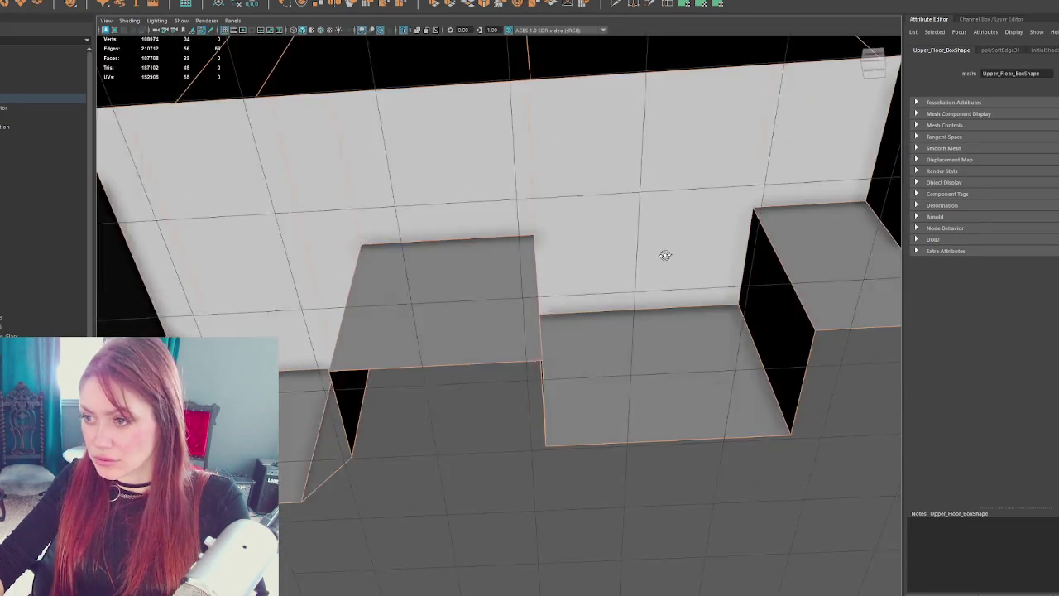
click(508, 310)
drag(492, 307, 450, 83)
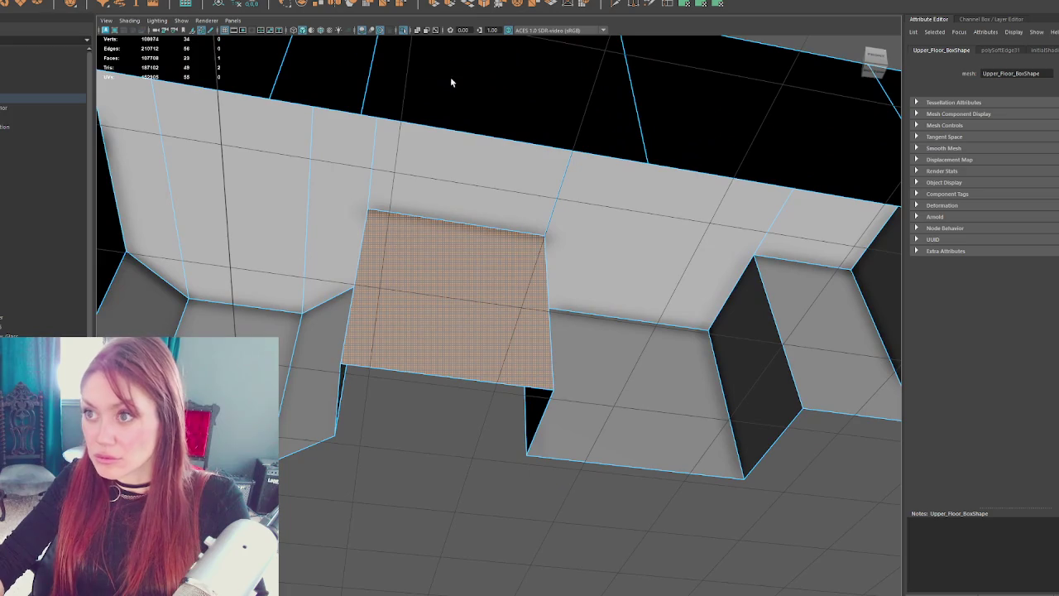
click(433, 5)
drag(448, 292, 408, 277)
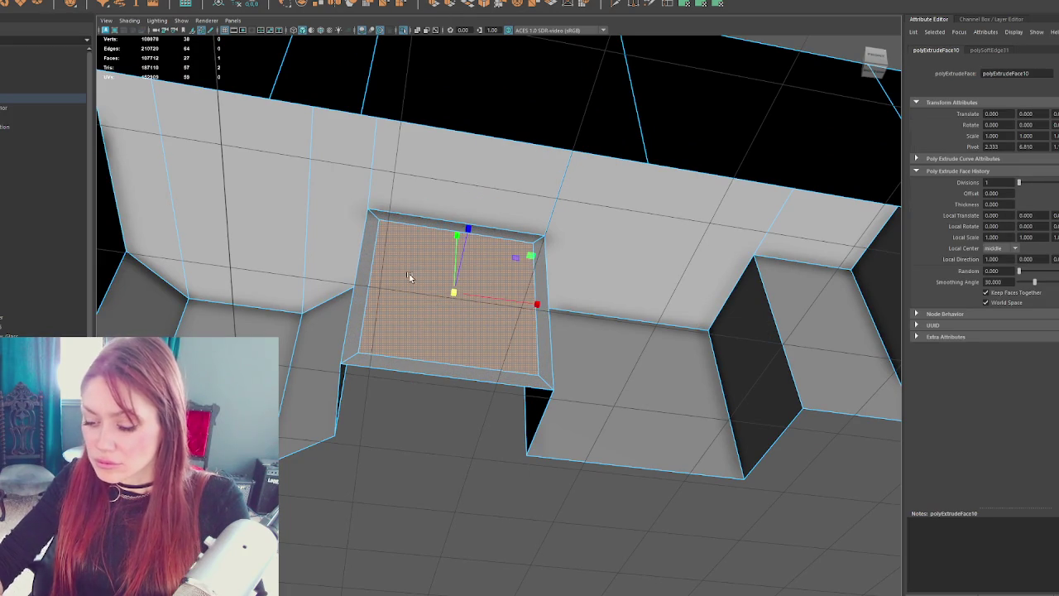
key(Delete)
right_click(422, 271)
click(444, 254)
- Select the wall frame's face loop and slide it sideways to reveal the third window
scroll(441, 279, up, 10)
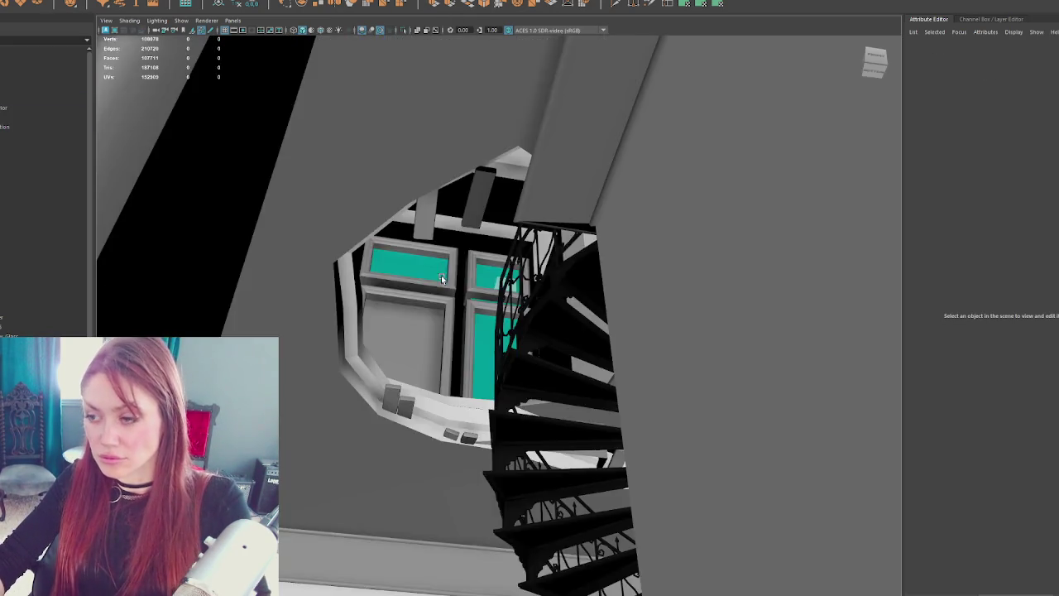
scroll(439, 306, up, 10)
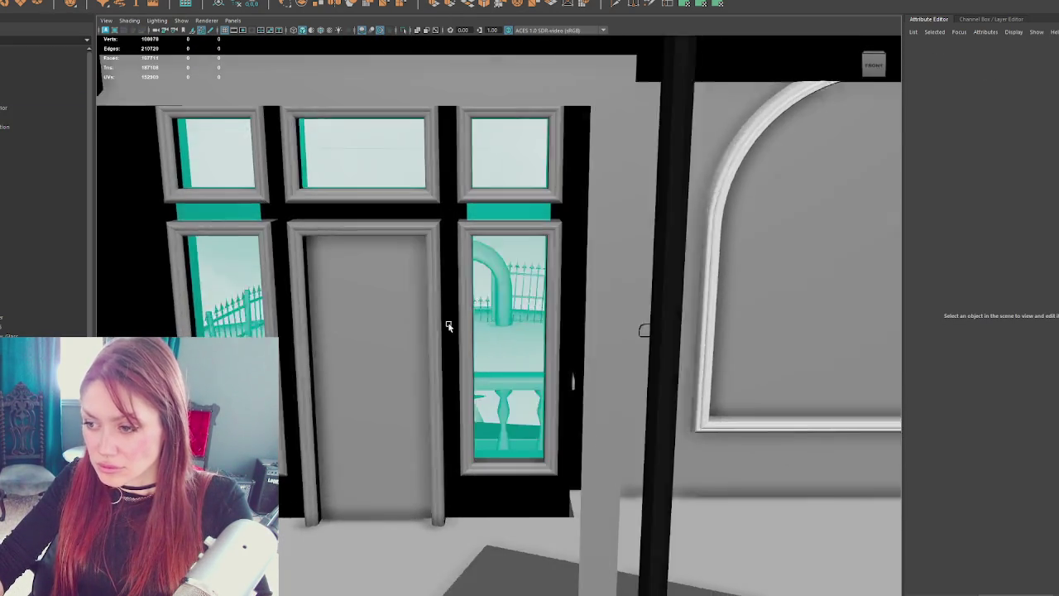
scroll(496, 339, down, 5)
click(579, 350)
mouse_move(579, 350)
mouse_down()
mouse_move(619, 303)
mouse_move(594, 304)
mouse_move(602, 305)
mouse_up()
right_click(531, 150)
click(425, 70)
mouse_move(426, 69)
mouse_down()
mouse_move(448, 110)
mouse_move(440, 120)
mouse_up()
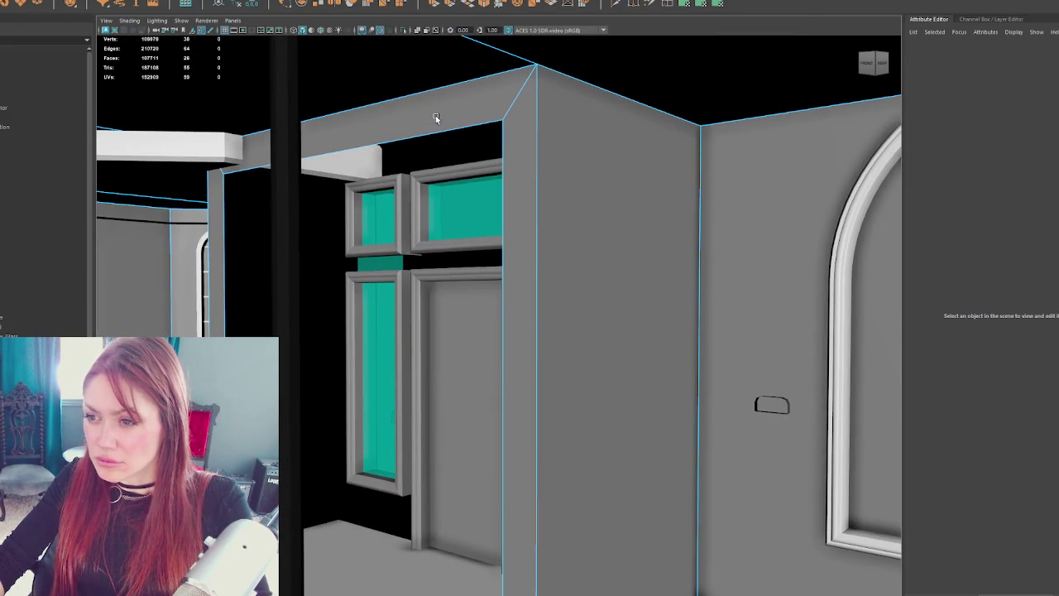
click(435, 115)
shift+double_click(520, 317)
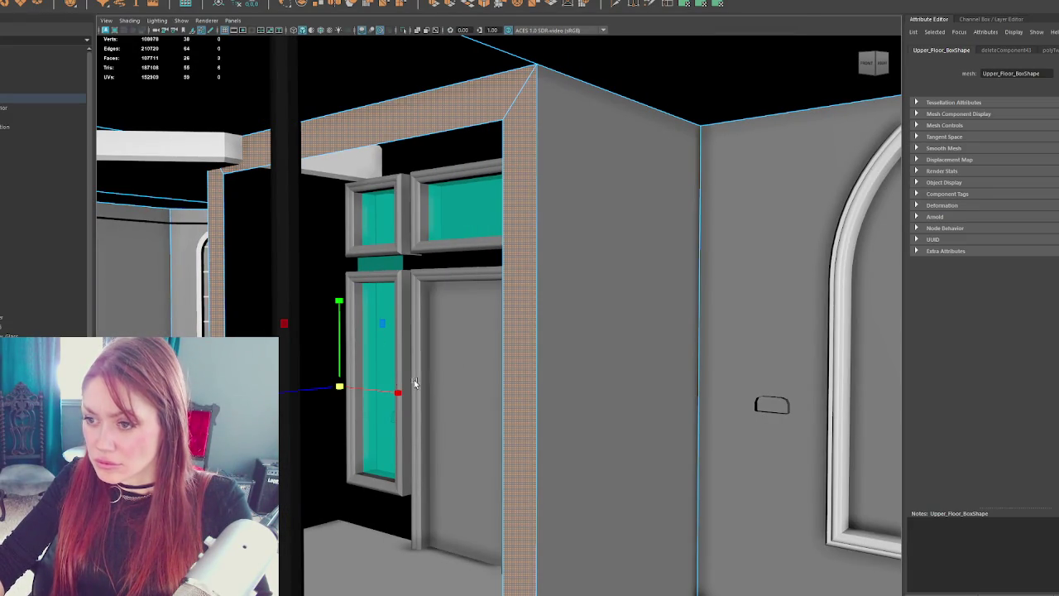
mouse_move(400, 392)
mouse_down()
mouse_move(364, 383)
mouse_move(406, 386)
mouse_up()
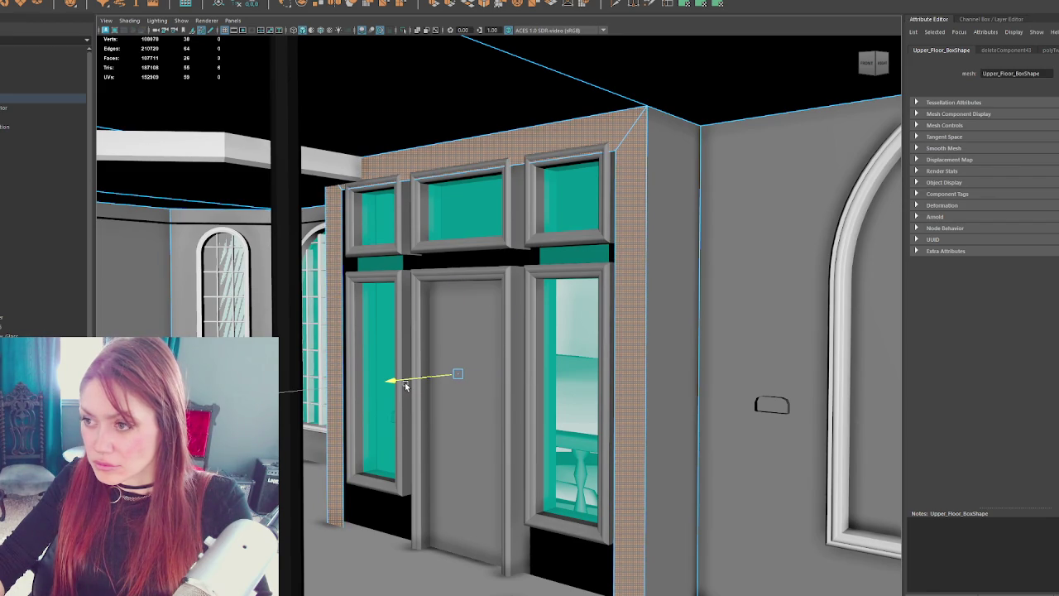
- Raise the top edge above the windows and delete the wall's far-left edge
key(F10)
click(507, 167)
drag(459, 142, 466, 135)
click(615, 269)
mouse_move(614, 271)
mouse_down()
mouse_move(693, 298)
mouse_move(608, 356)
mouse_up()
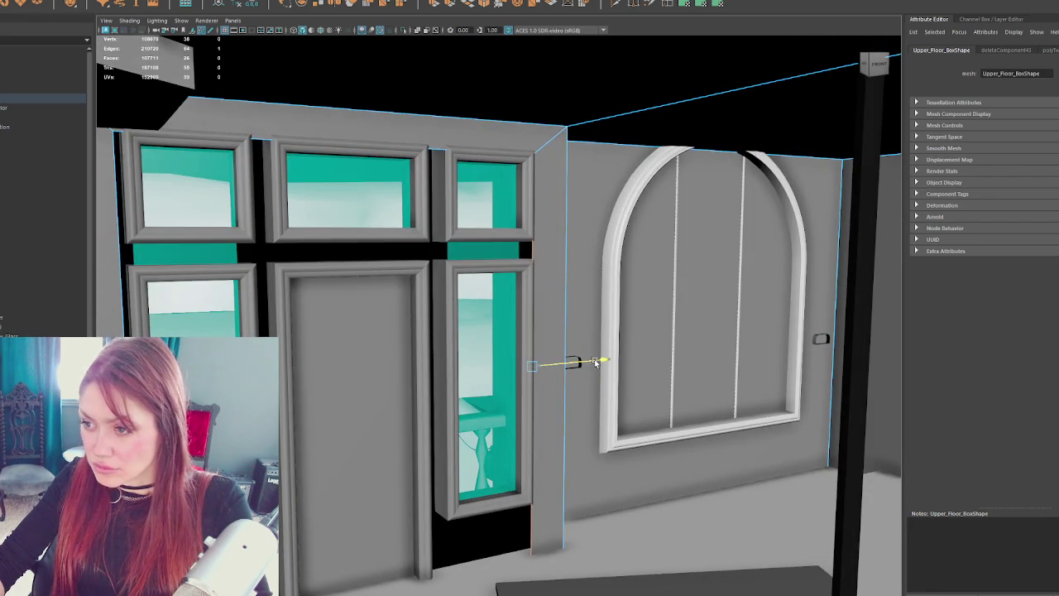
click(122, 319)
key(Delete)
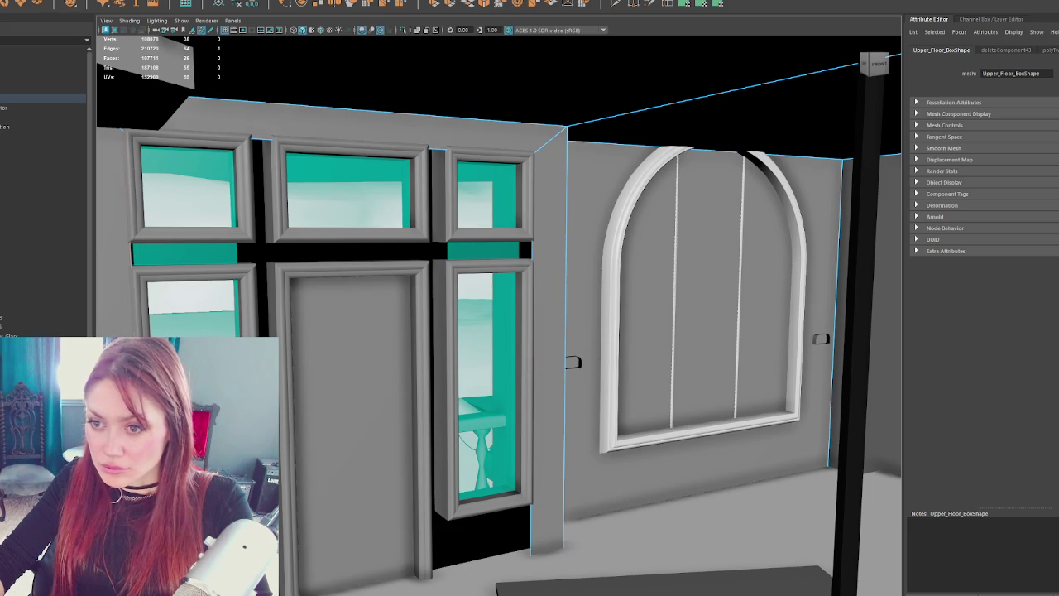
mouse_move(277, 200)
mouse_down()
mouse_move(343, 236)
mouse_move(331, 239)
mouse_up()
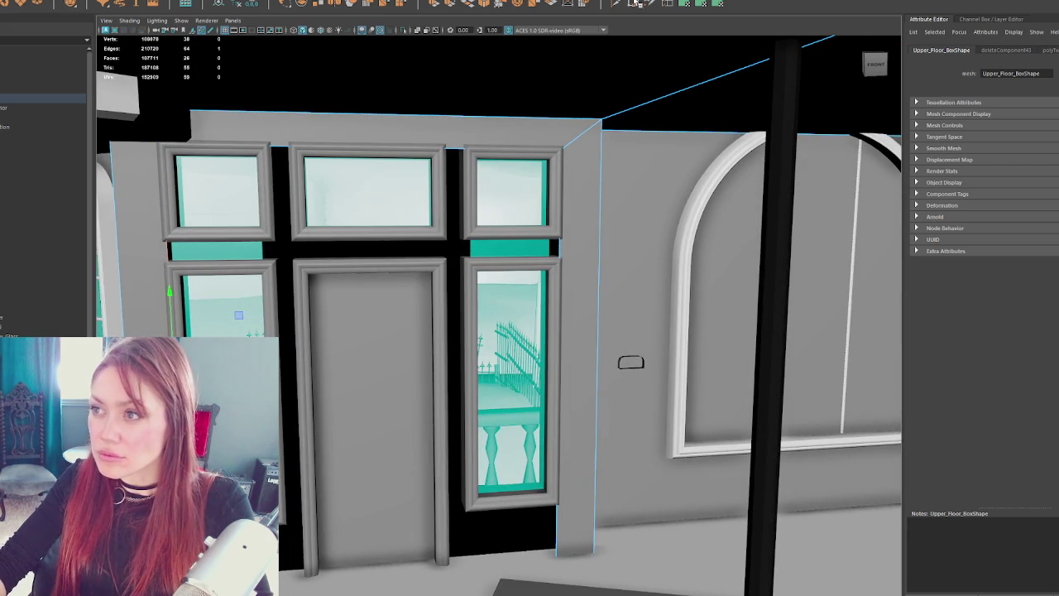
key(ctrl+shift+x)
- Insert edge loops along the frame and left window, then extrude an edge down to the door's bottom
click(469, 149)
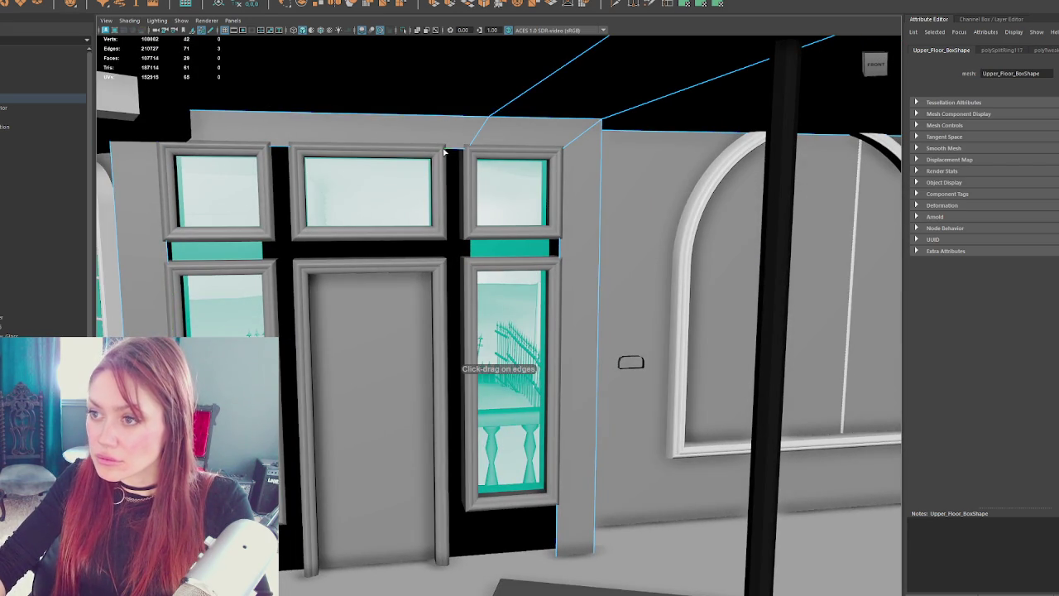
click(278, 151)
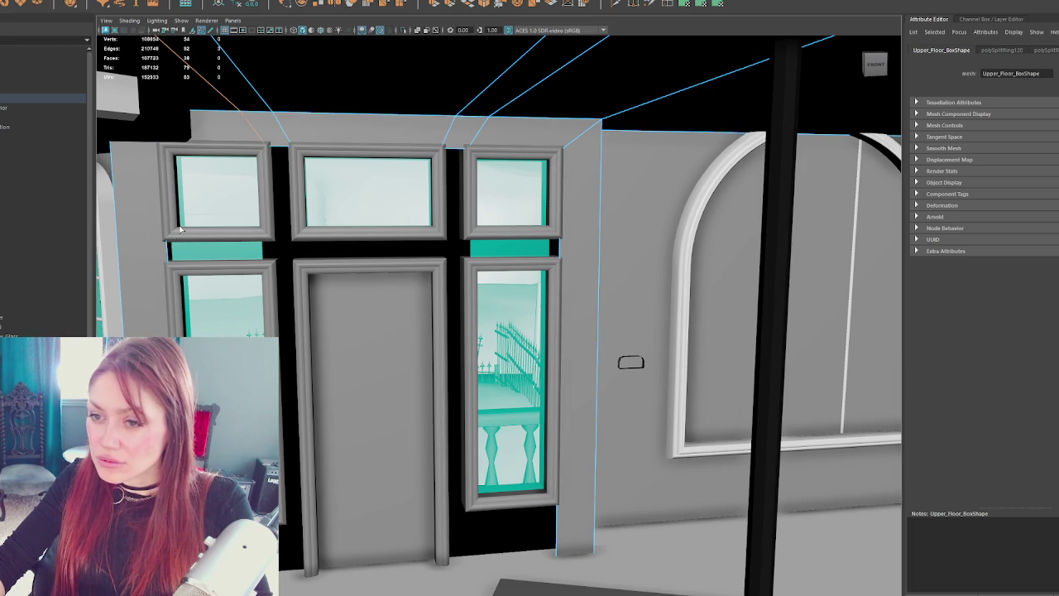
click(168, 250)
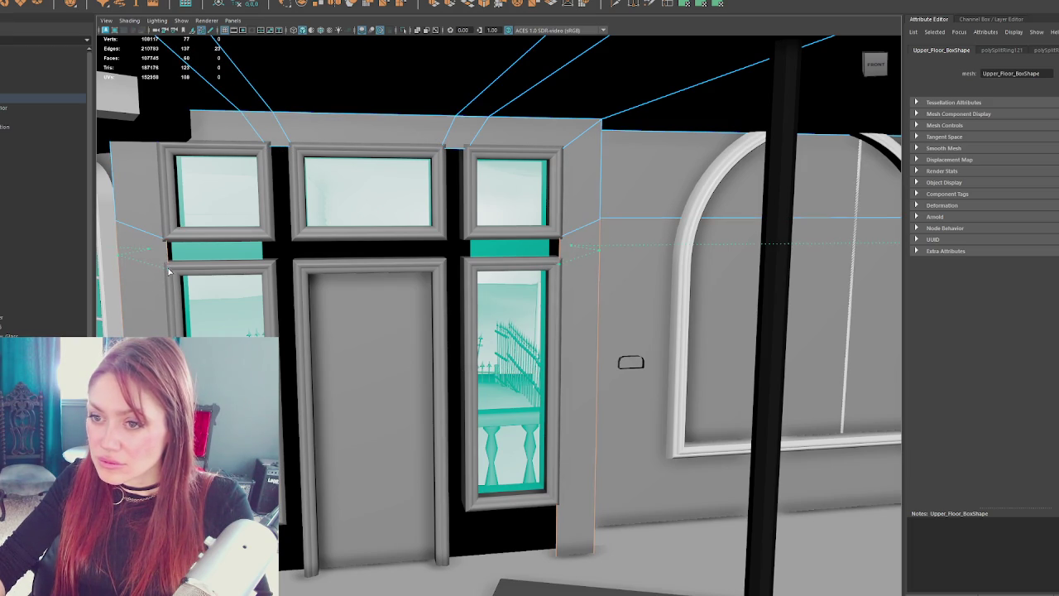
right_click(571, 229)
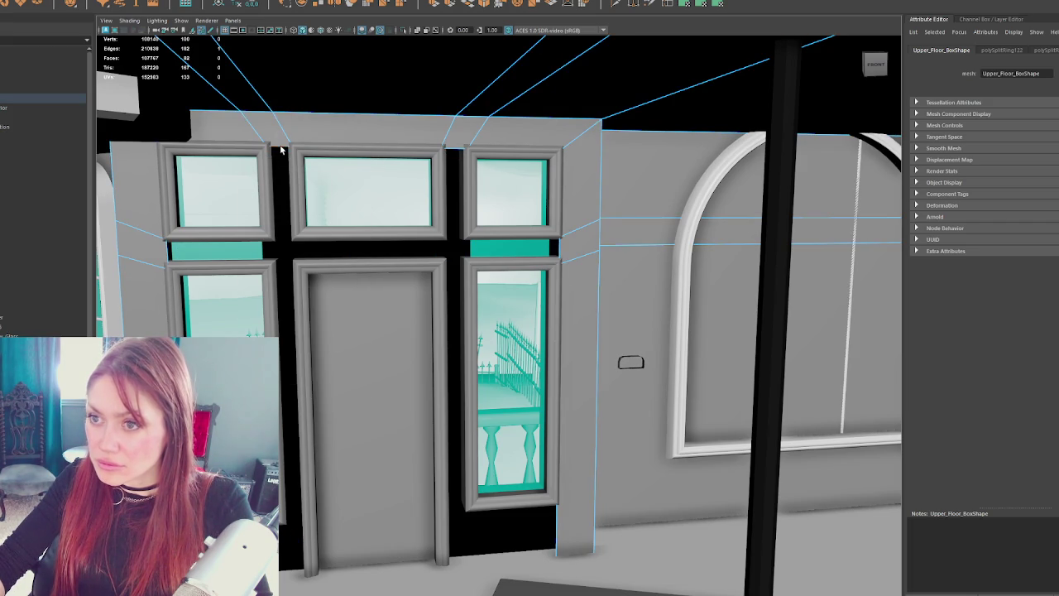
key(ctrl+e)
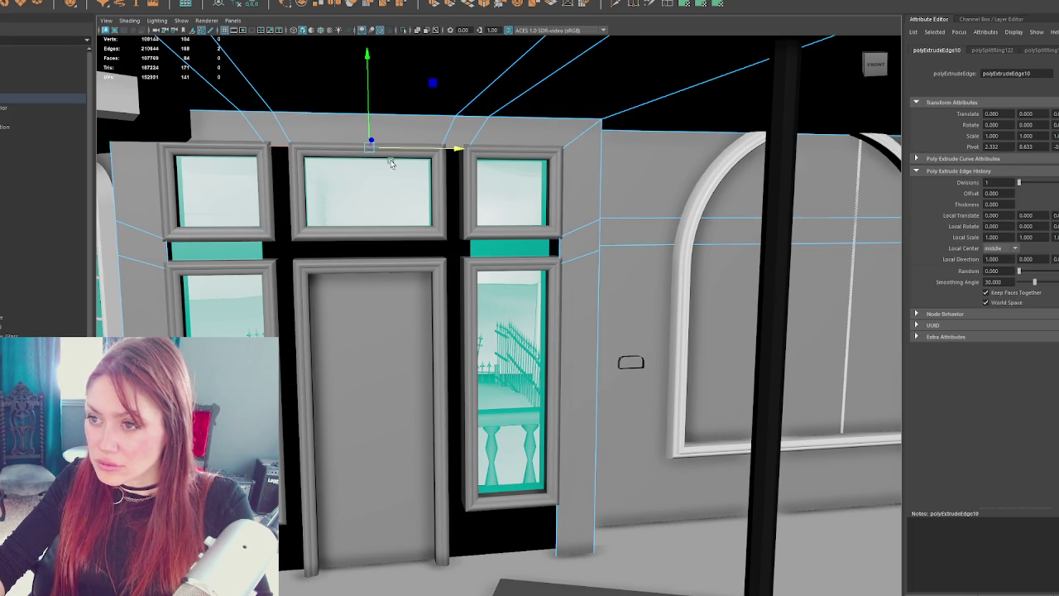
drag(369, 60, 371, 499)
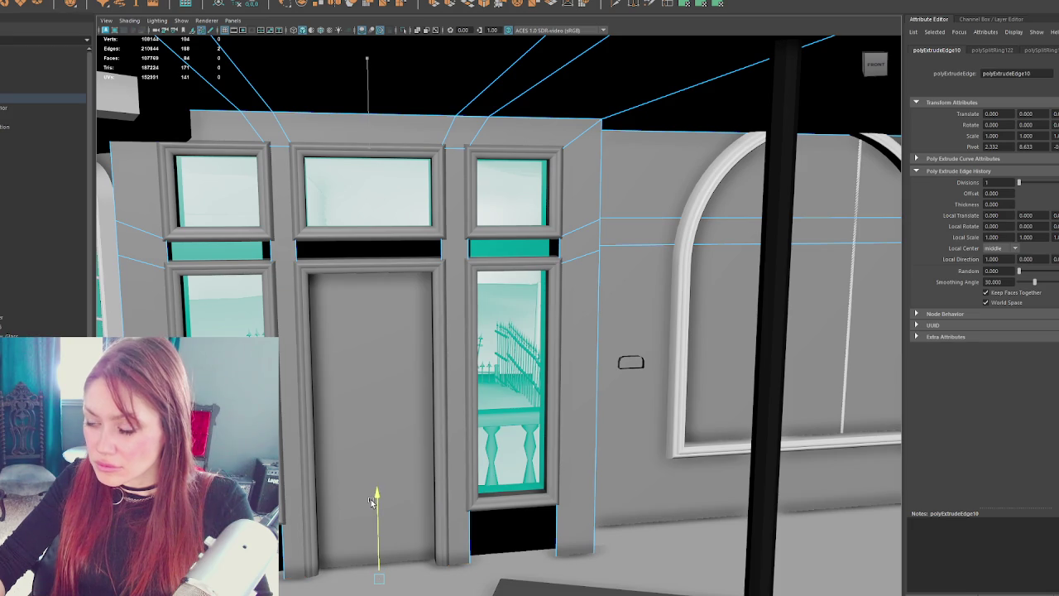
- Add edge loops beside the transom edge and near the door-side window bottom
click(667, 4)
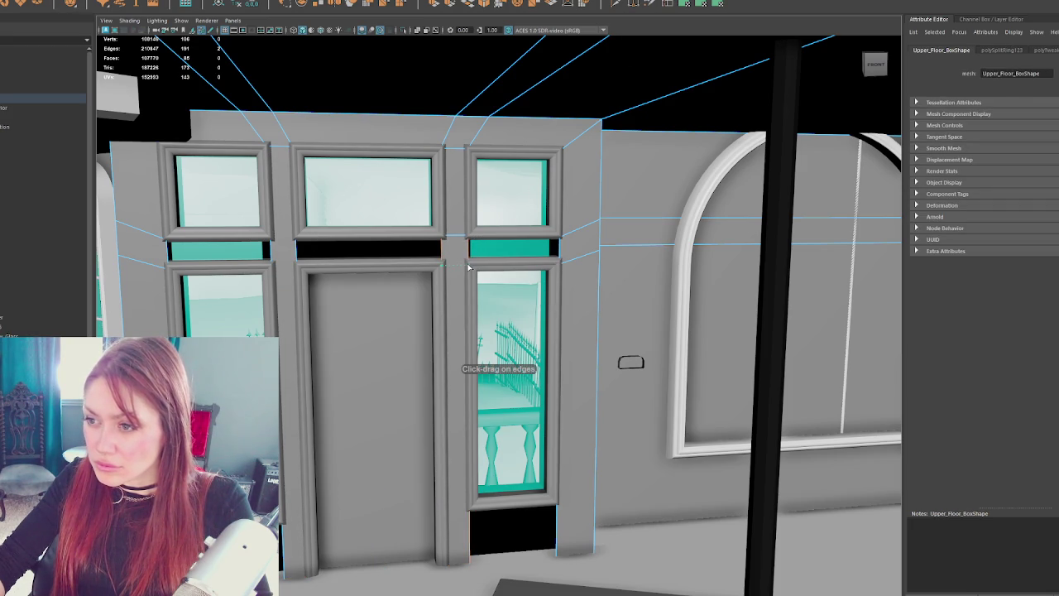
click(298, 239)
drag(294, 250, 295, 261)
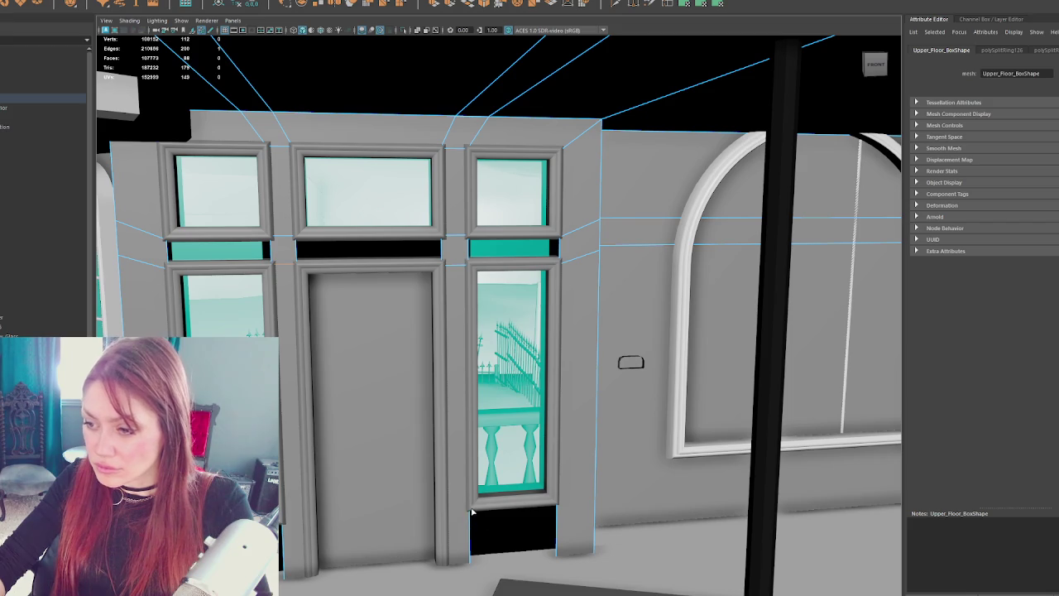
mouse_move(470, 513)
mouse_down()
mouse_move(469, 536)
mouse_move(470, 511)
mouse_up()
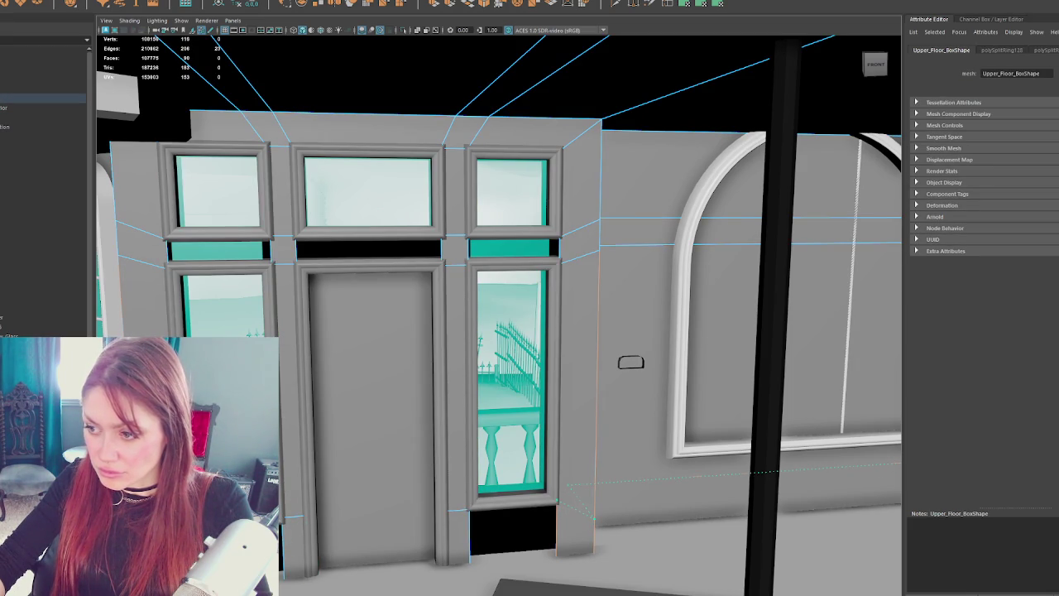
- Bridge the gaps beside the right window, above the door, between the left windows and at the door's lower right
right_click(460, 350)
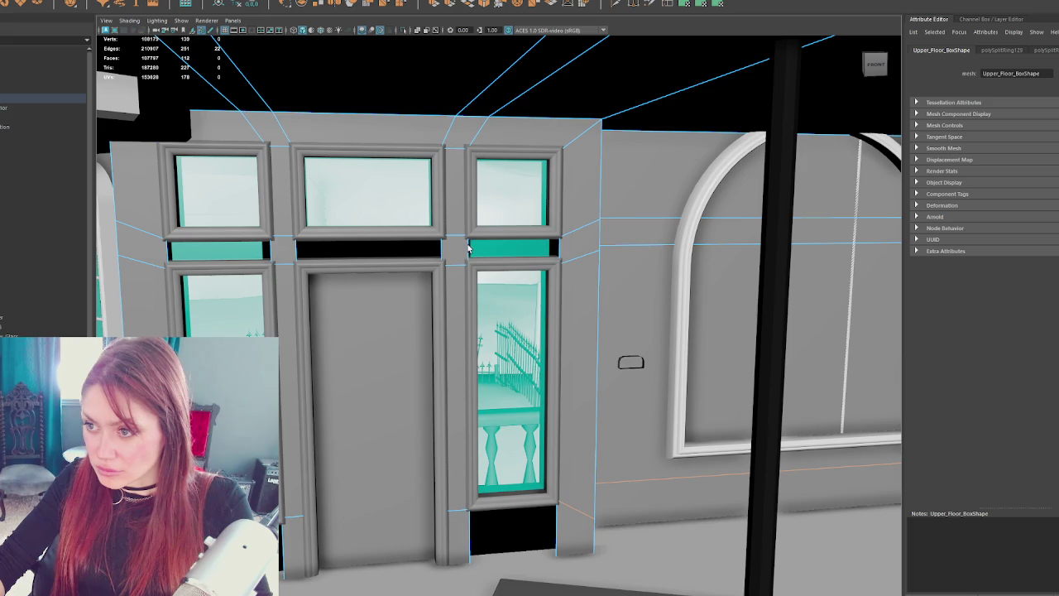
shift+click(560, 248)
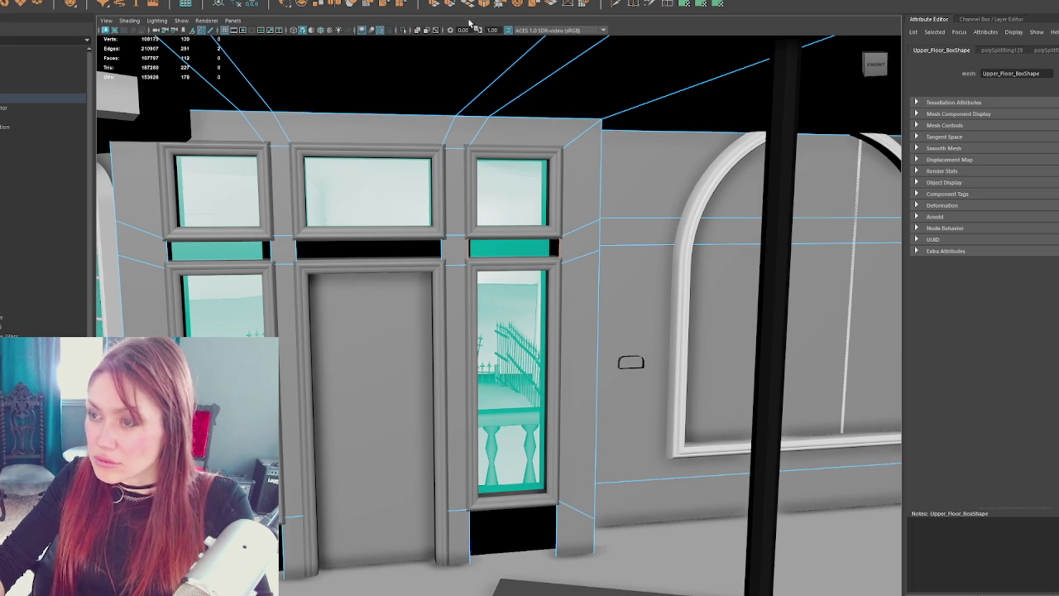
click(469, 22)
key(g)
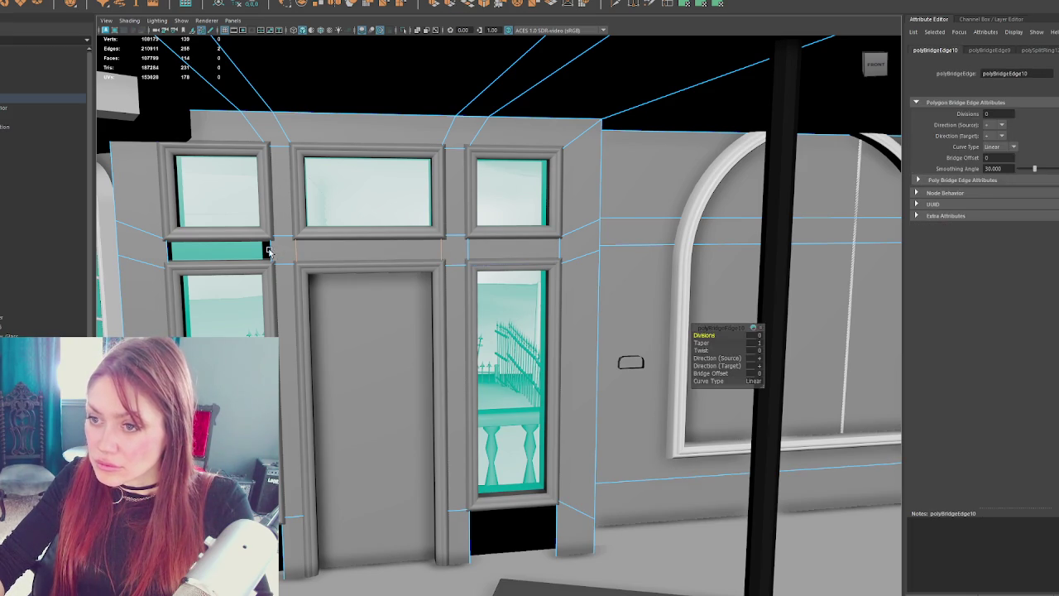
key(g)
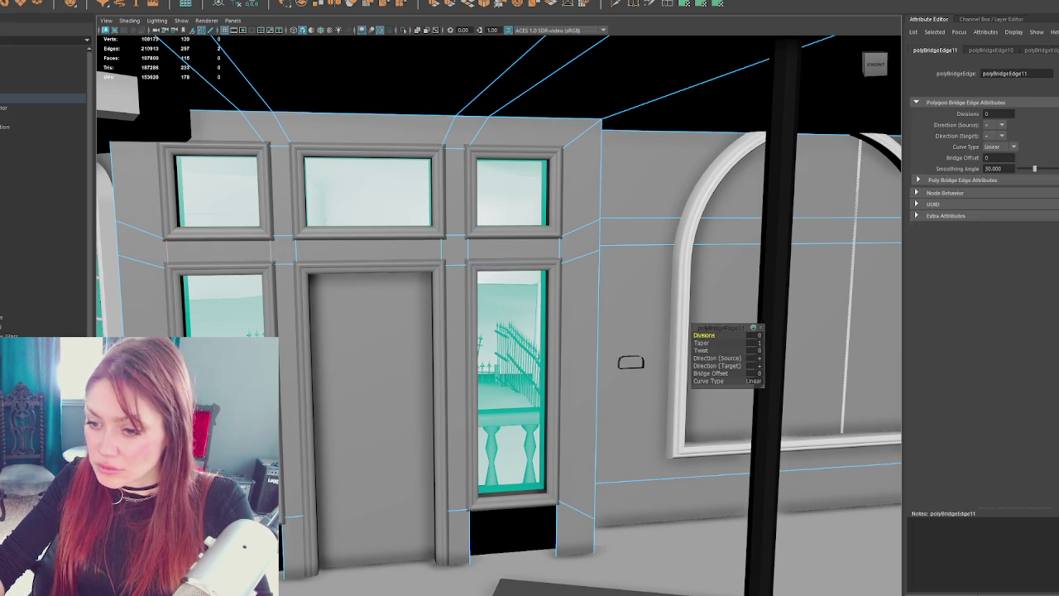
key(F8)
key(g)
key(F8)
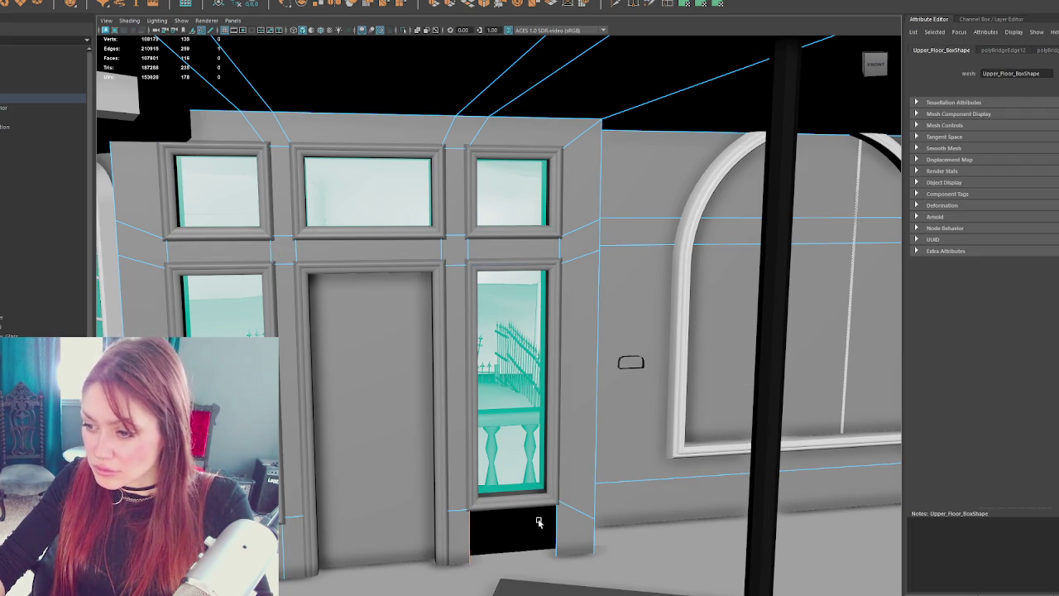
key(g)
key(f)
- Switch to wireframe display and select the railing object
scroll(604, 414, down, 5)
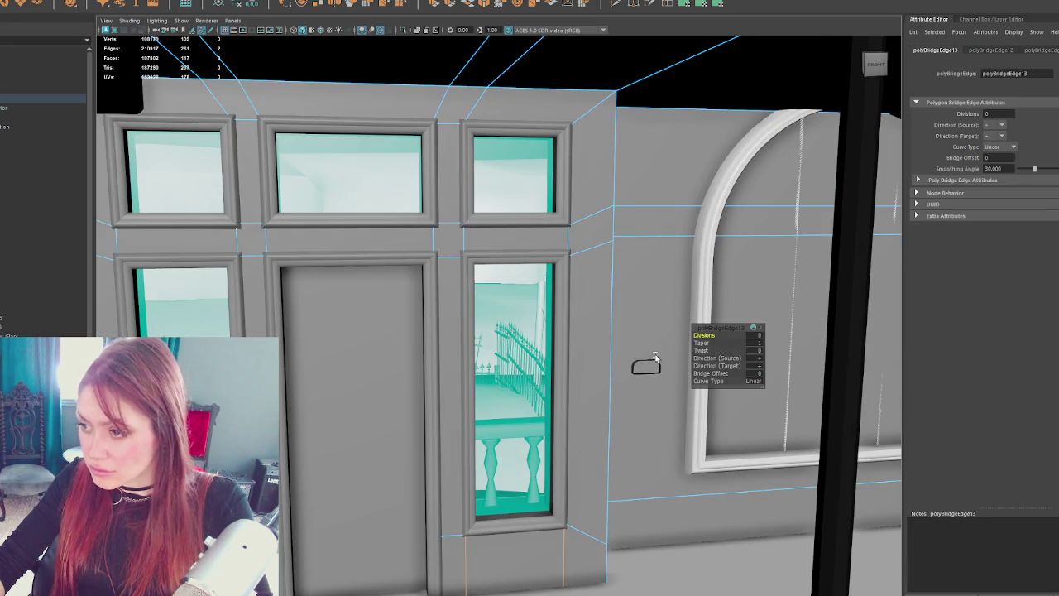
right_click(651, 362)
key(4)
drag(651, 361, 483, 373)
scroll(484, 372, down, 5)
click(450, 366)
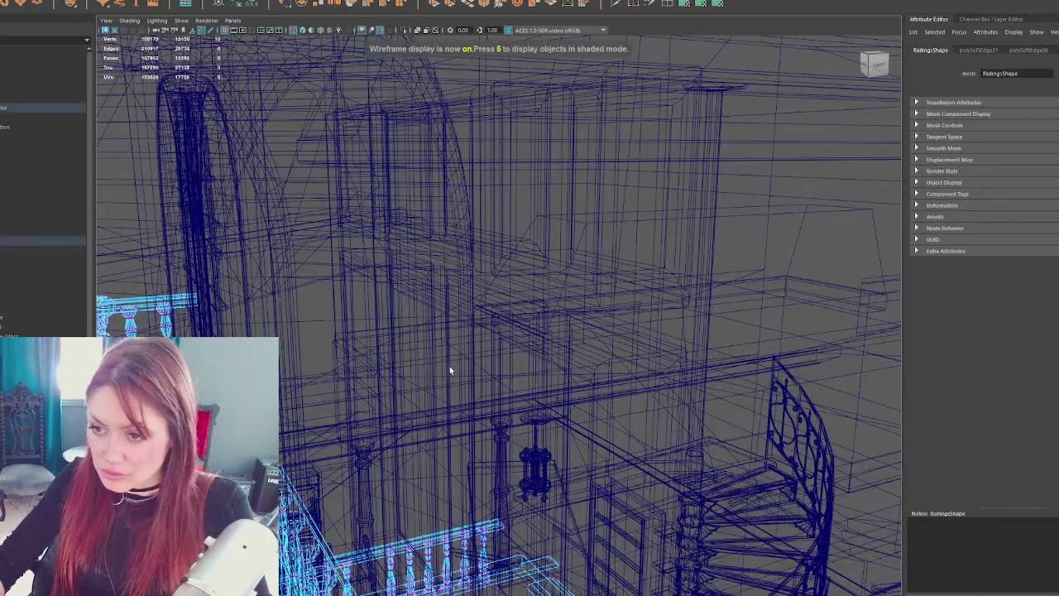
- Frame the railing and inspect the surrounding walls in shaded and wireframe views
key(f)
scroll(526, 377, down, 5)
key(5)
mouse_move(595, 326)
mouse_down()
mouse_move(464, 331)
mouse_move(646, 326)
mouse_move(602, 338)
mouse_move(473, 312)
mouse_up()
scroll(472, 312, up, 5)
mouse_move(560, 274)
mouse_down()
mouse_move(504, 288)
mouse_move(523, 210)
mouse_up()
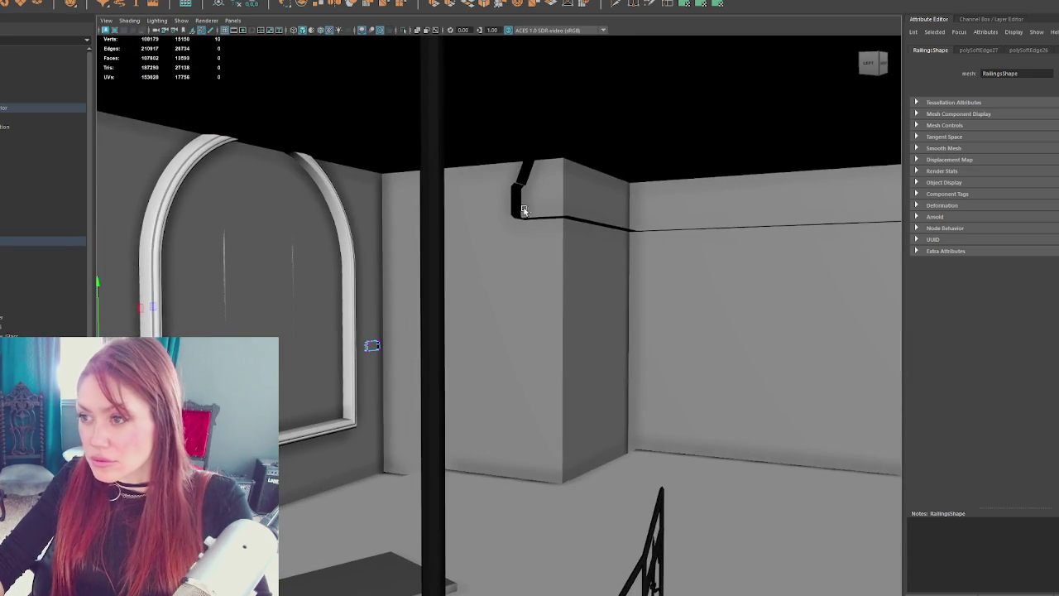
click(523, 210)
key(f)
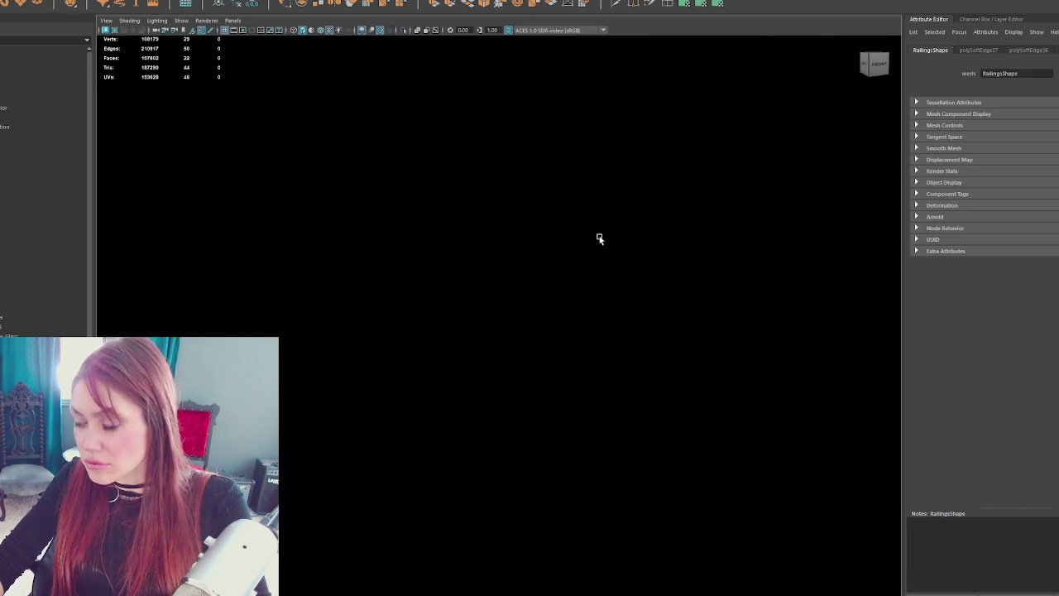
scroll(600, 239, down, 3)
key(4)
mouse_move(605, 290)
mouse_down()
mouse_move(528, 225)
mouse_move(593, 225)
mouse_move(756, 267)
mouse_up()
- Select roof piece Roof4 and move it along X toward the wall edge
click(506, 263)
key(5)
key(4)
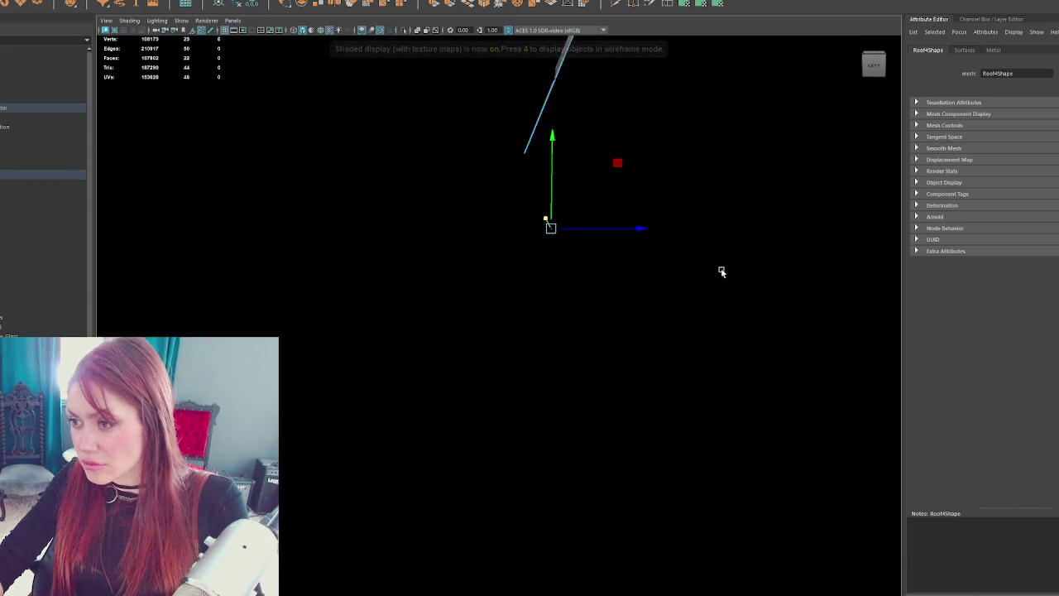
key(6)
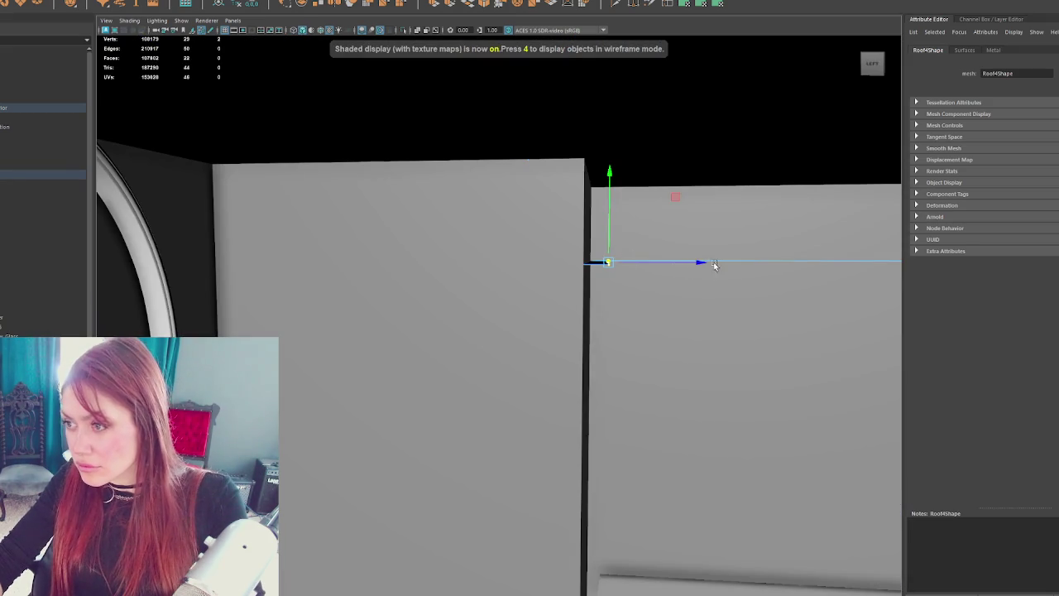
click(676, 266)
mouse_move(671, 264)
mouse_down()
mouse_move(730, 268)
mouse_move(597, 272)
mouse_up()
key(4)
mouse_move(604, 279)
mouse_down()
mouse_move(709, 319)
mouse_move(620, 379)
mouse_move(627, 350)
mouse_move(614, 345)
mouse_move(577, 257)
mouse_up()
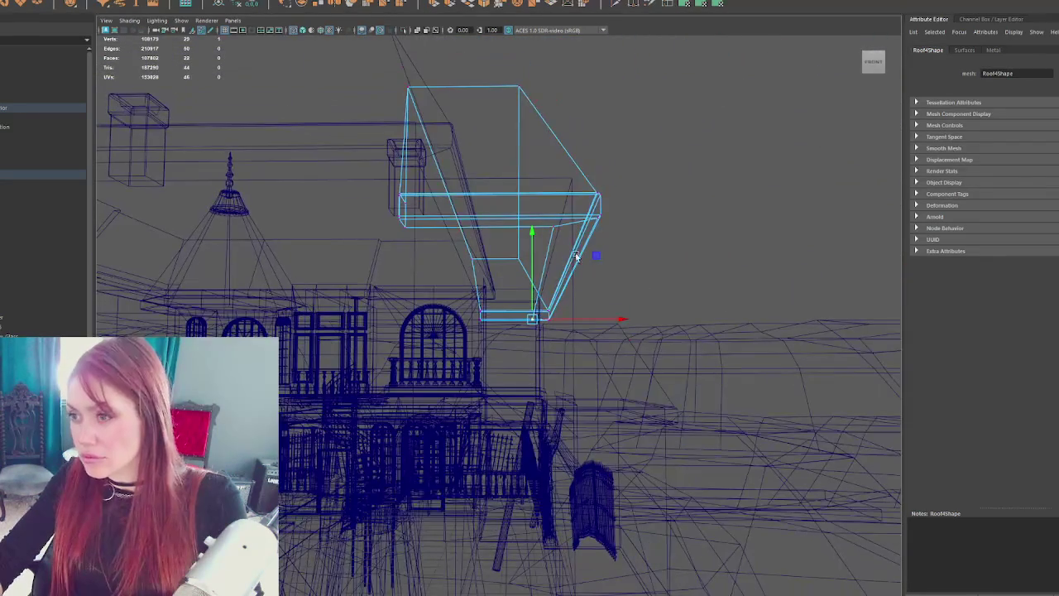
- Check Roof4's alignment against the walls from the side in wireframe and shaded views
scroll(546, 252, up, 5)
key(5)
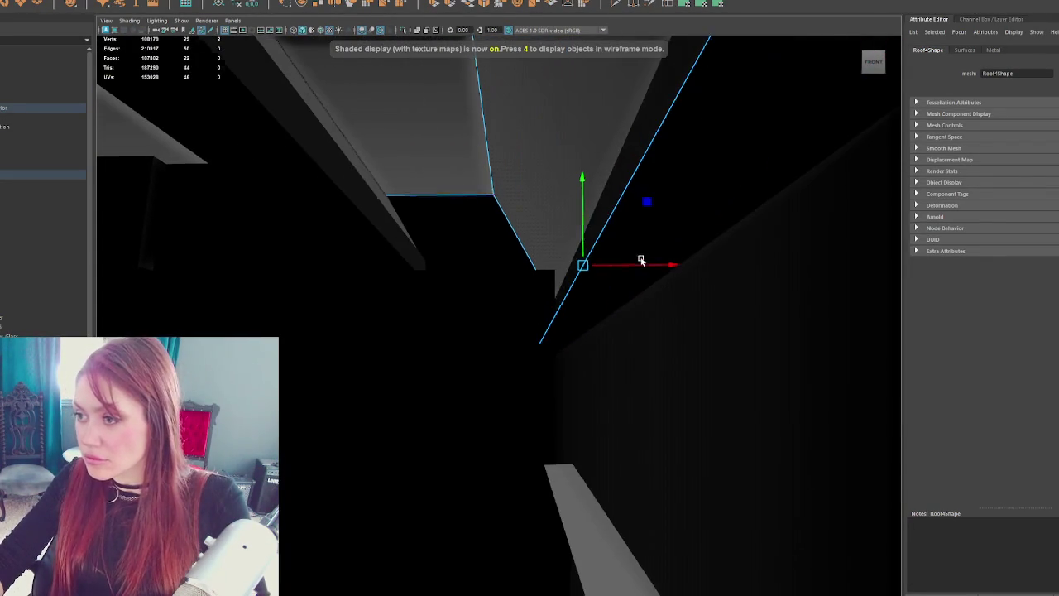
mouse_move(624, 272)
mouse_down()
mouse_move(719, 267)
mouse_move(690, 320)
mouse_move(712, 364)
mouse_move(544, 305)
mouse_move(669, 328)
mouse_move(485, 355)
mouse_move(631, 352)
mouse_move(599, 357)
mouse_move(736, 373)
mouse_move(613, 317)
mouse_move(639, 348)
mouse_up()
scroll(670, 331, up, 5)
key(4)
key(5)
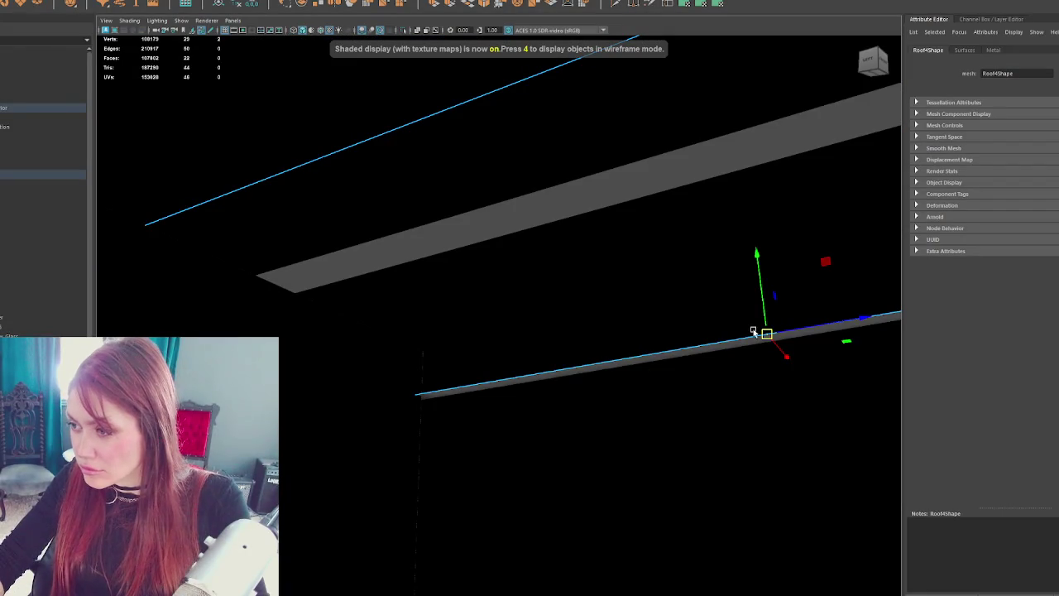
mouse_move(788, 355)
mouse_down()
mouse_move(809, 371)
mouse_move(805, 363)
mouse_move(715, 381)
mouse_move(737, 392)
mouse_move(700, 374)
mouse_move(475, 356)
mouse_move(690, 315)
mouse_move(560, 296)
mouse_move(682, 309)
mouse_move(532, 390)
mouse_move(529, 271)
mouse_up()
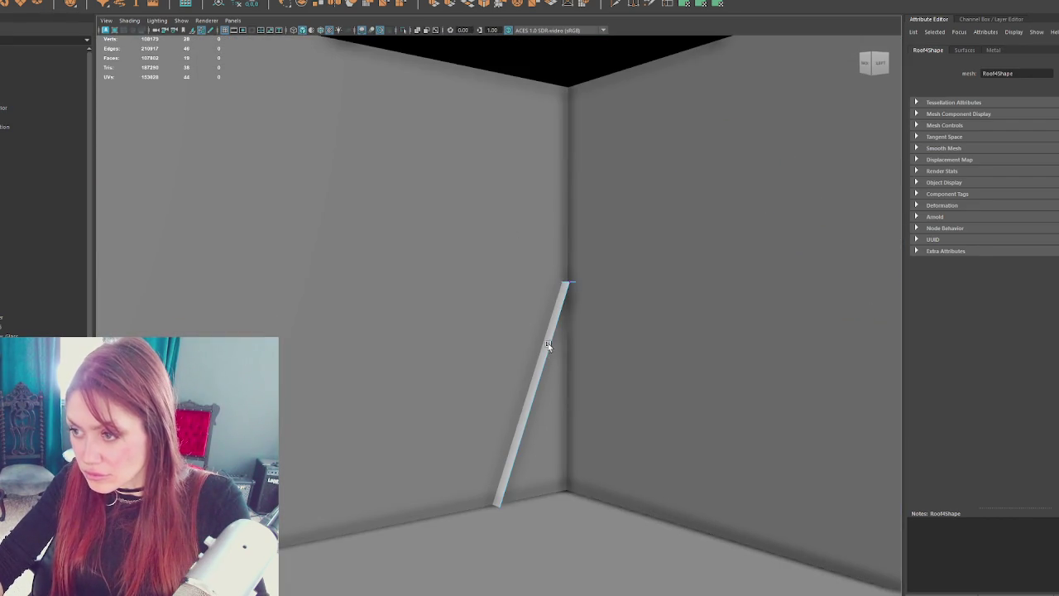
- Put the roof plank into vertex editing and inspect it before picking the ceiling's edges
right_click(548, 342)
key(4)
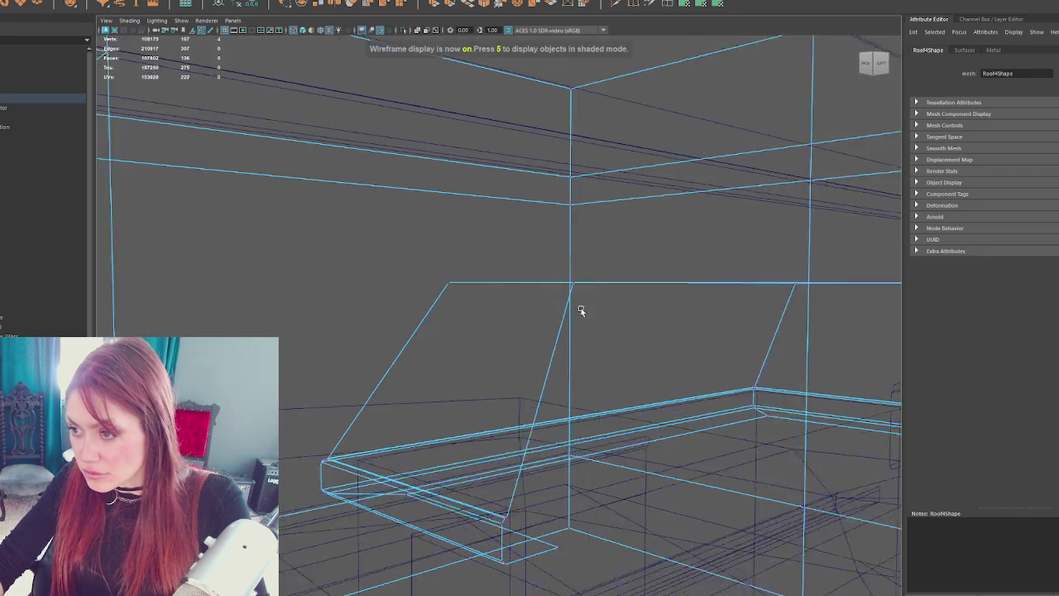
mouse_move(571, 495)
mouse_down()
mouse_move(533, 394)
mouse_move(206, 284)
mouse_move(450, 298)
mouse_move(469, 291)
mouse_move(276, 261)
mouse_move(463, 268)
mouse_move(455, 300)
mouse_move(133, 307)
mouse_move(386, 271)
mouse_move(374, 333)
mouse_move(408, 257)
mouse_up()
key(5)
mouse_move(478, 460)
mouse_down()
mouse_move(492, 461)
mouse_move(433, 362)
mouse_move(733, 421)
mouse_move(707, 418)
mouse_up()
right_click(562, 364)
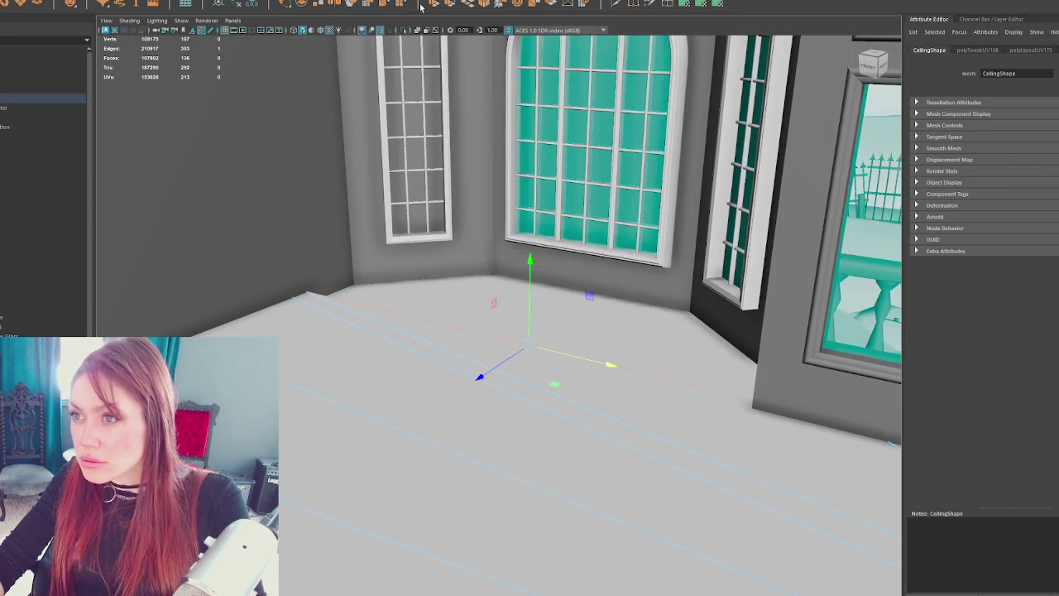
- Extrude the selected ceiling border edge and pull it upward into a lip
click(436, 5)
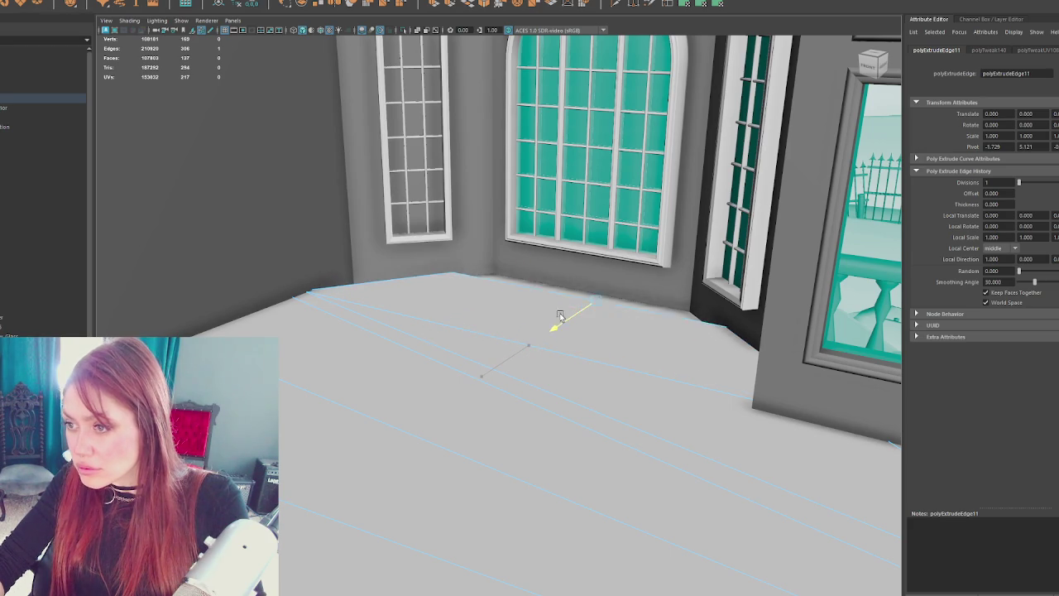
drag(560, 317, 580, 306)
mouse_move(644, 336)
mouse_down()
mouse_move(549, 247)
mouse_move(674, 243)
mouse_move(162, 297)
mouse_up()
mouse_move(549, 289)
mouse_down()
mouse_move(608, 331)
mouse_move(397, 238)
mouse_up()
- Select the Ceiling object and frame it, viewing from below
right_click(370, 242)
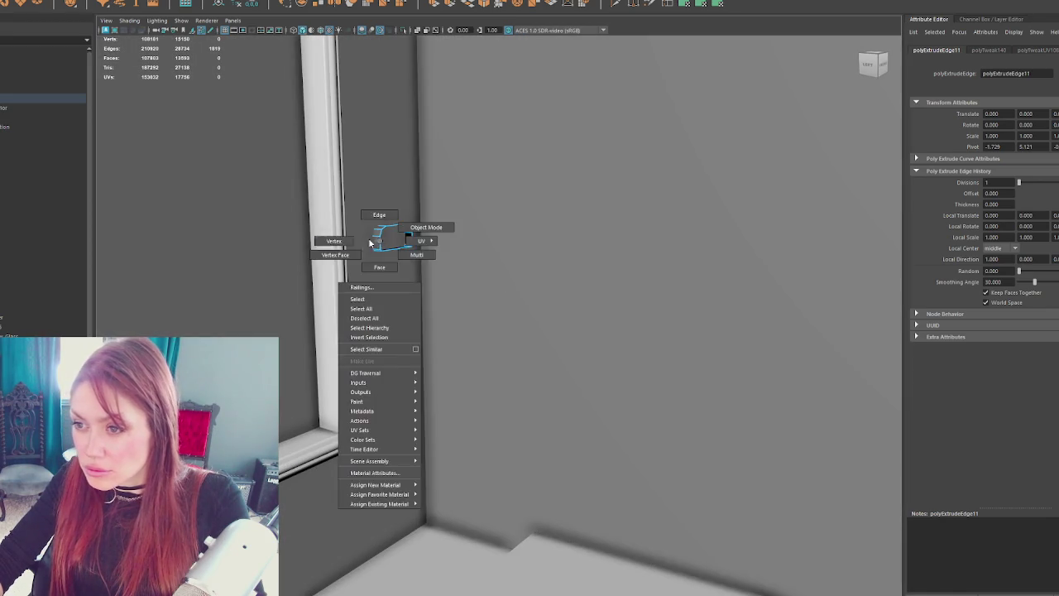
key(4)
click(389, 249)
key(5)
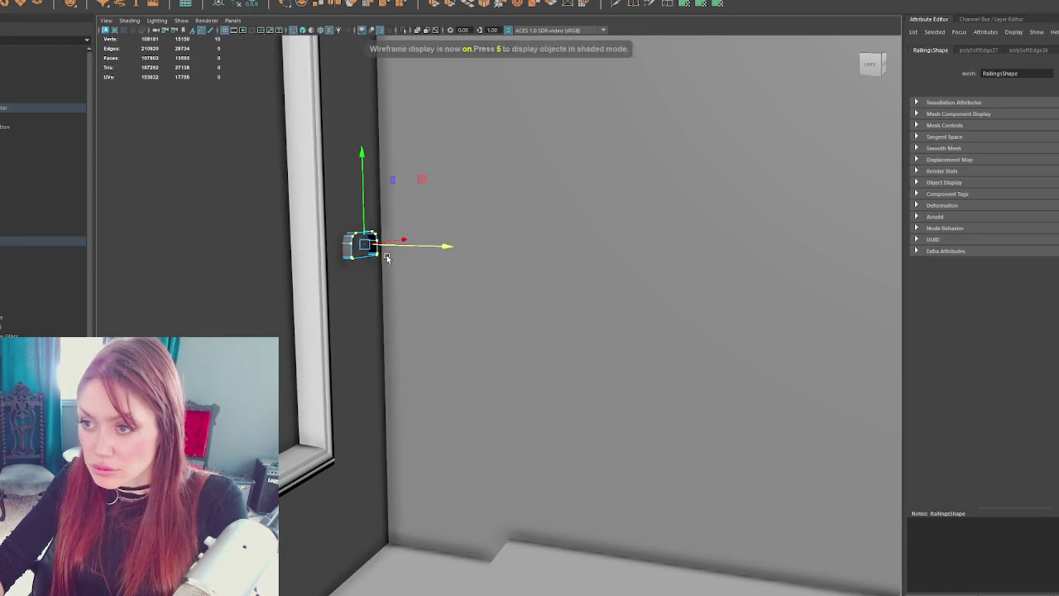
mouse_move(432, 250)
mouse_down()
mouse_move(622, 287)
mouse_move(435, 302)
mouse_move(539, 219)
mouse_move(459, 303)
mouse_up()
right_click(422, 277)
click(568, 491)
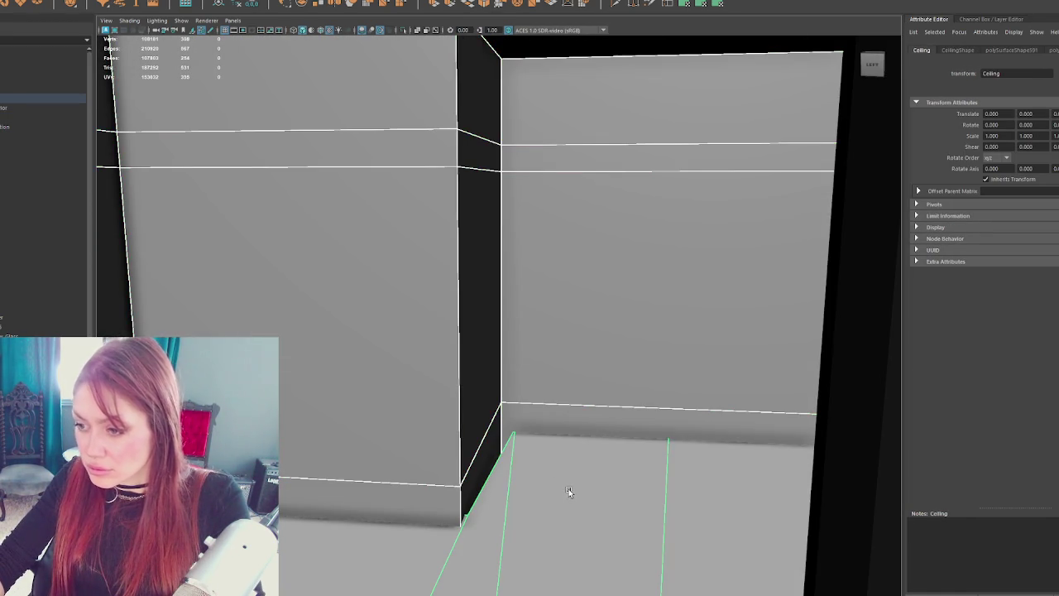
key(f)
mouse_move(595, 411)
mouse_down()
mouse_move(513, 417)
mouse_move(379, 334)
mouse_move(392, 310)
mouse_move(582, 284)
mouse_move(643, 355)
mouse_move(641, 372)
mouse_move(605, 378)
mouse_move(638, 376)
mouse_move(610, 430)
mouse_move(620, 438)
mouse_up()
- In vertex mode, select and adjust the ceiling's corner vertices near the diagonal edge
right_click(756, 309)
click(753, 308)
click(543, 414)
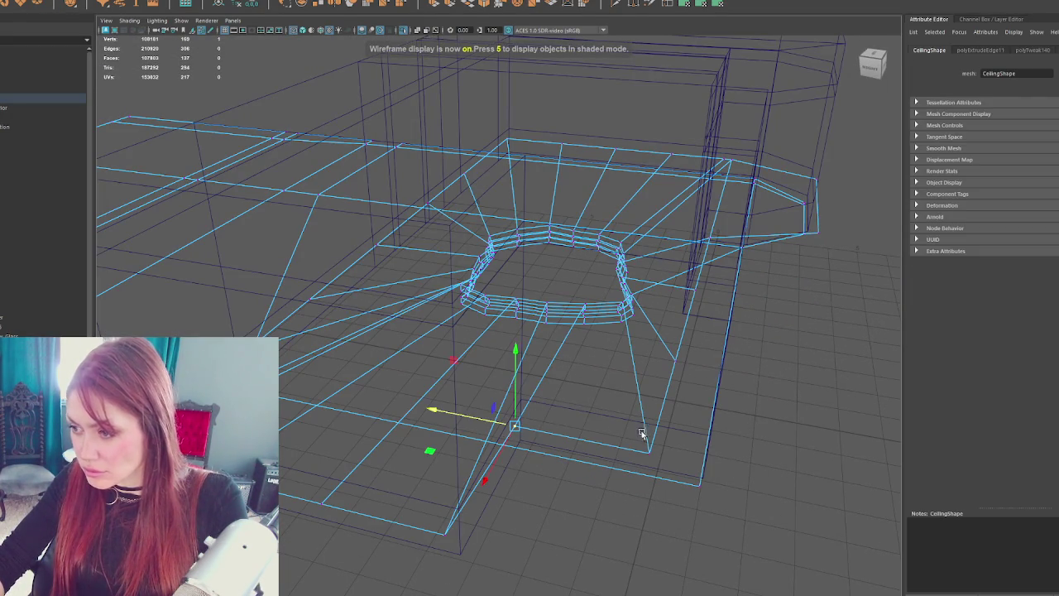
key(6)
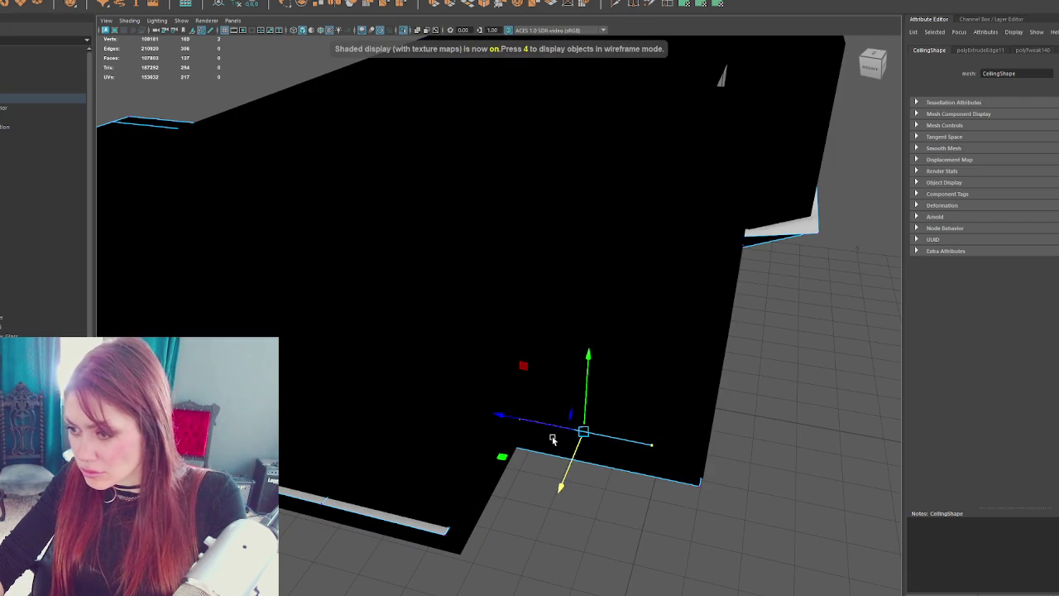
key(4)
drag(530, 396, 510, 427)
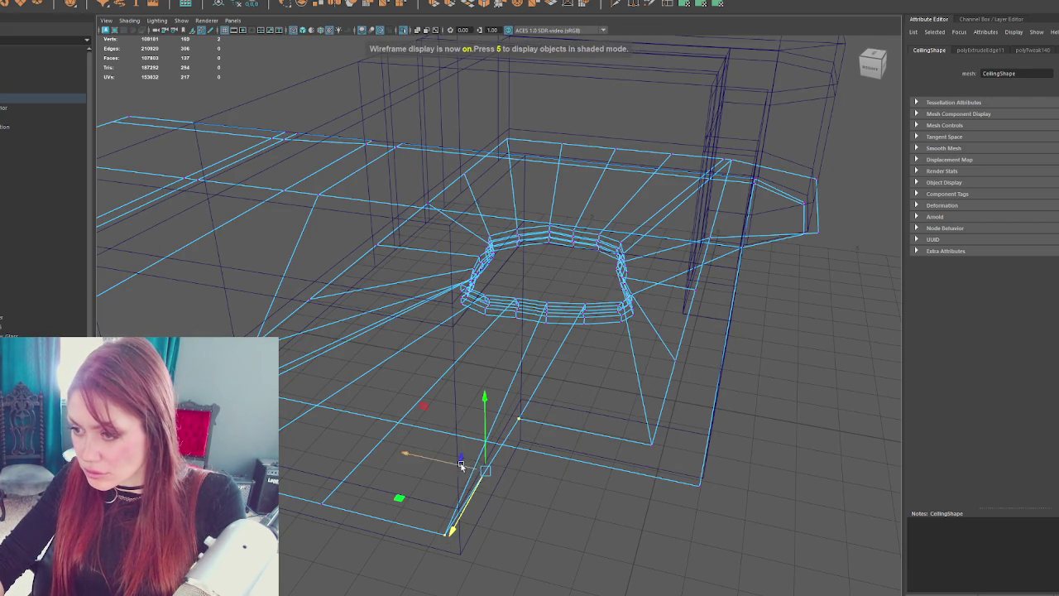
key(6)
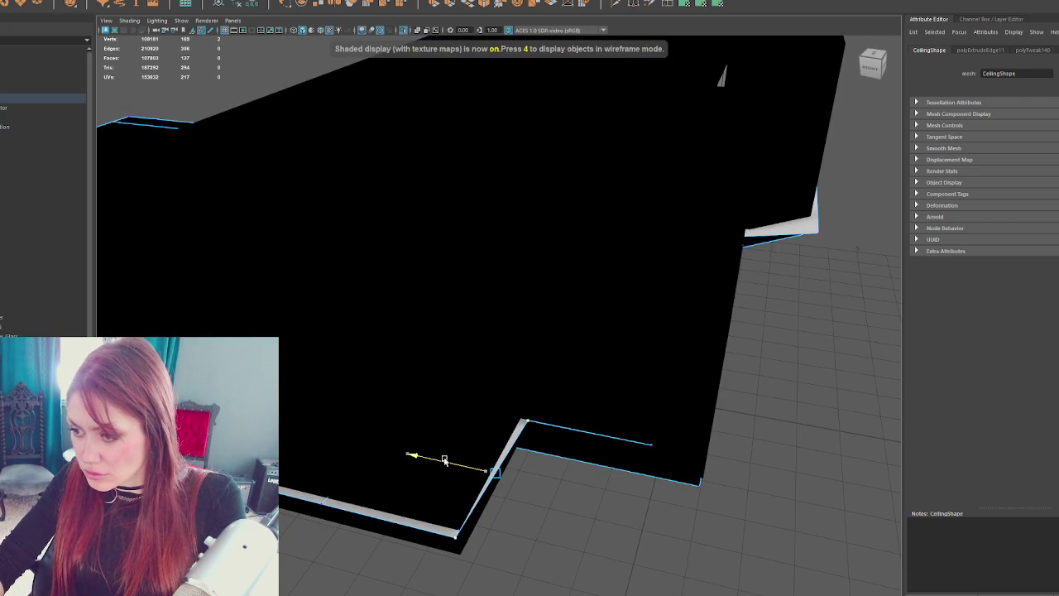
mouse_move(528, 422)
mouse_down()
mouse_move(497, 413)
mouse_move(381, 476)
mouse_up()
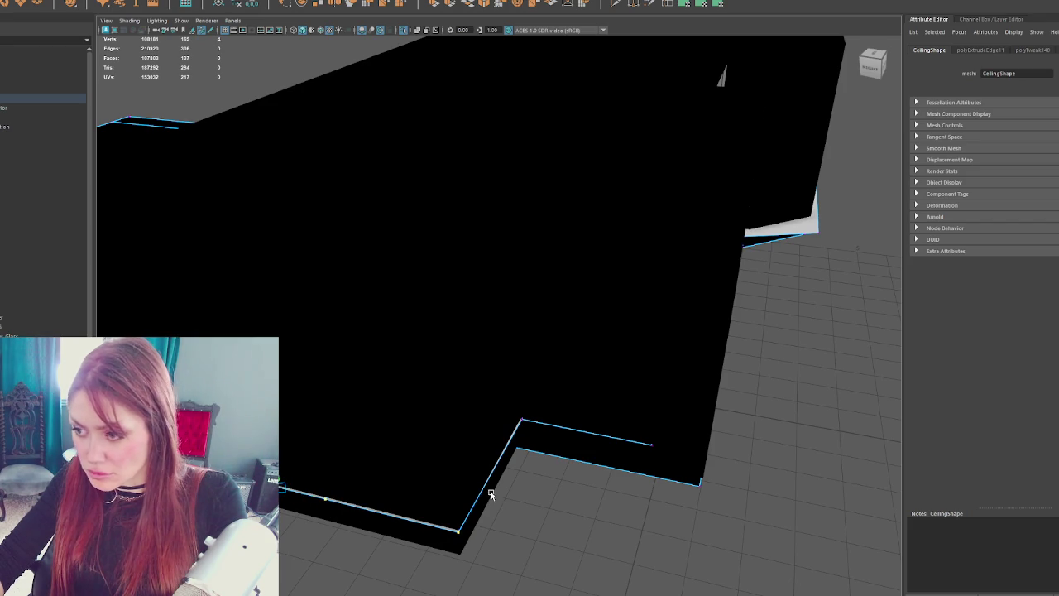
- Select another ceiling vertex and check it against the window wall in wireframe
key(4)
click(647, 448)
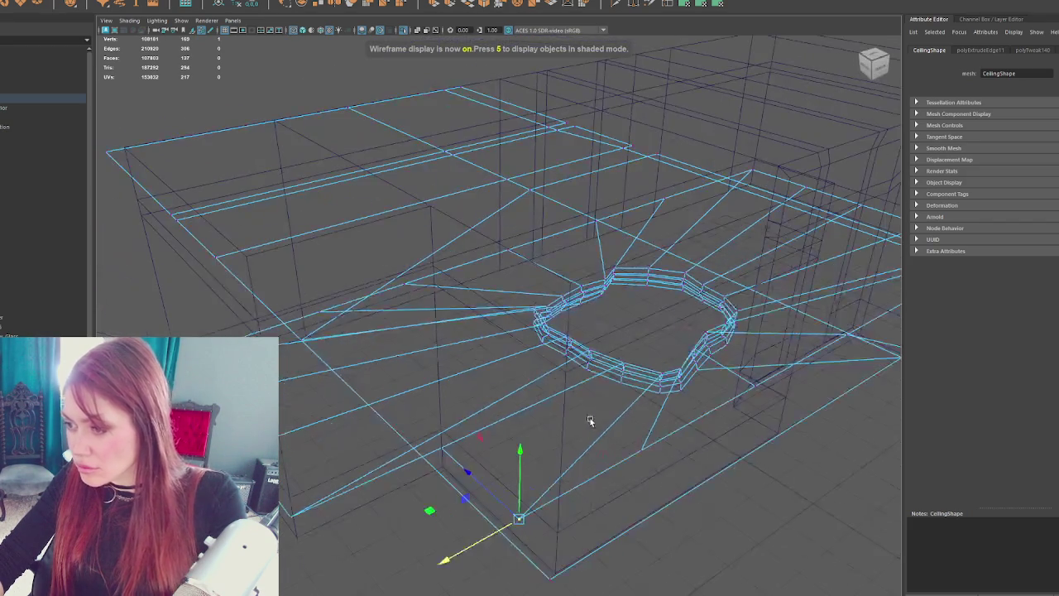
key(6)
mouse_move(673, 401)
mouse_down()
mouse_move(698, 456)
mouse_move(444, 279)
mouse_move(415, 237)
mouse_move(525, 270)
mouse_move(373, 287)
mouse_move(599, 393)
mouse_move(747, 293)
mouse_move(709, 304)
mouse_move(598, 374)
mouse_up()
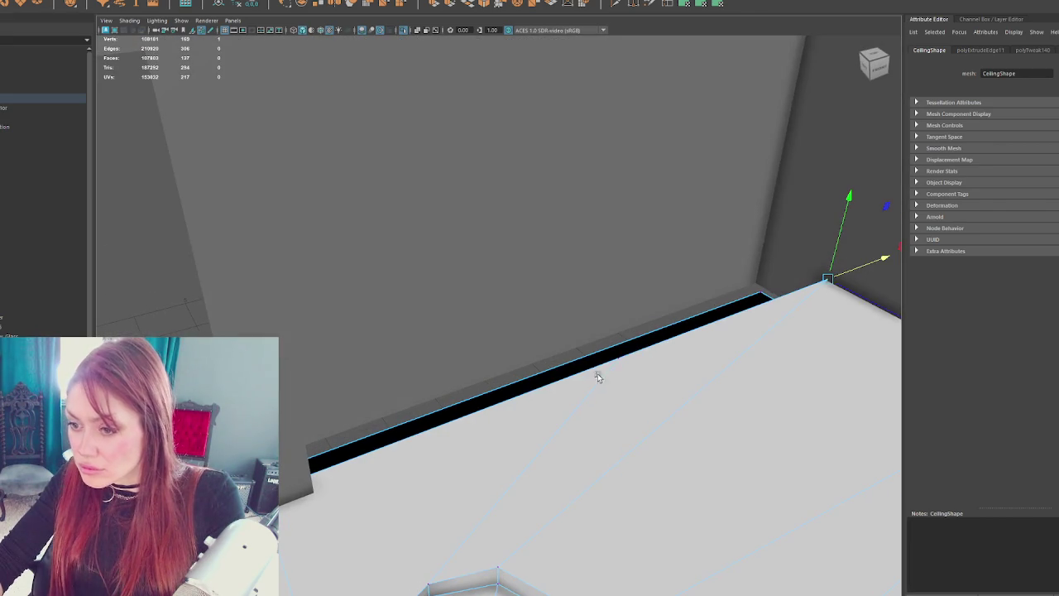
key(4)
mouse_move(323, 494)
mouse_down()
mouse_move(543, 359)
mouse_move(639, 319)
mouse_move(487, 365)
mouse_move(530, 350)
mouse_move(475, 415)
mouse_up()
- Select the ceiling vertex at the wall and align it with the angled bay corner
click(425, 420)
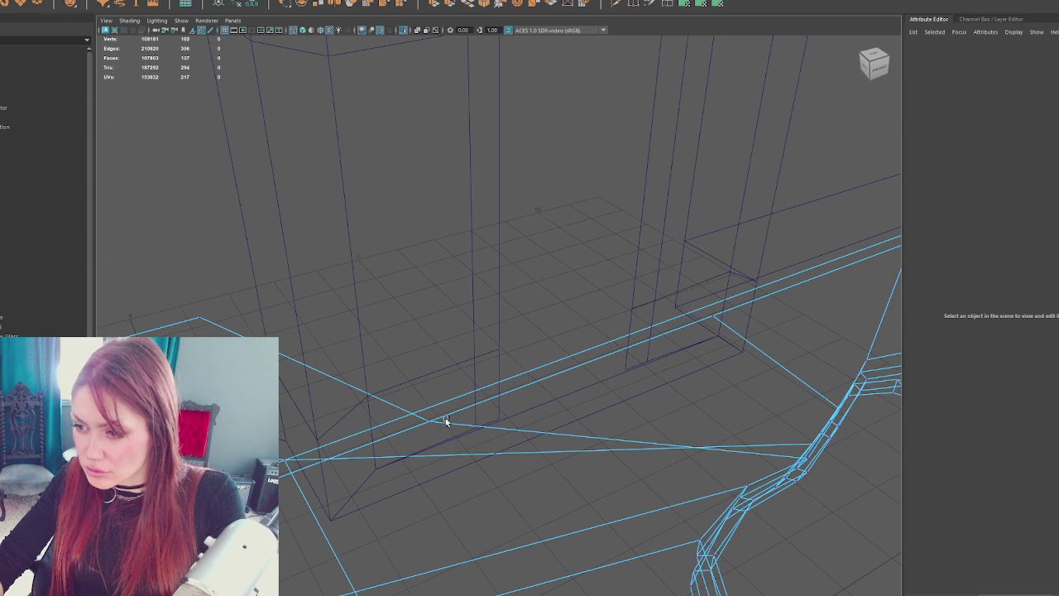
click(428, 422)
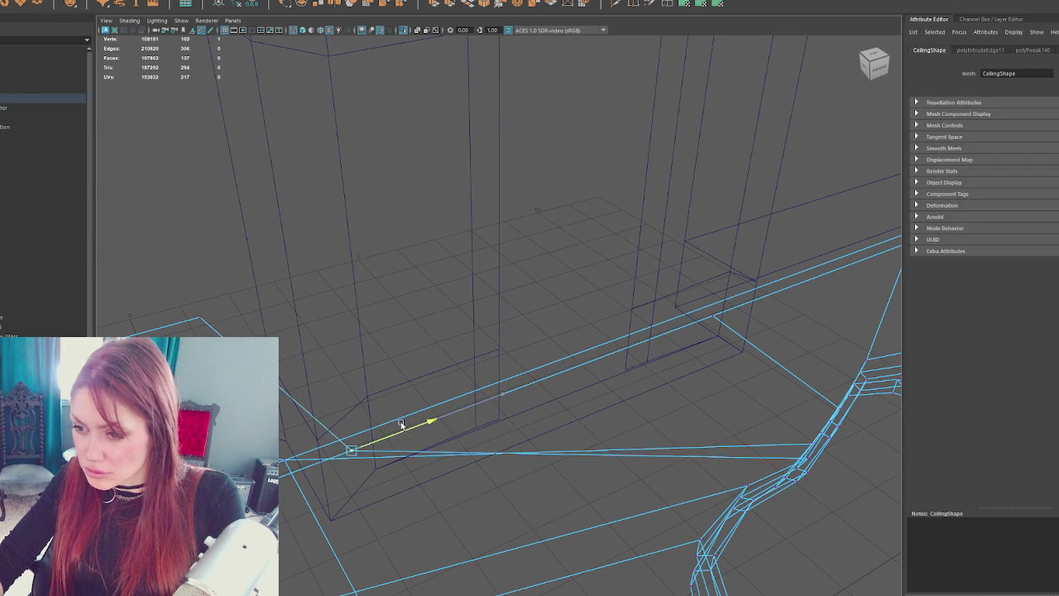
mouse_move(301, 469)
mouse_down()
mouse_move(636, 361)
mouse_move(594, 372)
mouse_move(527, 355)
mouse_move(668, 406)
mouse_move(571, 387)
mouse_move(575, 372)
mouse_move(618, 422)
mouse_move(601, 404)
mouse_up()
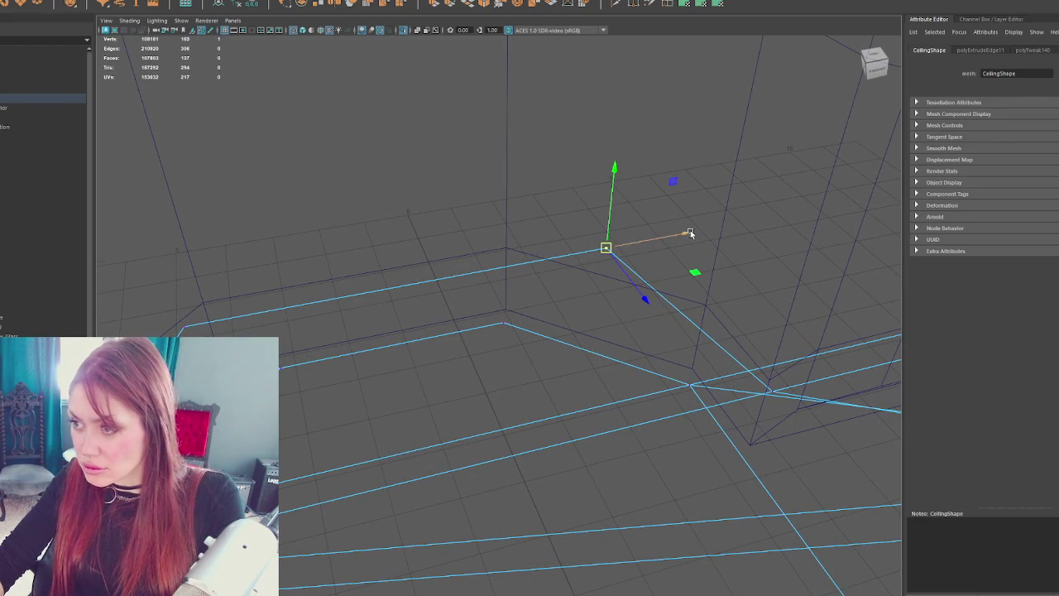
mouse_move(319, 312)
mouse_down()
mouse_move(419, 354)
mouse_move(355, 359)
mouse_move(477, 354)
mouse_move(468, 312)
mouse_move(406, 303)
mouse_move(452, 349)
mouse_up()
key(6)
mouse_move(568, 342)
mouse_down()
mouse_move(609, 303)
mouse_move(615, 328)
mouse_up()
mouse_move(622, 242)
mouse_down()
mouse_move(646, 244)
mouse_move(610, 438)
mouse_move(556, 455)
mouse_up()
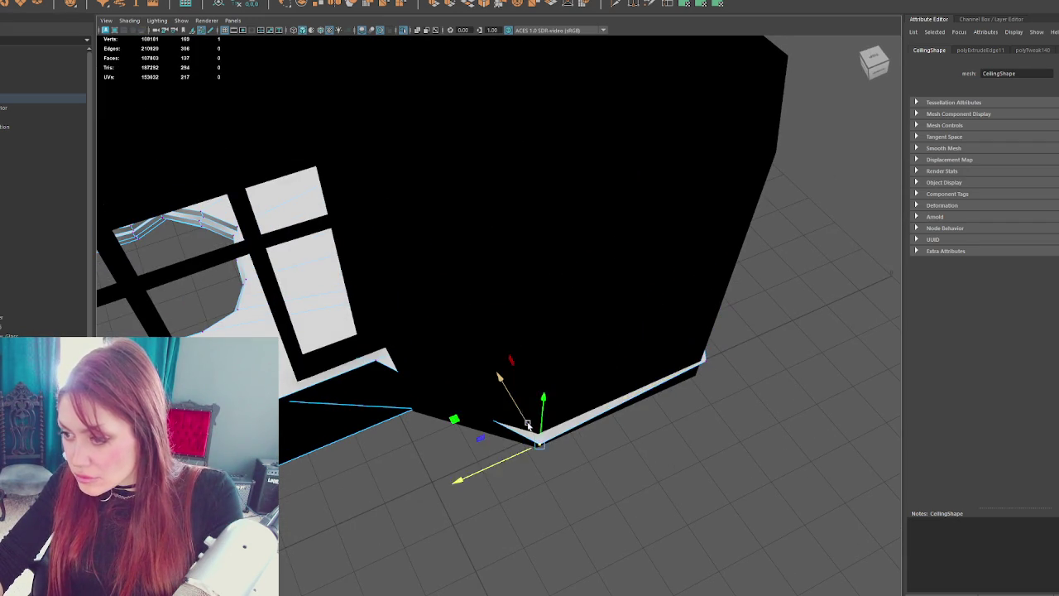
key(4)
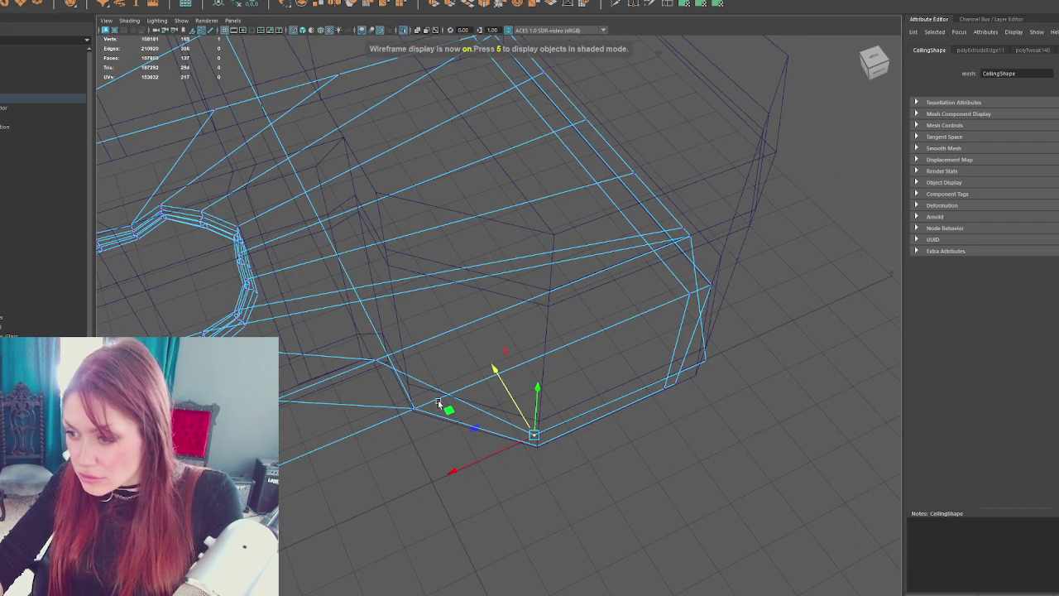
mouse_move(736, 259)
mouse_down()
mouse_move(769, 224)
mouse_move(758, 223)
mouse_up()
key(5)
- Adjust the vertices at the wall's right edge, return to Object Mode, and select Trim1
mouse_move(847, 329)
mouse_down()
mouse_move(877, 308)
mouse_move(814, 470)
mouse_up()
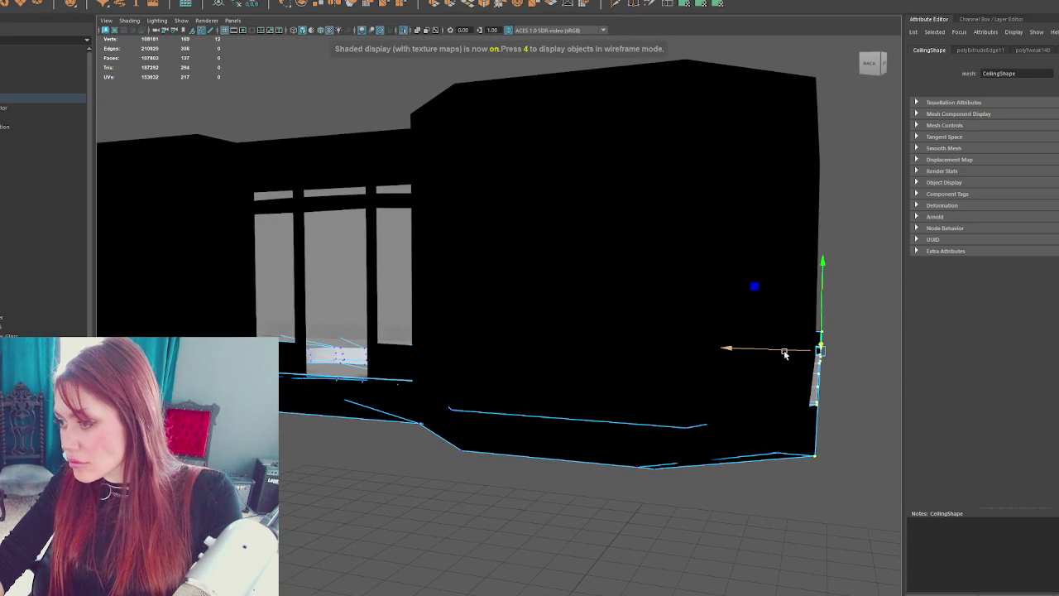
mouse_move(784, 353)
mouse_down()
mouse_move(461, 326)
mouse_move(670, 352)
mouse_up()
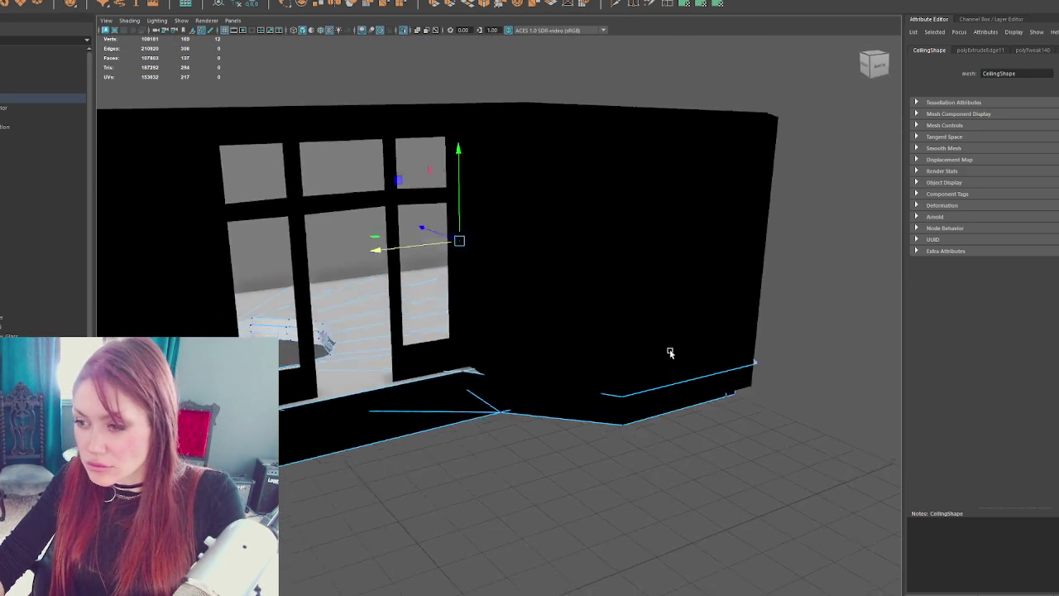
right_click(833, 236)
click(805, 245)
mouse_move(805, 245)
mouse_down()
mouse_move(728, 321)
mouse_move(578, 330)
mouse_move(659, 318)
mouse_move(681, 331)
mouse_move(307, 433)
mouse_move(463, 336)
mouse_move(470, 310)
mouse_move(495, 314)
mouse_move(442, 324)
mouse_move(464, 331)
mouse_move(164, 287)
mouse_move(568, 301)
mouse_move(488, 307)
mouse_move(489, 348)
mouse_move(534, 340)
mouse_up()
click(341, 424)
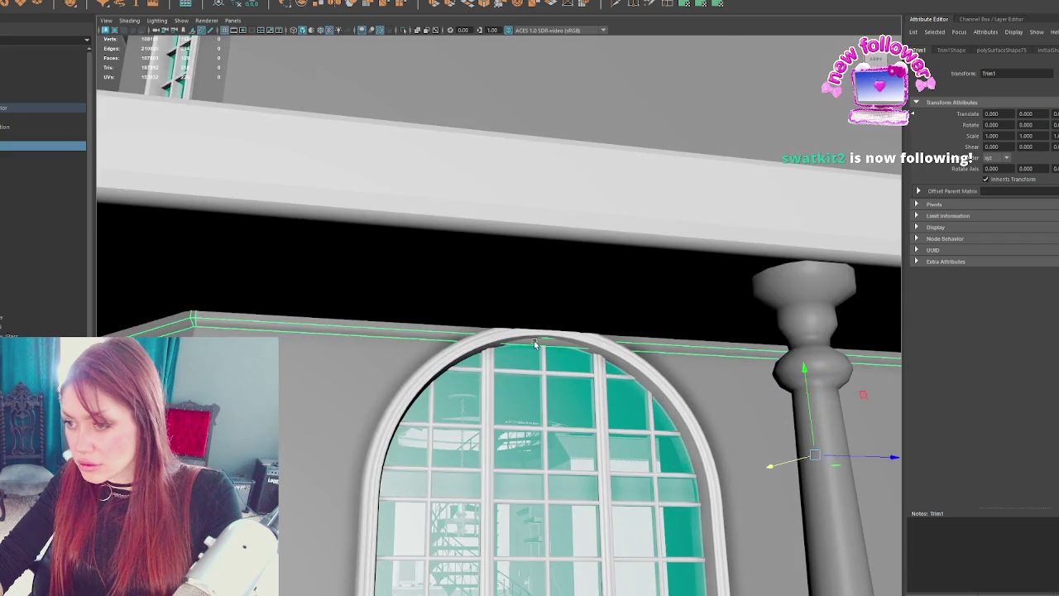
- Insert an edge loop across the porch trim, try deleting the trim edges above the arch, then undo
key(4)
key(5)
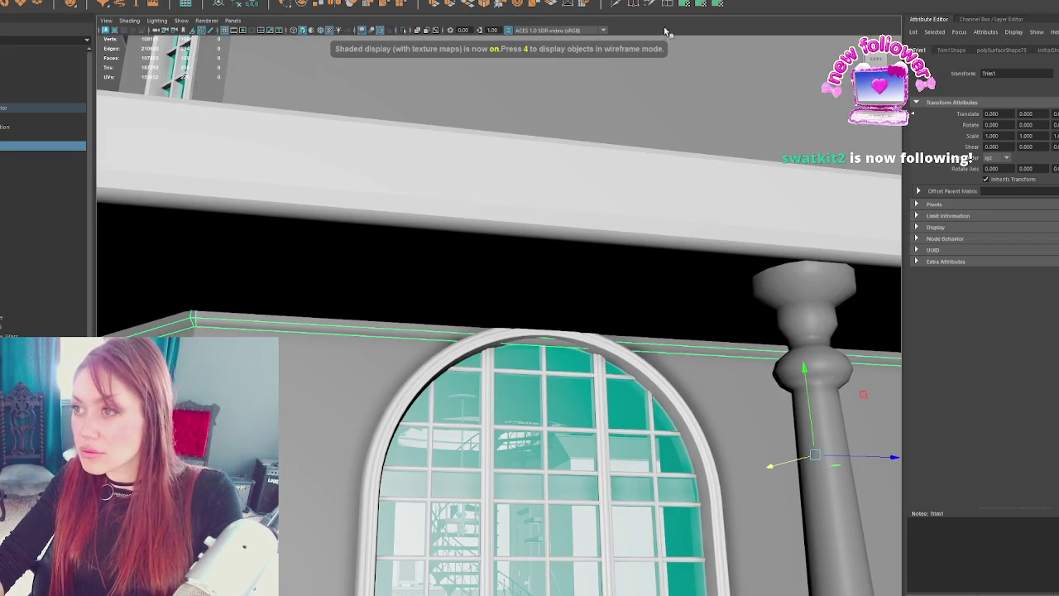
shift+right_click(475, 358)
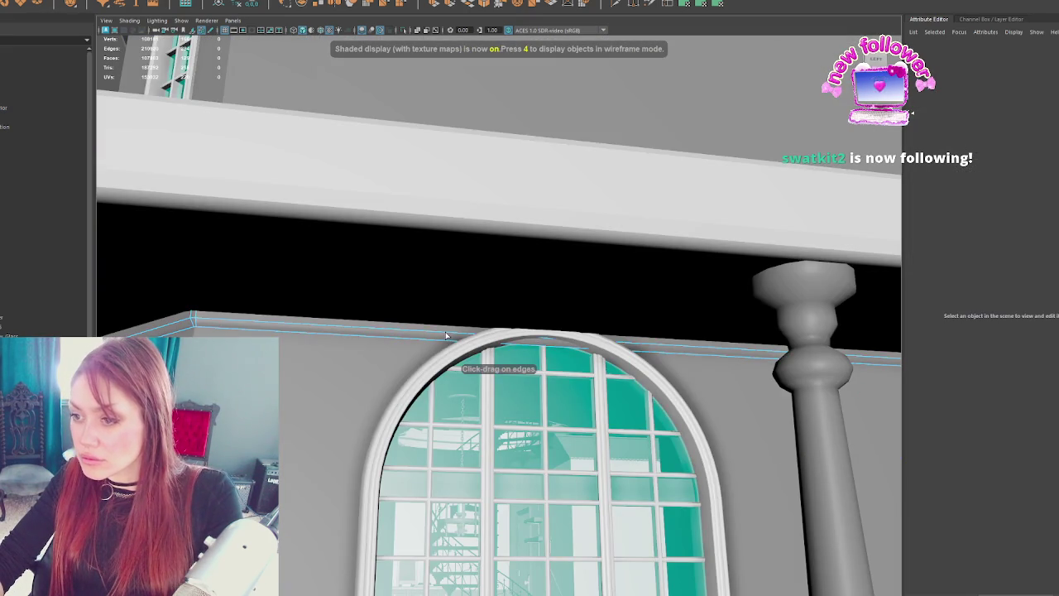
click(652, 347)
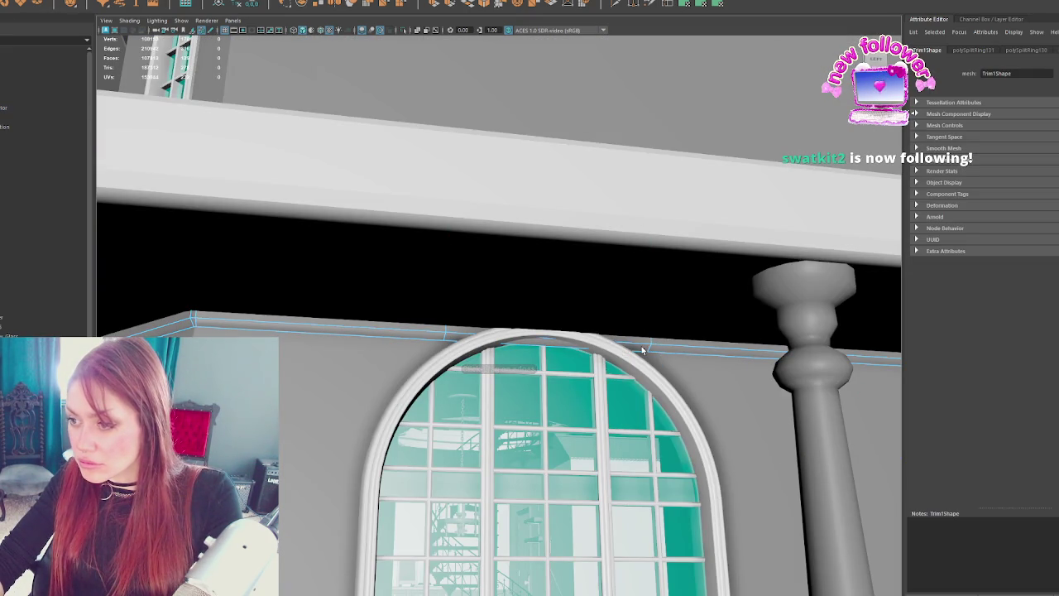
key(Delete)
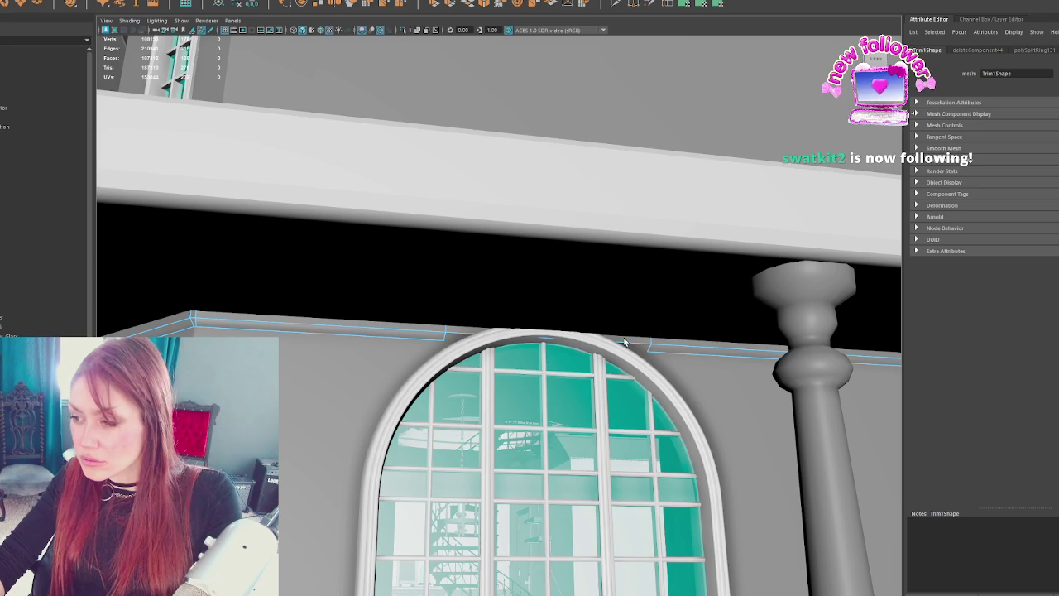
right_click(625, 341)
click(537, 342)
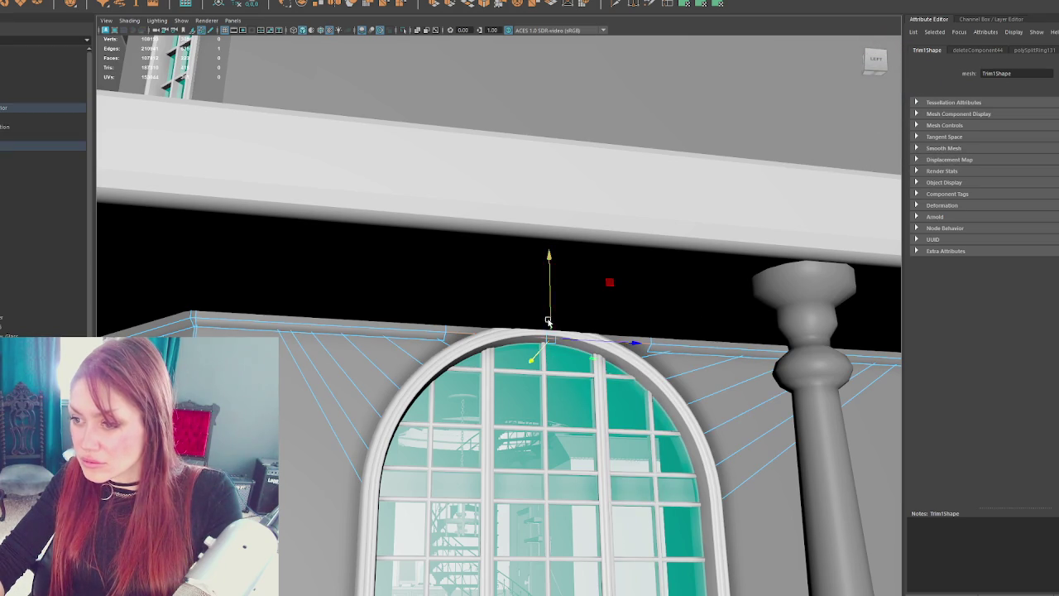
key(ctrl+z)
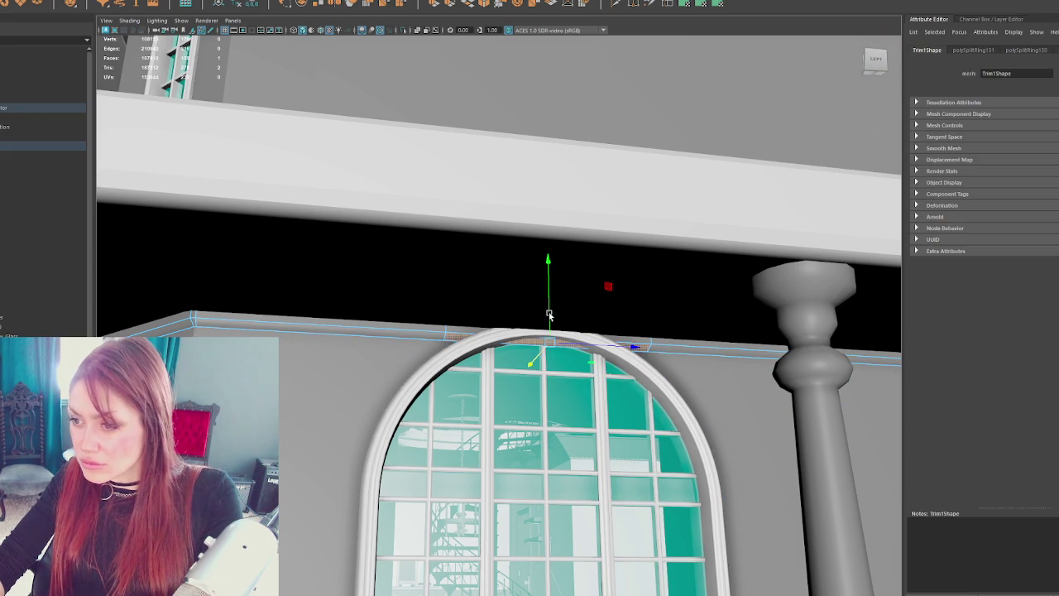
- Nudge the selected trim edges up slightly and delete the trim faces over the arched window
drag(551, 315, 551, 308)
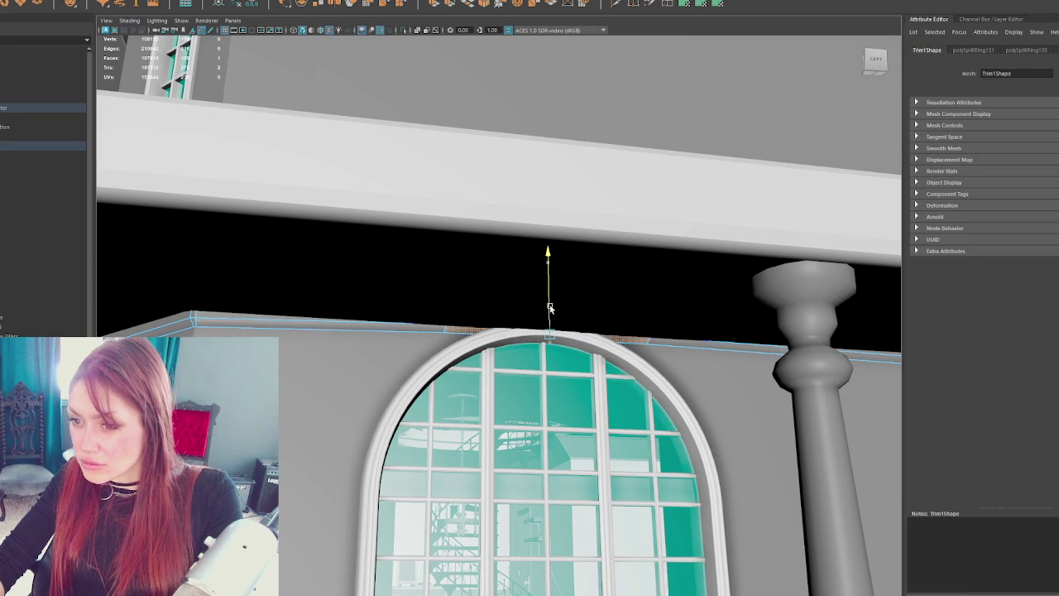
scroll(579, 334, up, 2)
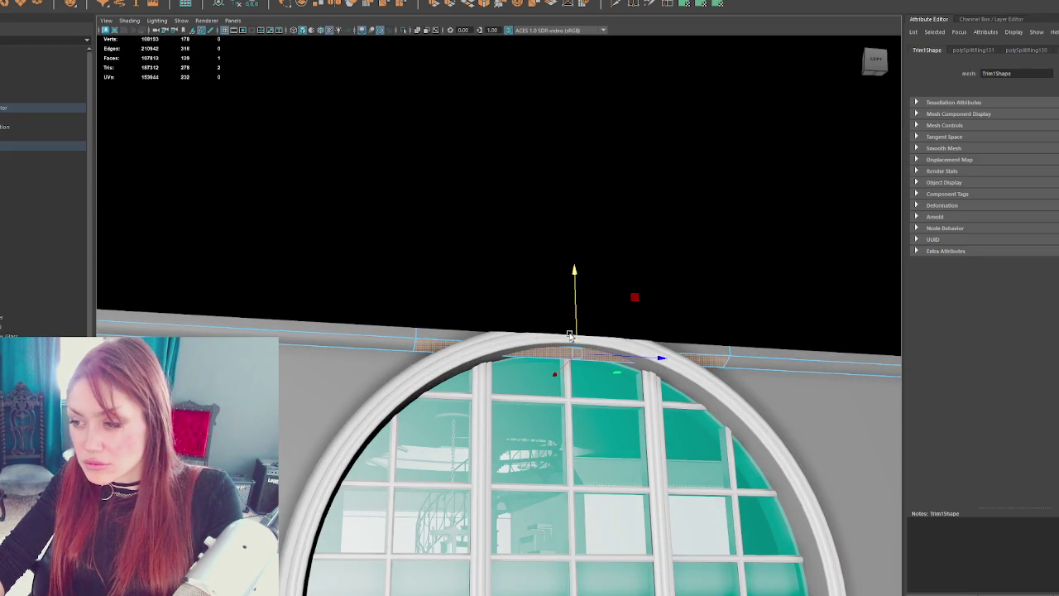
scroll(569, 335, up, 1)
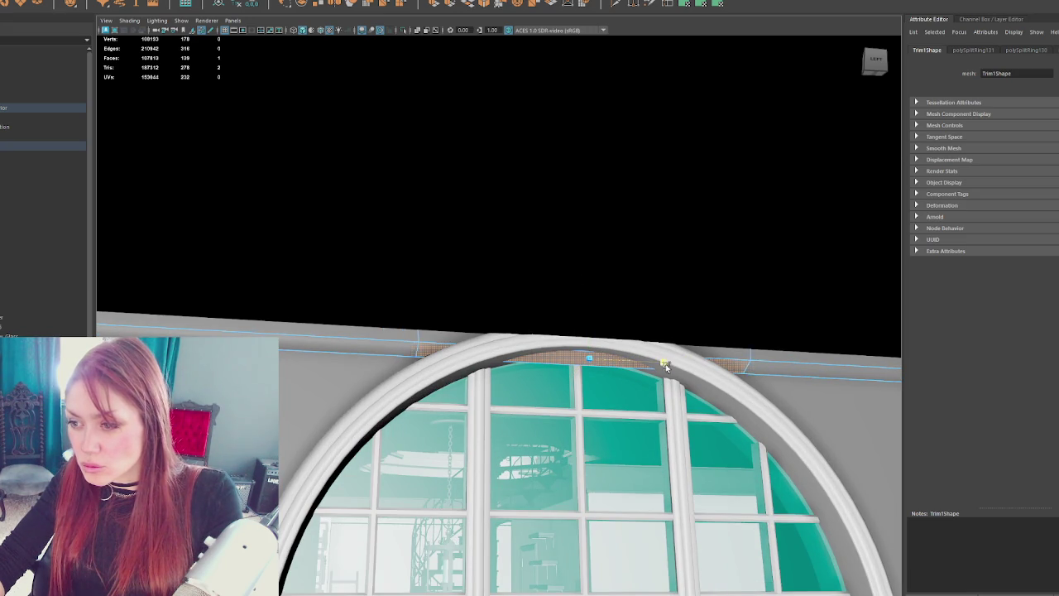
scroll(641, 372, up, 6)
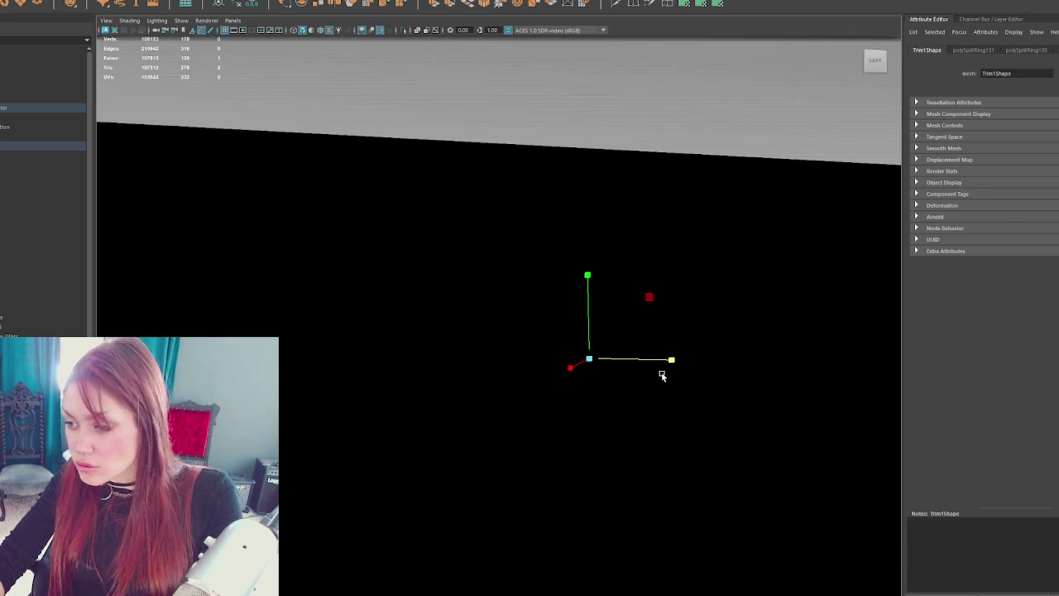
scroll(662, 376, down, 3)
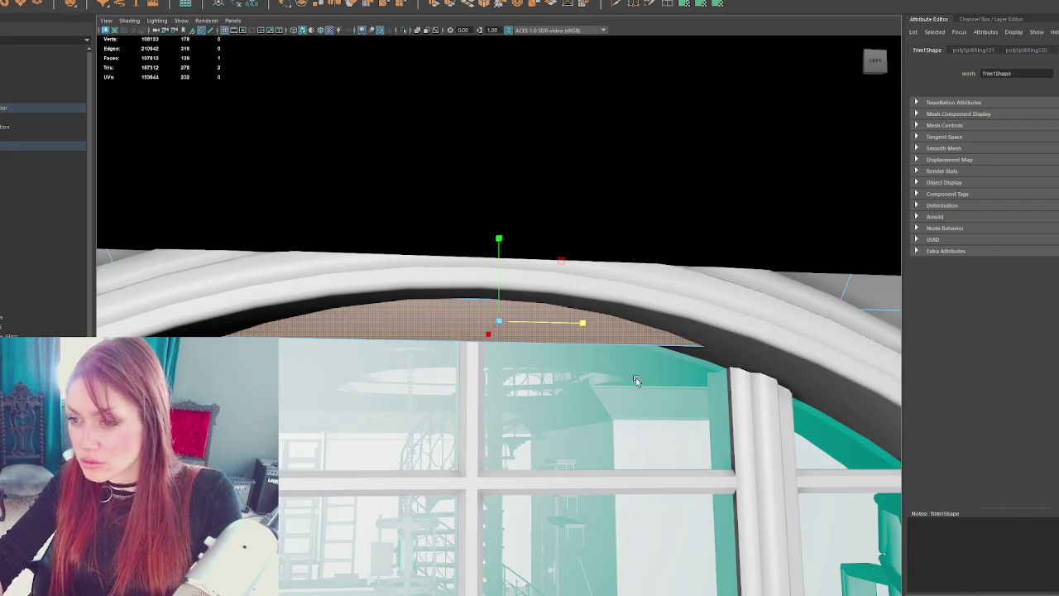
key(Delete)
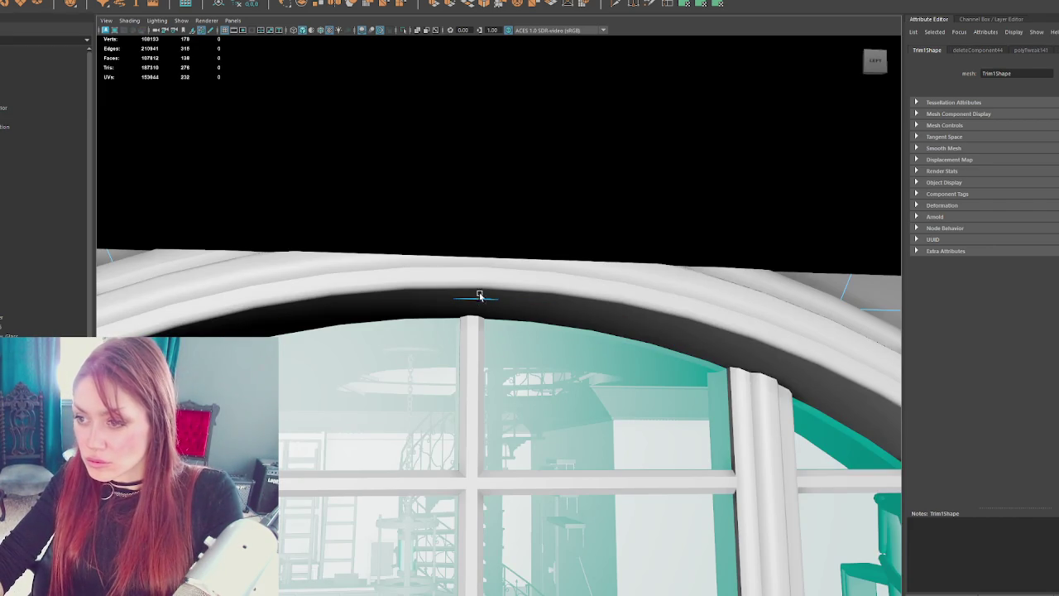
- Select and frame the arched window trim, orbiting to a back view of the arched windows
click(468, 300)
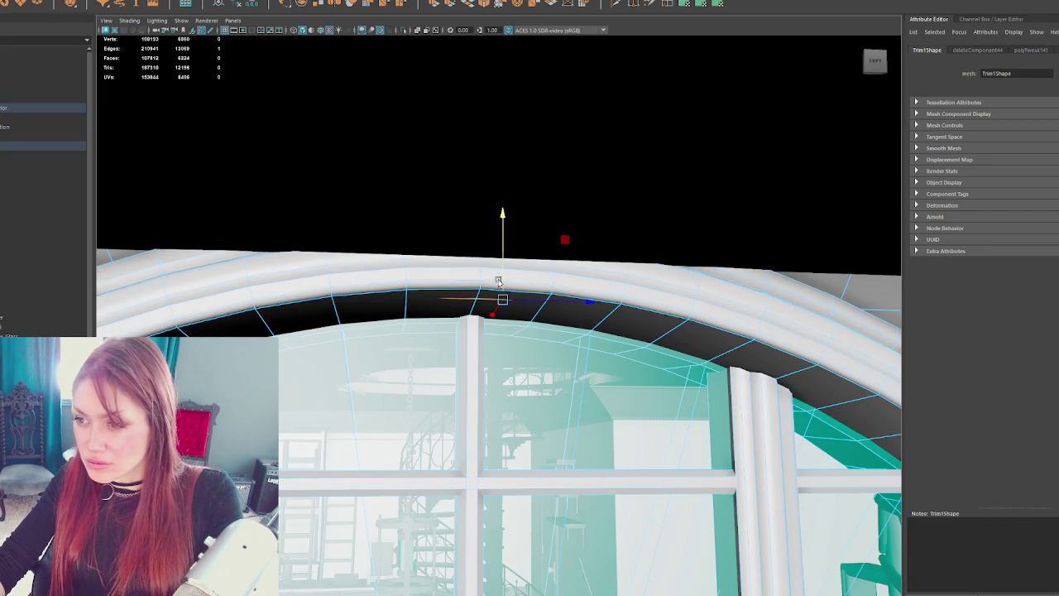
scroll(556, 318, down, 5)
key(f)
mouse_move(638, 322)
mouse_down()
mouse_move(463, 306)
mouse_move(512, 331)
mouse_move(503, 308)
mouse_move(472, 314)
mouse_move(543, 332)
mouse_move(541, 345)
mouse_up()
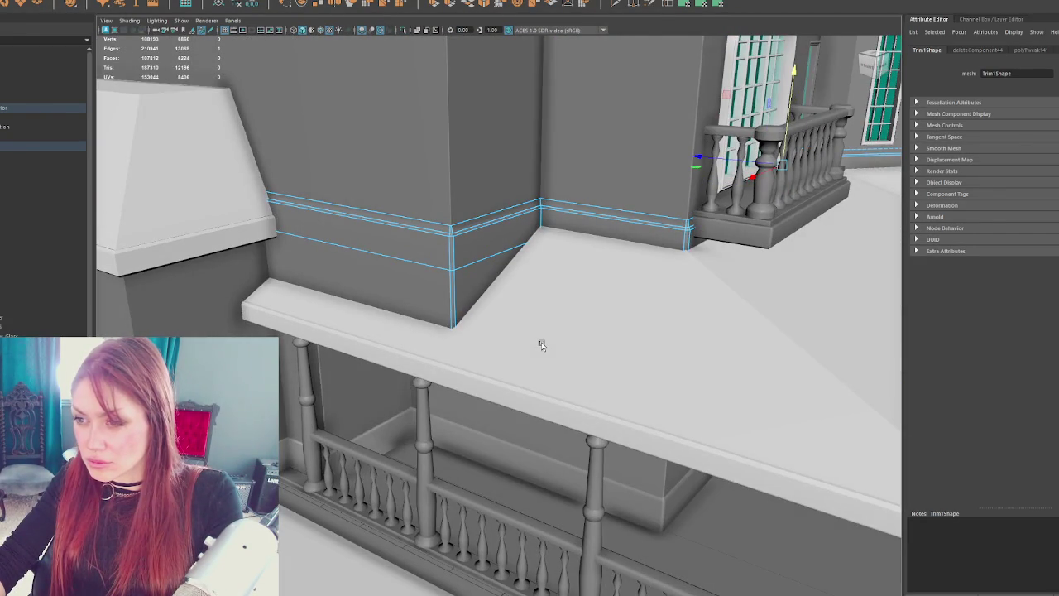
- Box-select the trim edges at the corner and raise the loop to meet the upper trim edge
scroll(461, 314, up, 5)
right_click(457, 290)
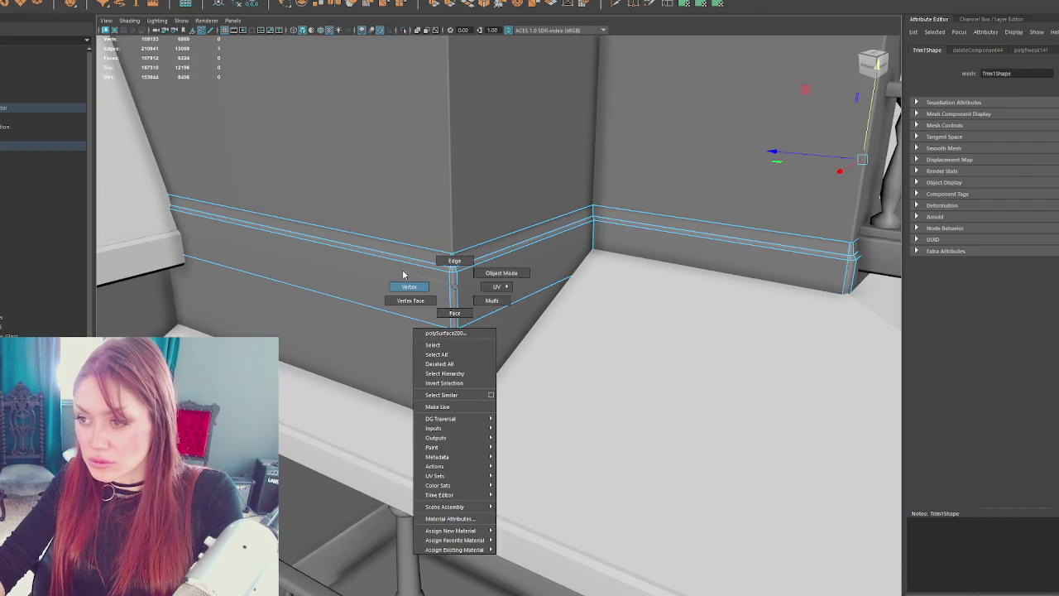
scroll(403, 274, down, 3)
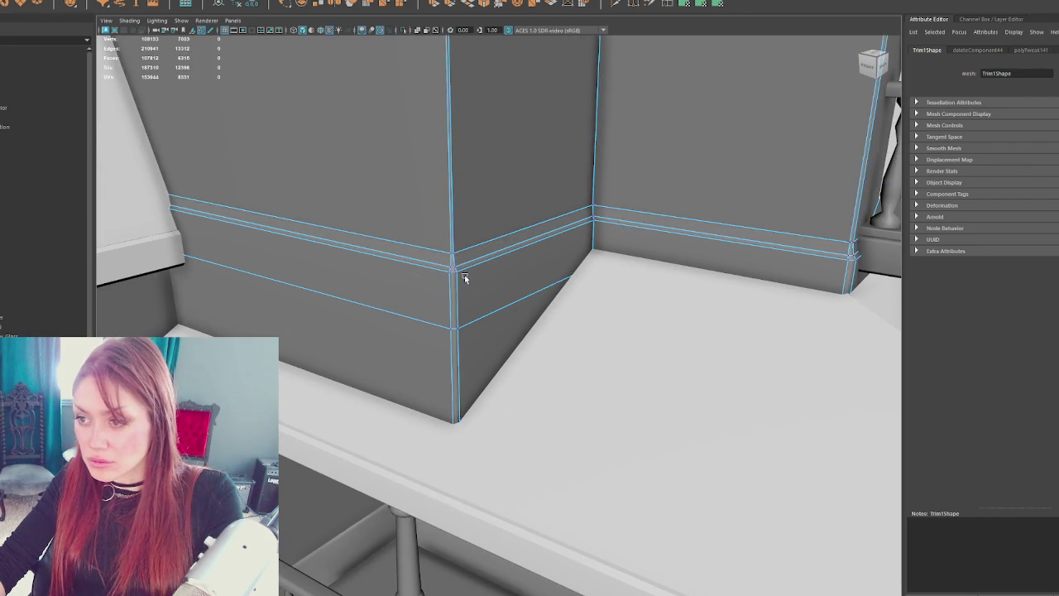
scroll(463, 277, down, 5)
key(4)
mouse_move(488, 289)
mouse_down()
mouse_move(443, 282)
mouse_move(433, 266)
mouse_up()
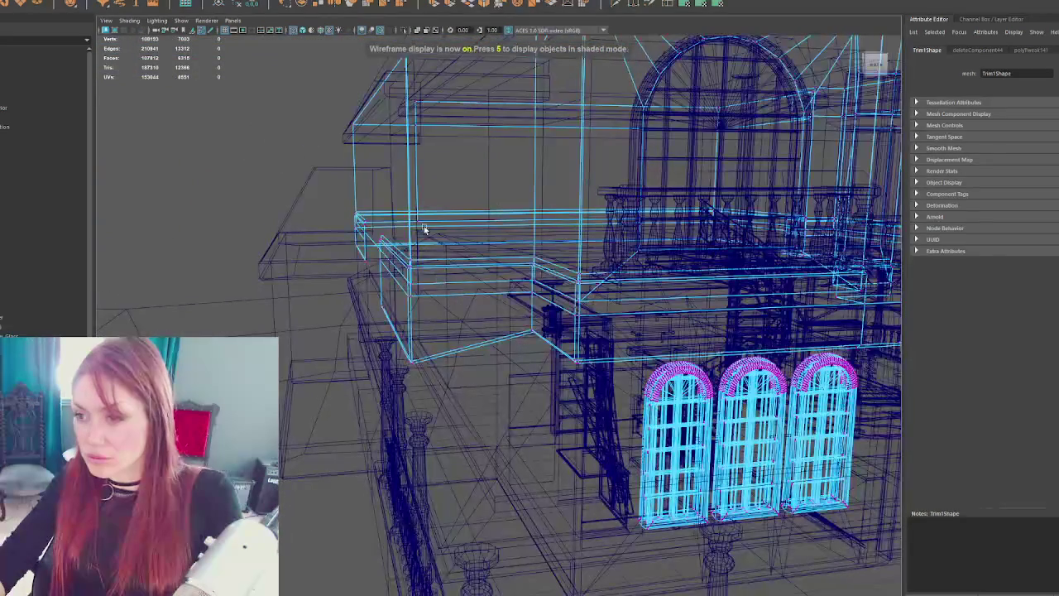
drag(377, 298, 378, 296)
key(6)
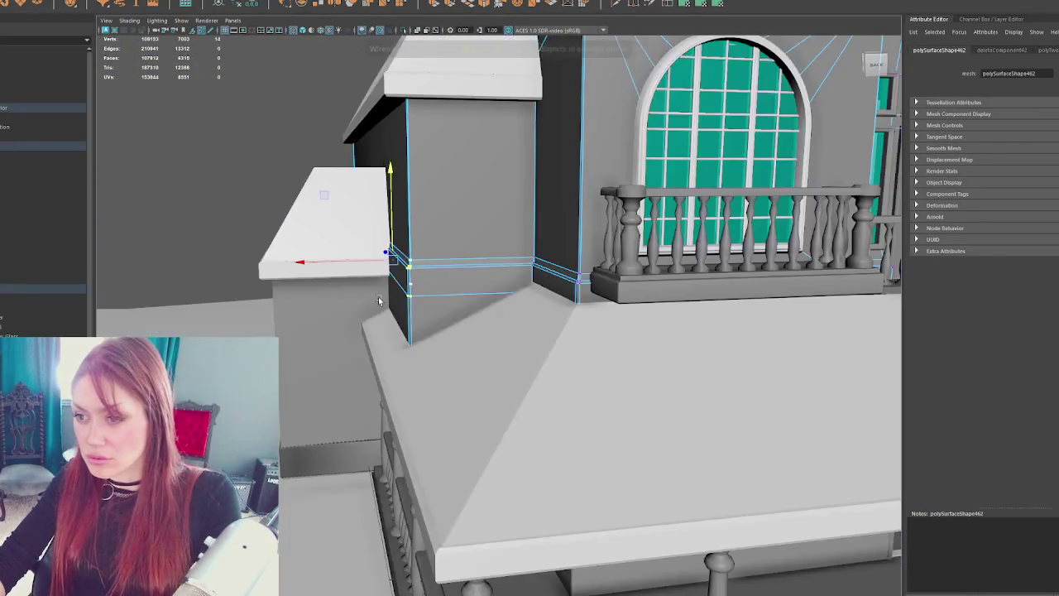
scroll(364, 281, up, 5)
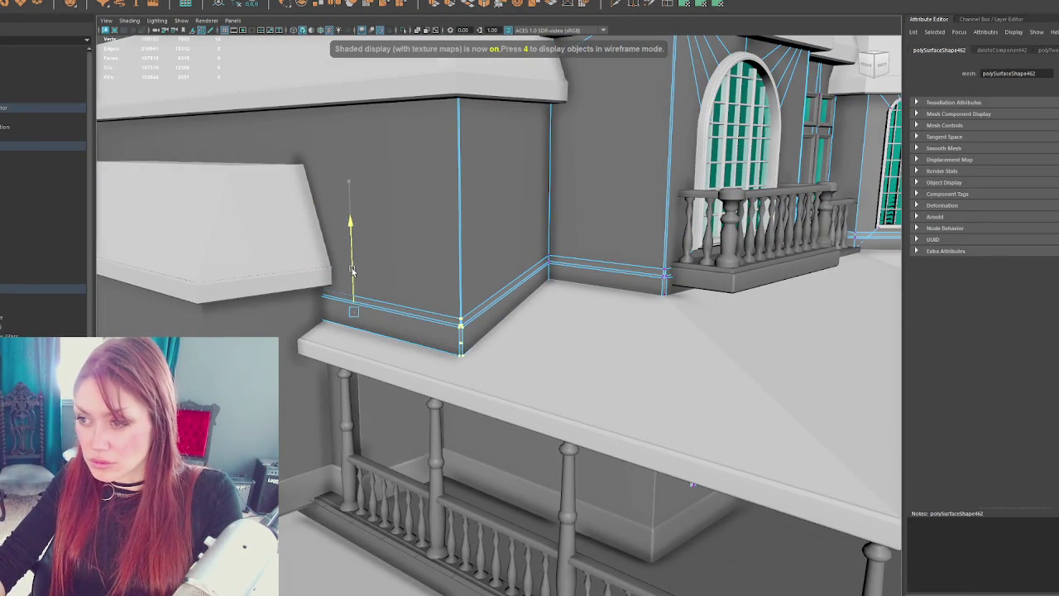
drag(351, 273, 353, 265)
- Lower the selected trim section vertically and nudge the moulding down at the inside corner
key(4)
drag(348, 221, 357, 277)
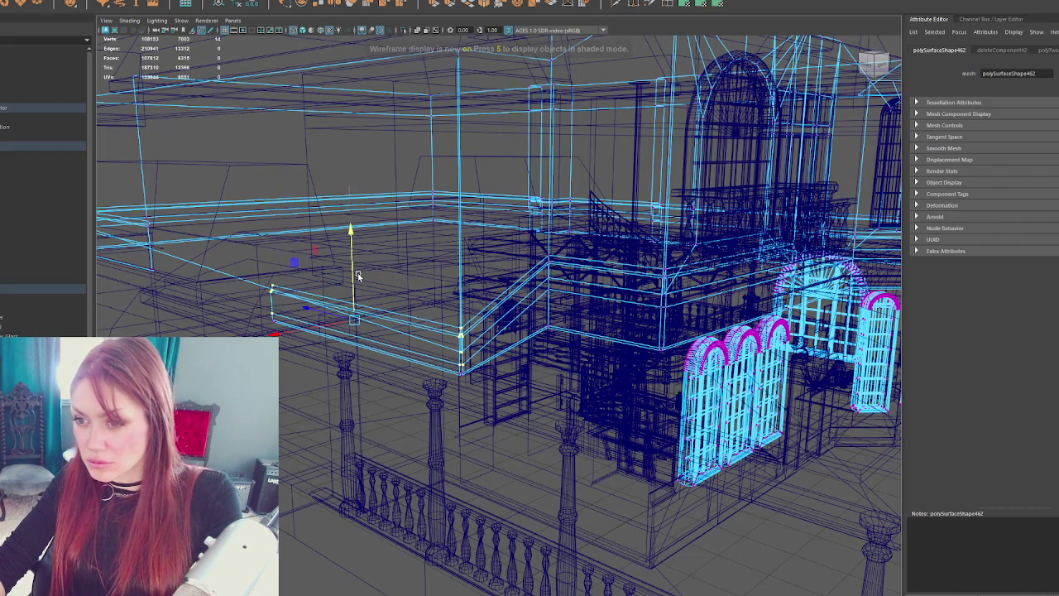
key(f)
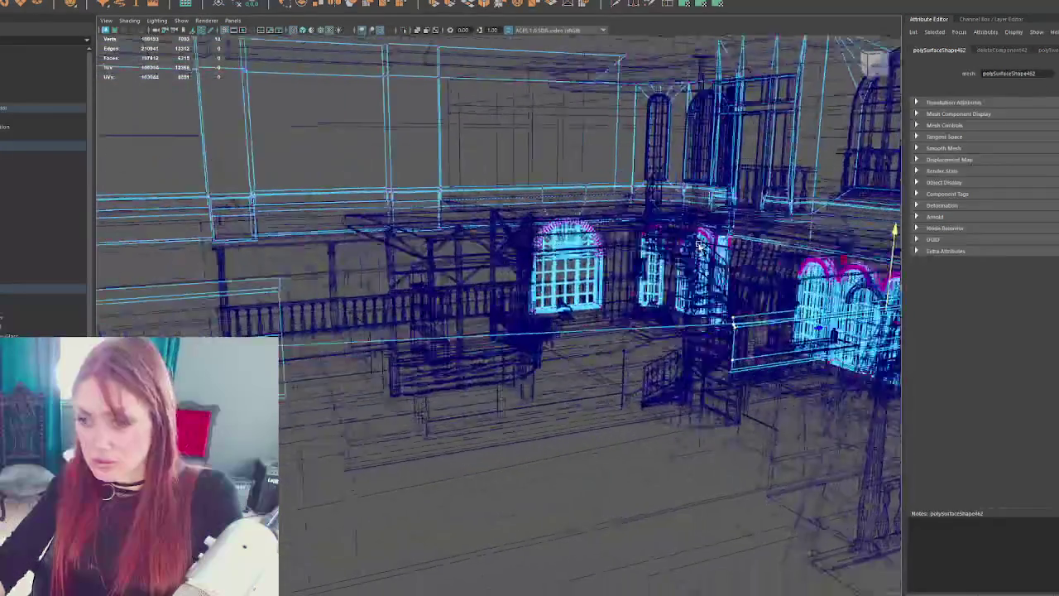
key(6)
mouse_move(349, 315)
mouse_down()
mouse_move(438, 331)
mouse_move(617, 322)
mouse_up()
scroll(486, 332, down, 3)
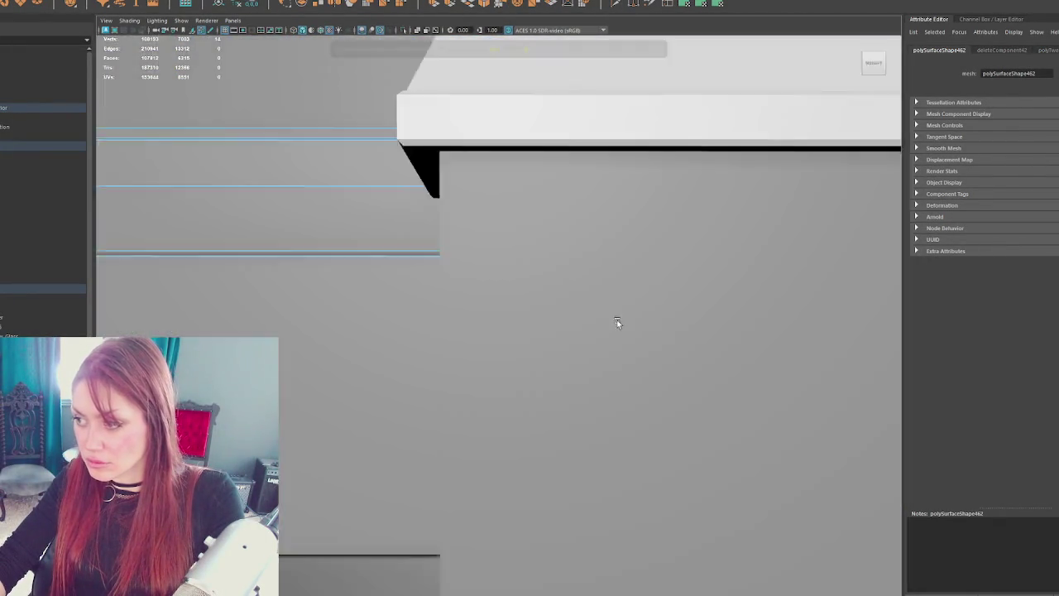
scroll(619, 336, down, 5)
mouse_move(763, 230)
mouse_down()
mouse_move(768, 186)
mouse_move(768, 240)
mouse_up()
- From a three-quarter view, trim the selection and lower the moulding edge loop on the wall
scroll(509, 278, down, 3)
drag(509, 278, 539, 286)
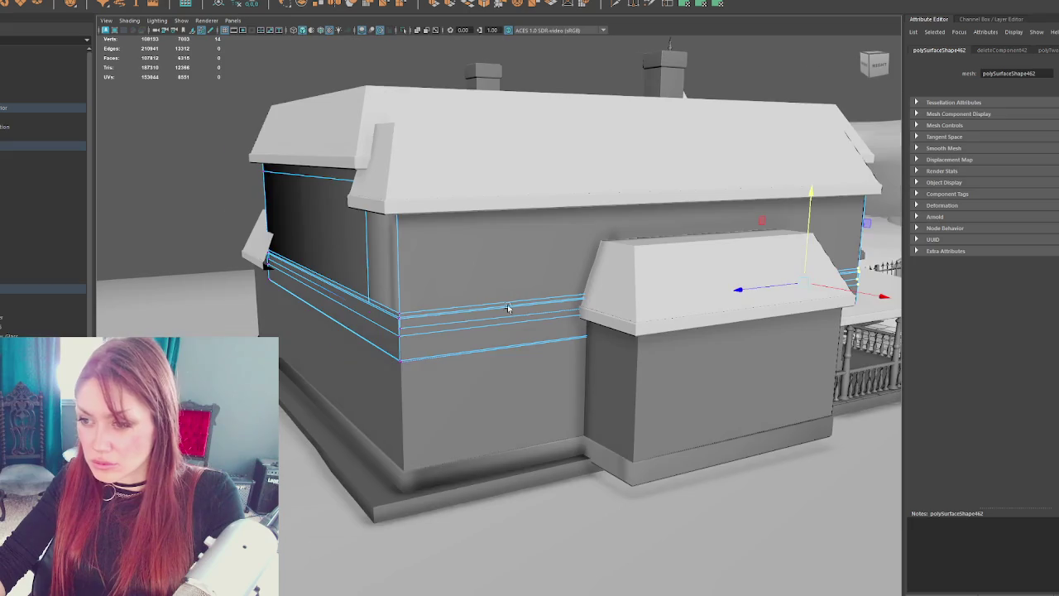
scroll(508, 307, up, 3)
scroll(770, 304, down, 5)
scroll(556, 344, up, 2)
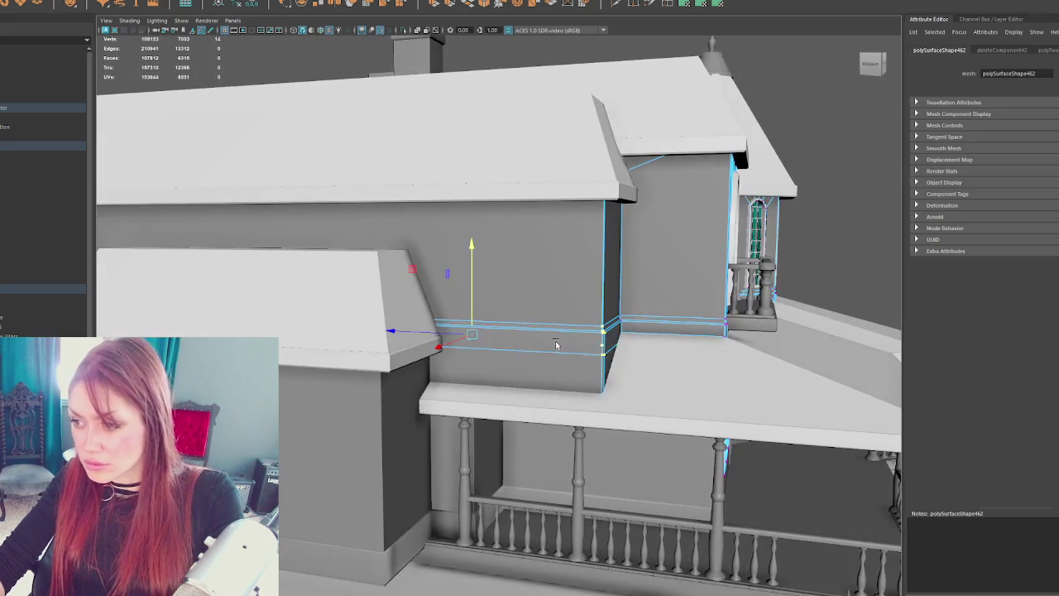
ctrl+click(601, 353)
mouse_move(465, 302)
mouse_down()
mouse_move(473, 351)
mouse_move(438, 325)
mouse_move(422, 339)
mouse_move(635, 348)
mouse_move(543, 354)
mouse_up()
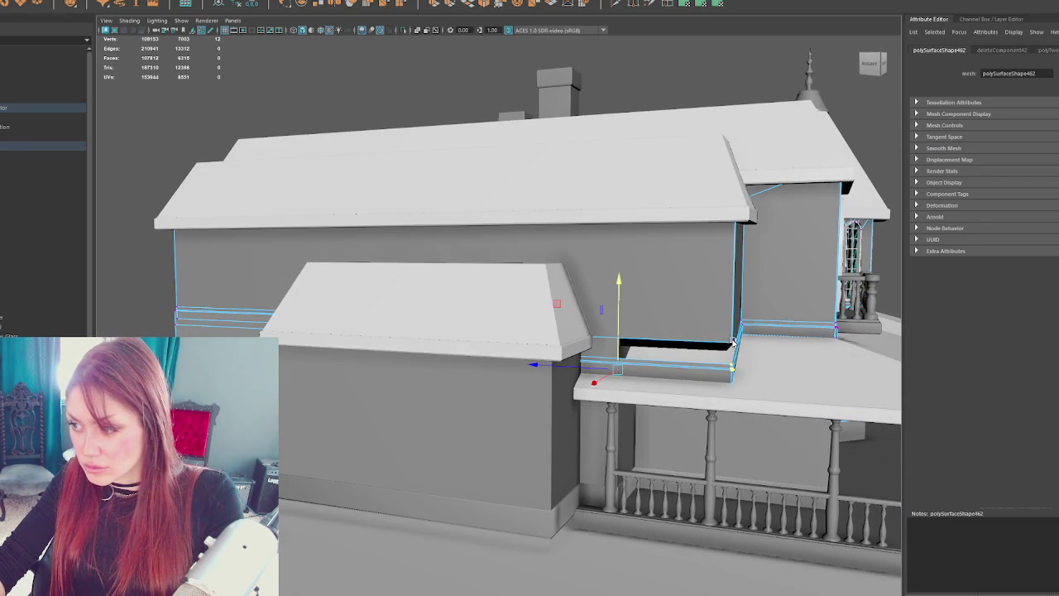
- Select the trim's lower edge loops on both sides and lower them together
double_click(719, 350)
shift+double_click(182, 316)
key(f)
mouse_move(476, 298)
mouse_down()
mouse_move(414, 305)
mouse_move(587, 194)
mouse_move(579, 249)
mouse_move(529, 234)
mouse_move(396, 235)
mouse_move(568, 284)
mouse_up()
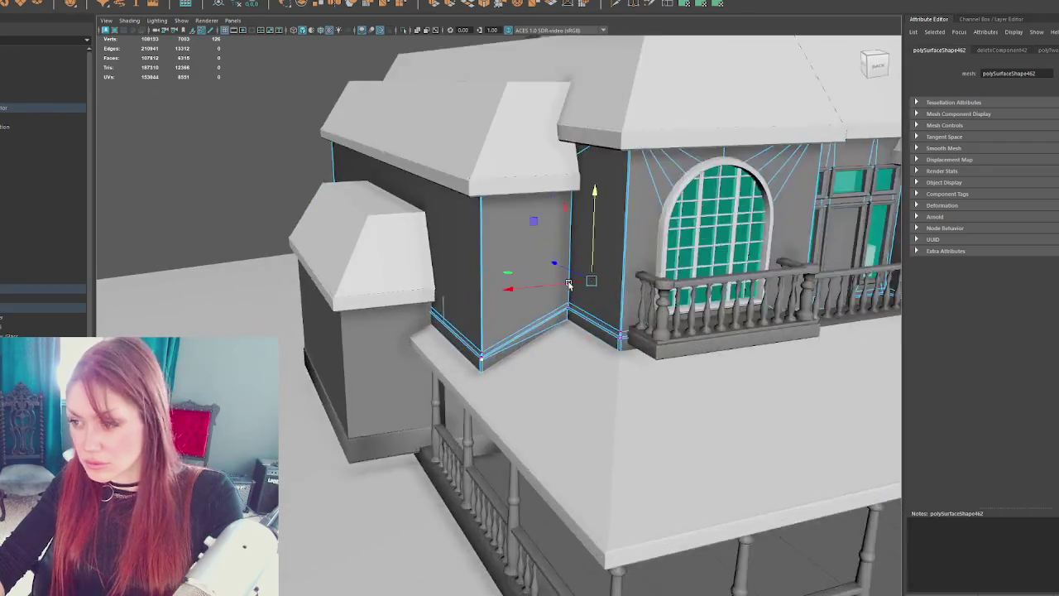
- Slide the selected trim edge loop vertically in wireframe, then return to shaded display
scroll(569, 284, up, 3)
scroll(551, 339, down, 5)
key(4)
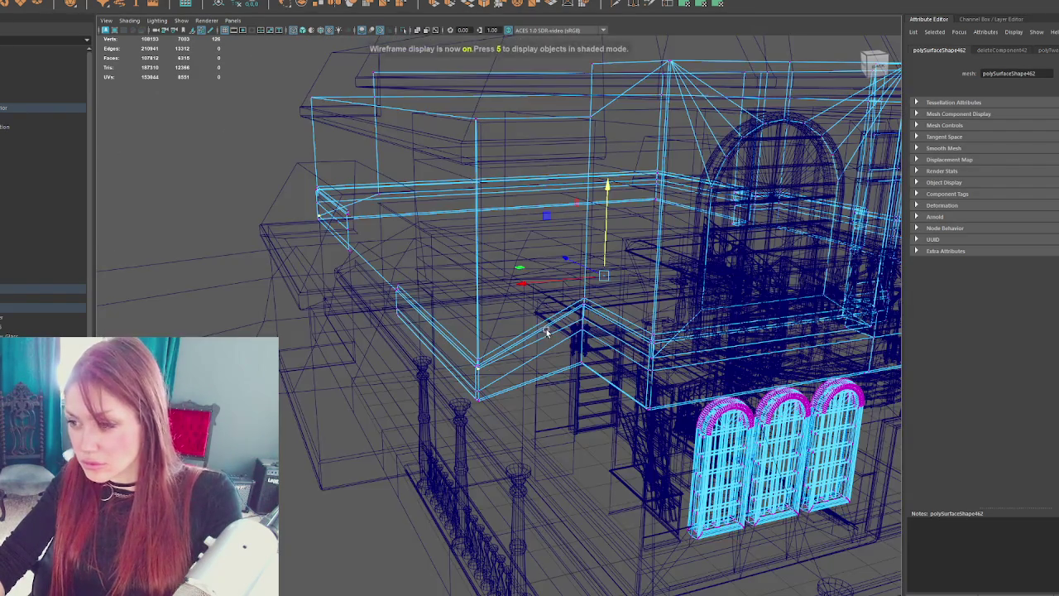
scroll(538, 333, up, 5)
drag(660, 241, 647, 233)
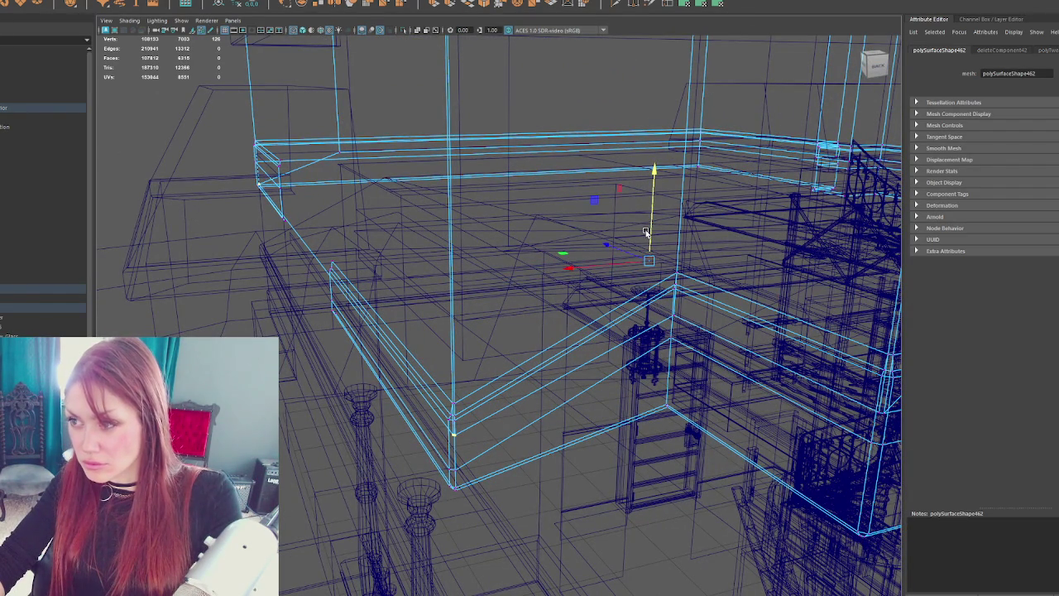
key(5)
- Check the trim in wireframe and shaded views, then select the baseboard trim's edge loop
scroll(439, 250, up, 4)
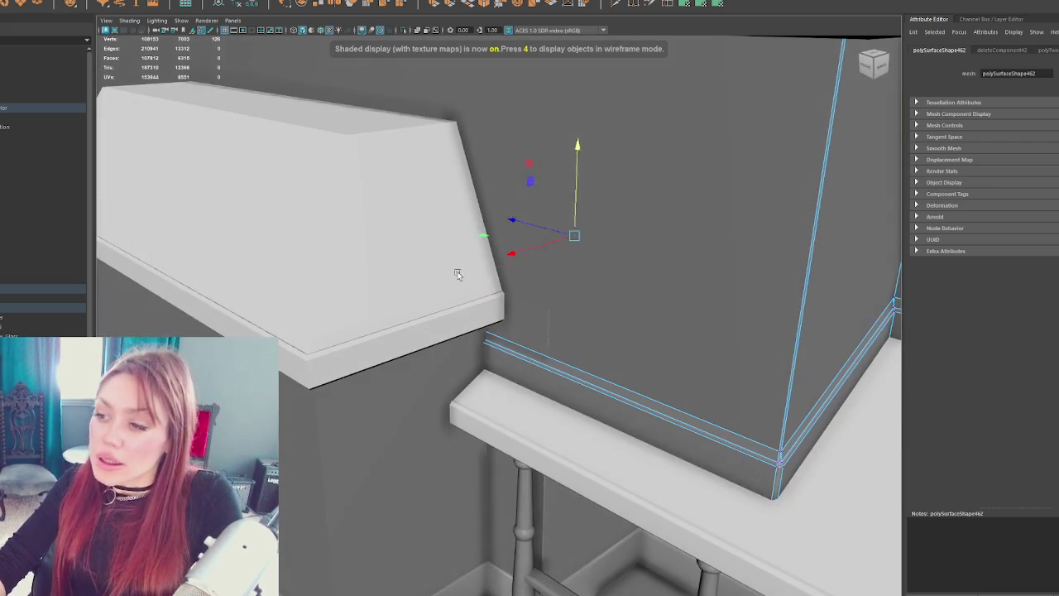
right_click(547, 314)
scroll(596, 310, up, 4)
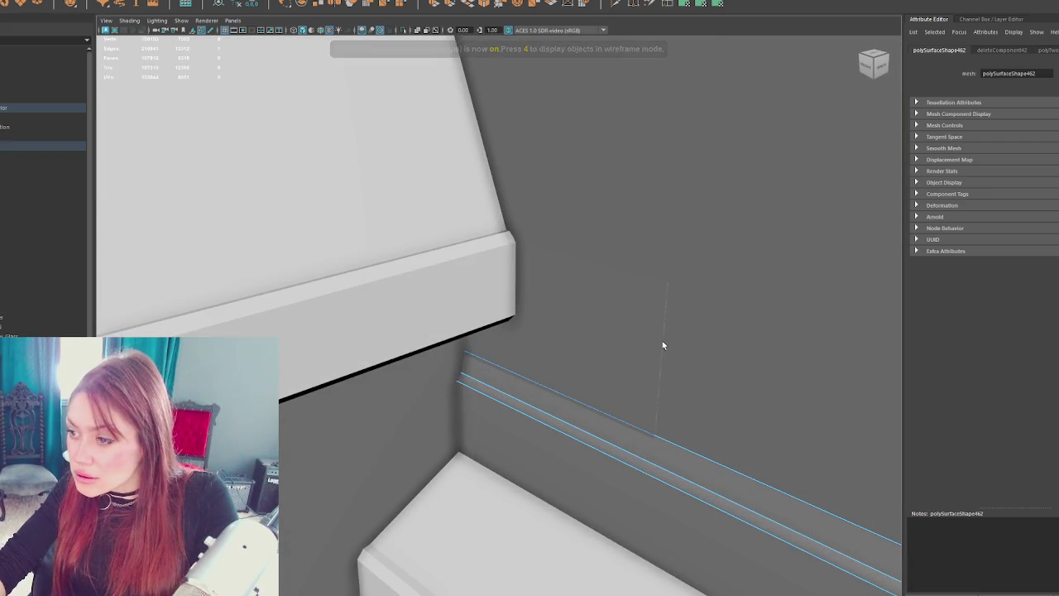
scroll(667, 341, up, 4)
key(4)
scroll(550, 325, down, 6)
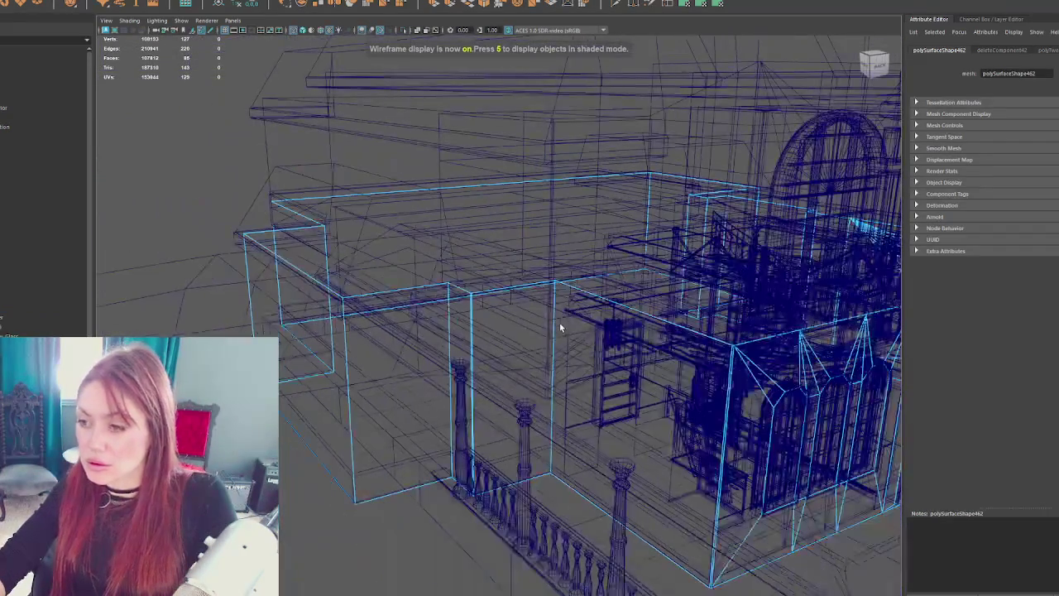
key(6)
scroll(513, 298, up, 5)
scroll(497, 284, down, 3)
scroll(488, 285, up, 2)
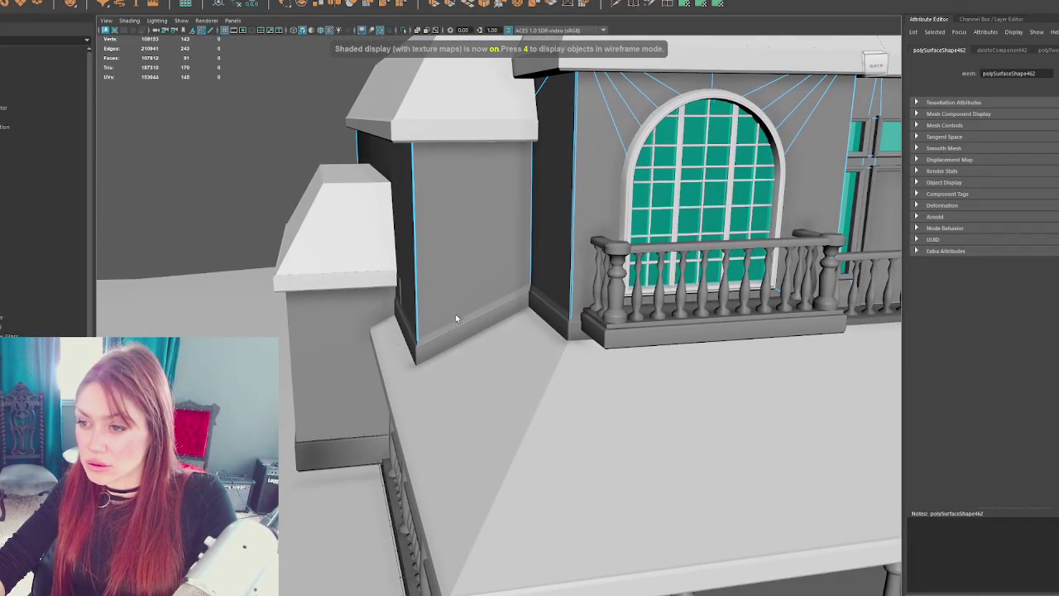
shift+double_click(442, 340)
- Return to shaded display and orbit past the porch column to view the porch and side bay
scroll(442, 340, down, 3)
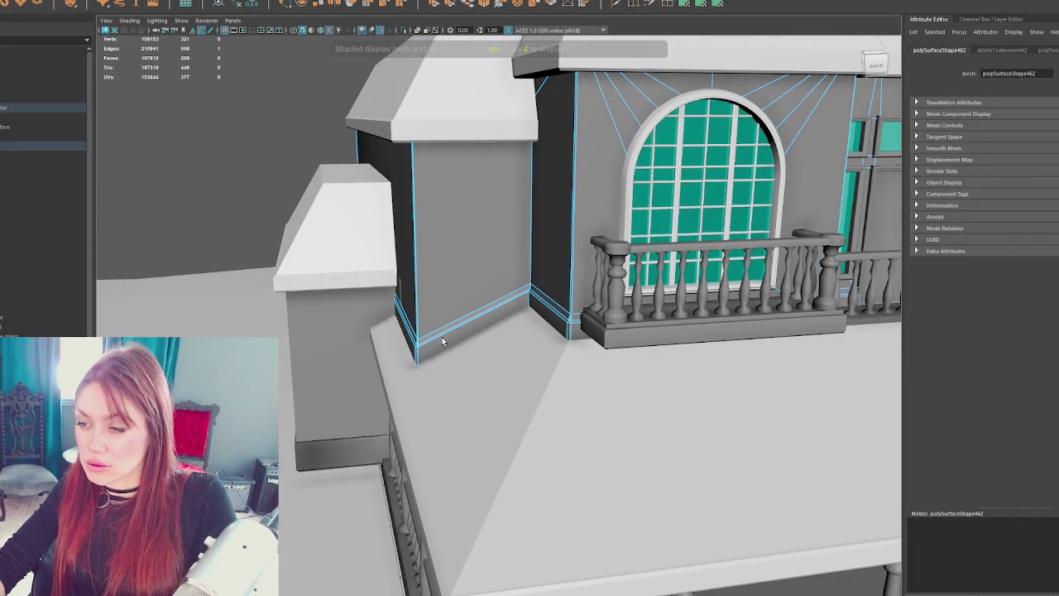
key(4)
scroll(420, 314, up, 3)
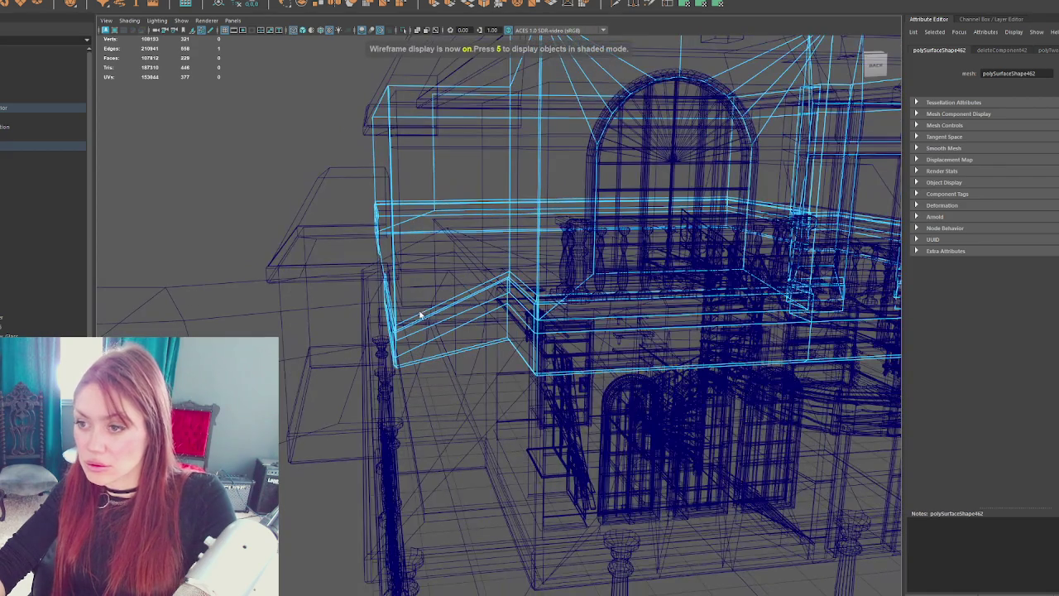
right_click(268, 119)
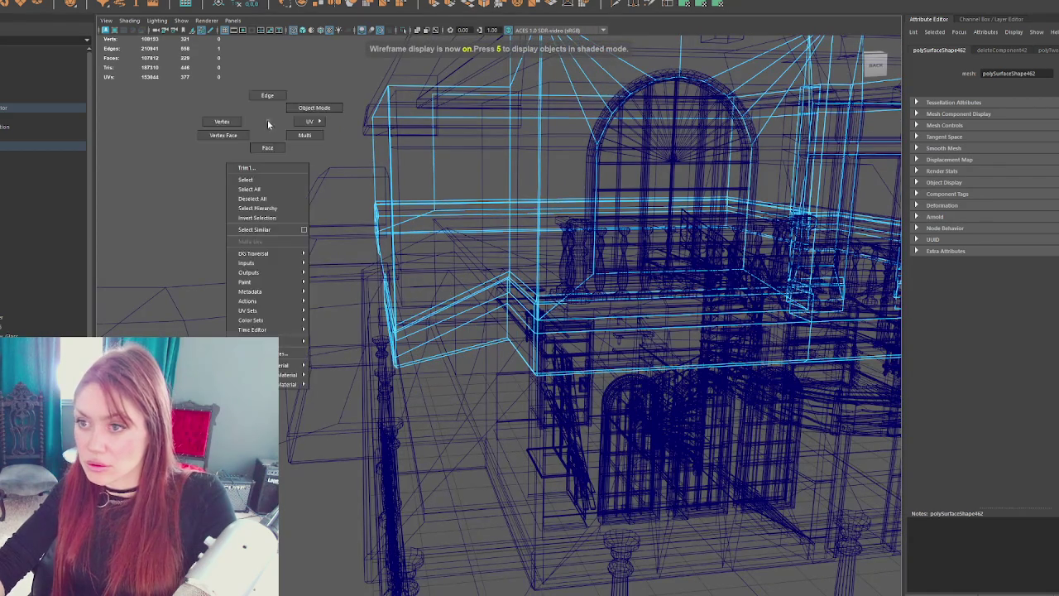
key(6)
alt+drag(313, 157, 543, 308)
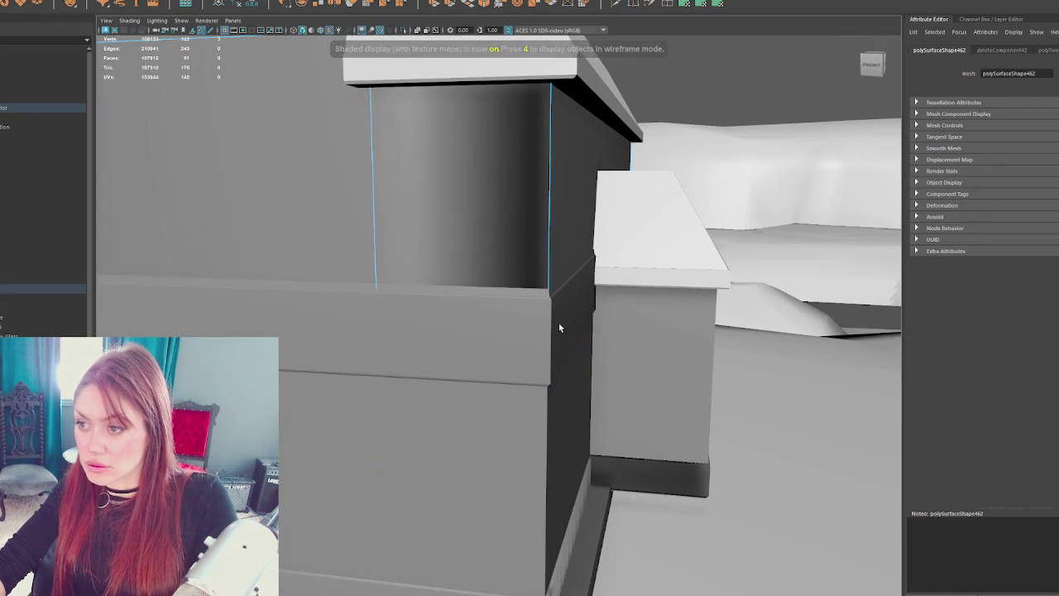
alt+drag(562, 364, 607, 401)
mouse_move(529, 545)
alt+mouse_down()
mouse_move(574, 395)
mouse_move(558, 361)
mouse_move(442, 370)
mouse_move(457, 366)
mouse_move(442, 329)
alt+mouse_up()
- Isolate and frame the wall piece, then restore the full house and reselect the whole wall
key(f)
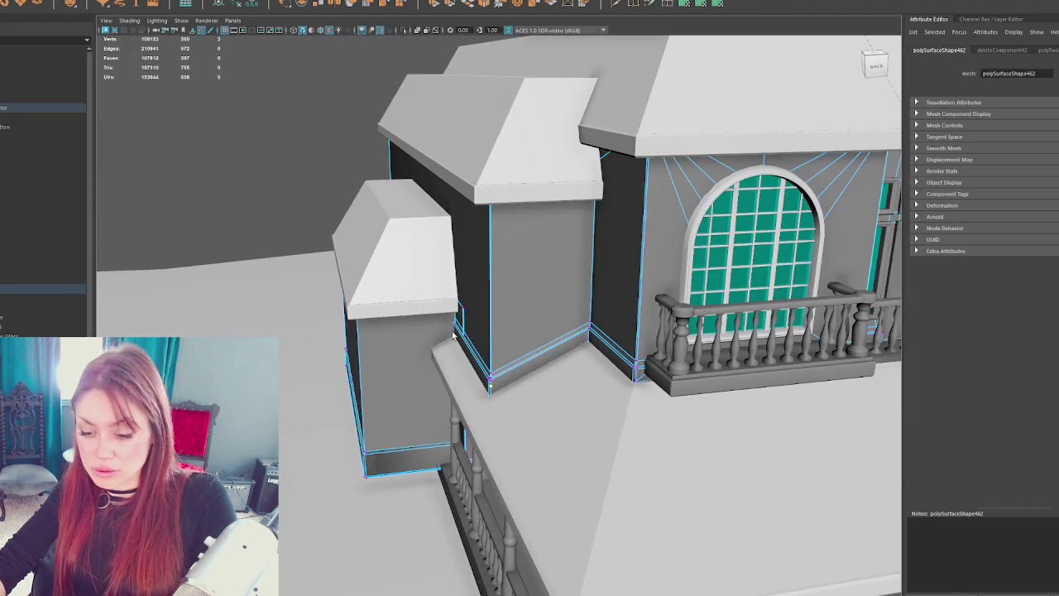
key(ctrl+1)
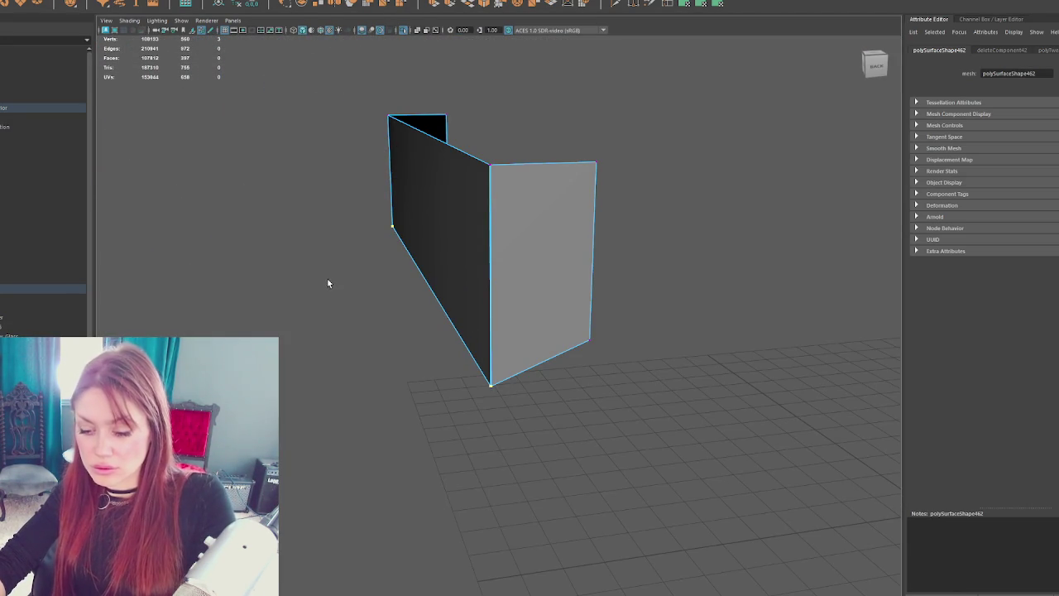
click(326, 280)
key(ctrl+1)
right_click(490, 315)
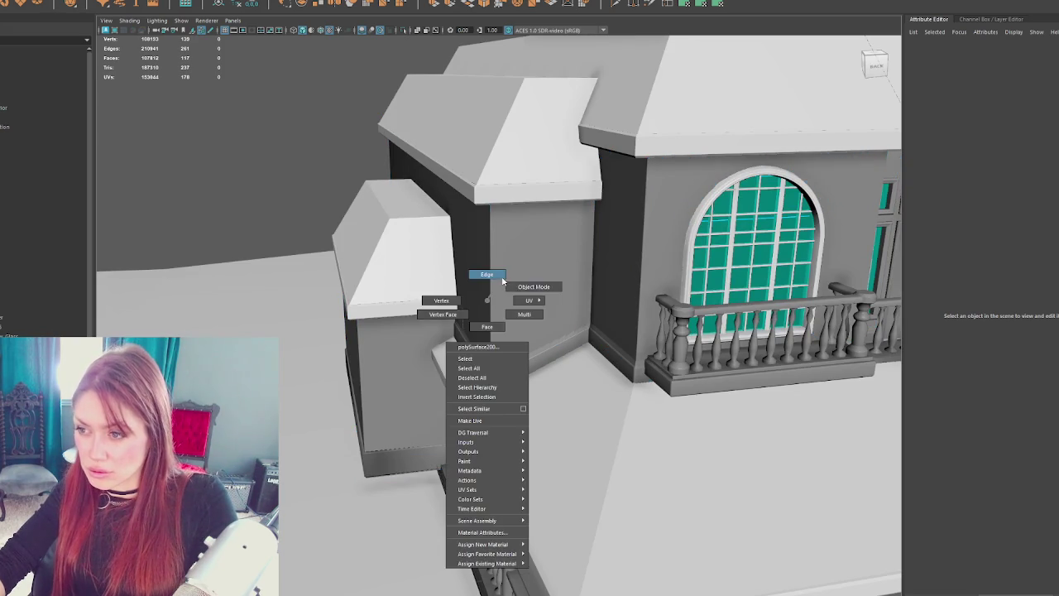
click(506, 293)
key(f)
- Select and frame Trim1, the small box polySurface201 and the wall polySurface200 in turn
click(490, 451)
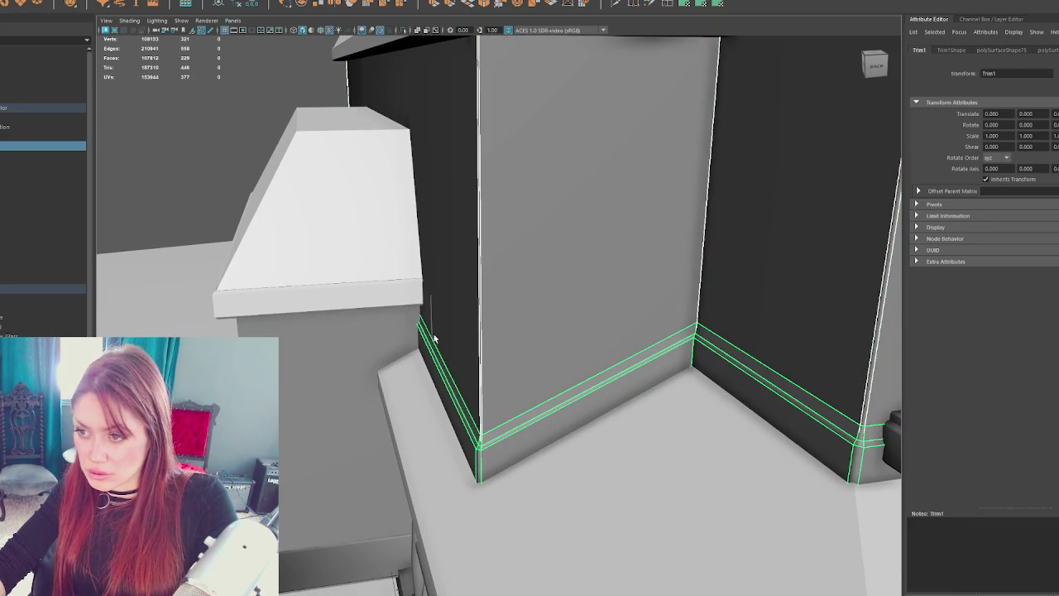
click(431, 331)
key(f)
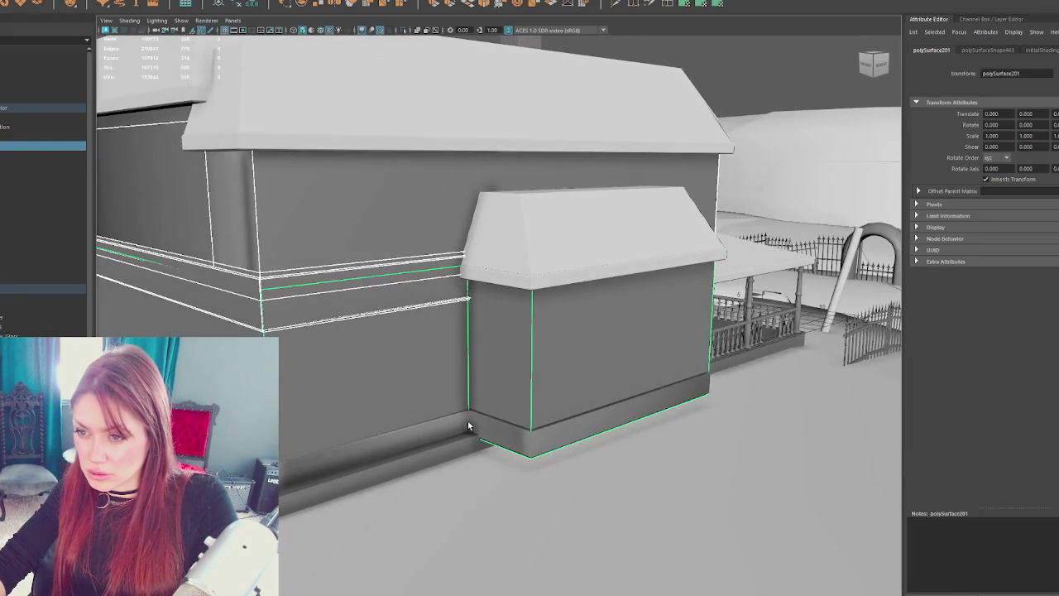
click(460, 425)
mouse_move(646, 367)
mouse_down()
mouse_move(560, 359)
mouse_move(568, 354)
mouse_up()
click(564, 346)
key(f)
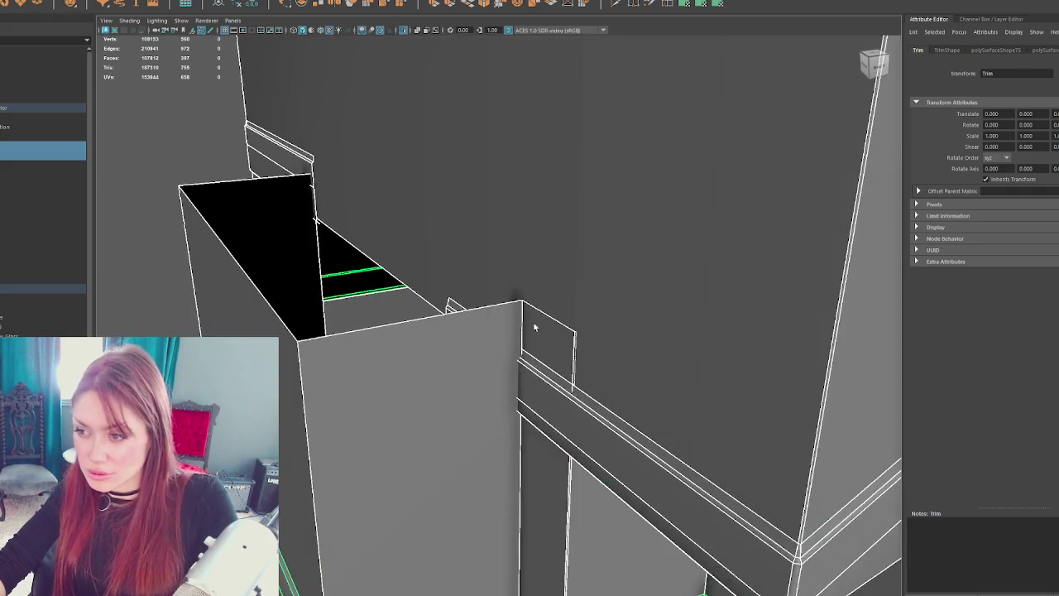
scroll(238, 181, down, 5)
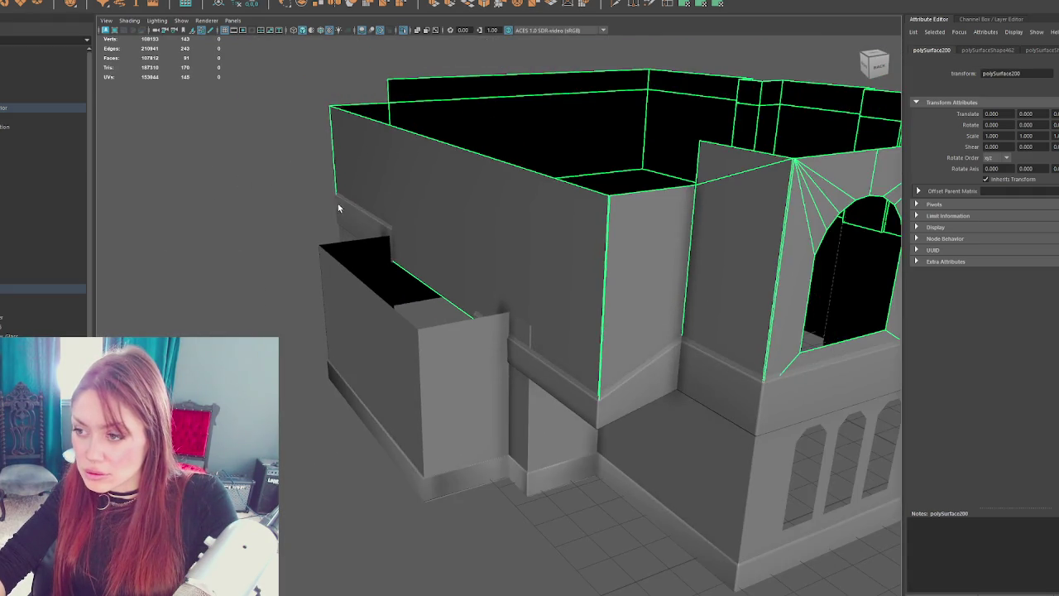
- Inspect the lower wall polySurface201 and tall wall polySurface200 from the window facade side
click(317, 218)
mouse_move(317, 218)
mouse_down()
mouse_move(293, 208)
mouse_move(270, 146)
mouse_up()
click(561, 459)
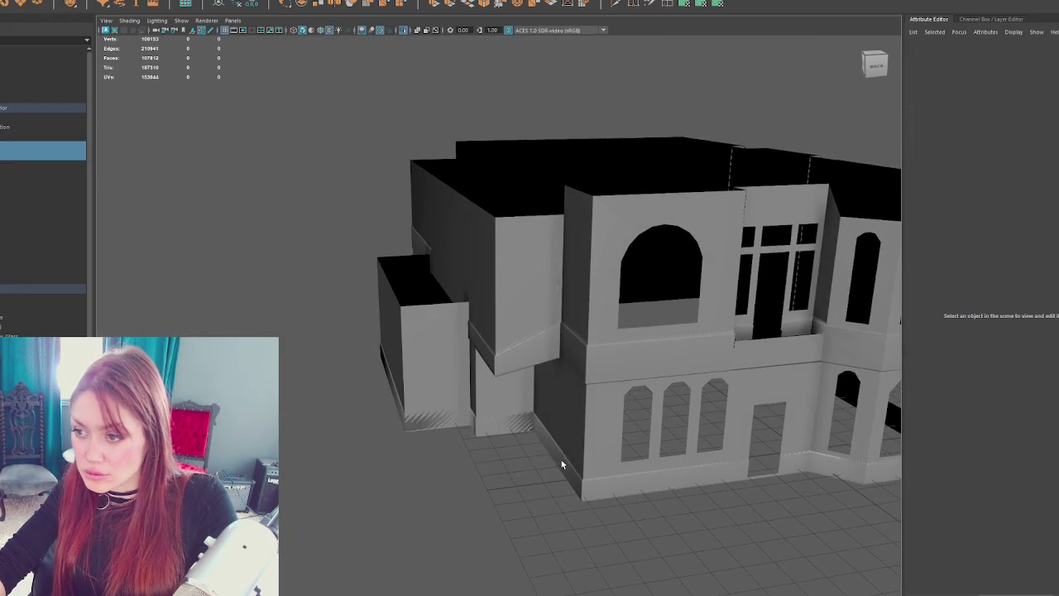
key(f)
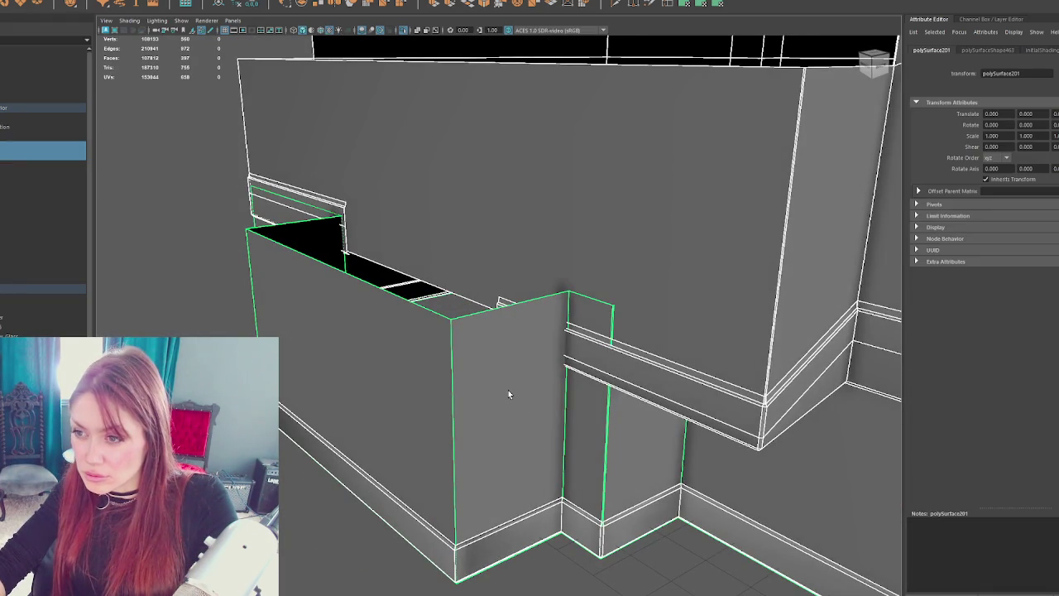
drag(508, 390, 437, 392)
click(418, 396)
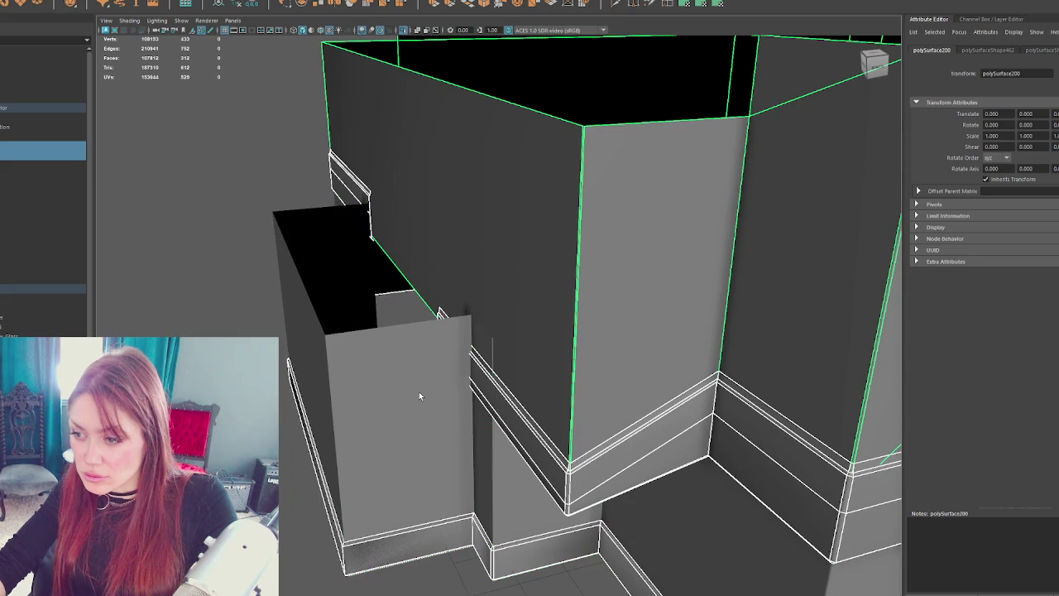
click(322, 222)
- From a front view, box-select the building wall mesh in wireframe and return to shaded
scroll(314, 201, down, 5)
drag(315, 201, 303, 199)
key(4)
drag(416, 99, 464, 468)
key(5)
drag(391, 373, 419, 357)
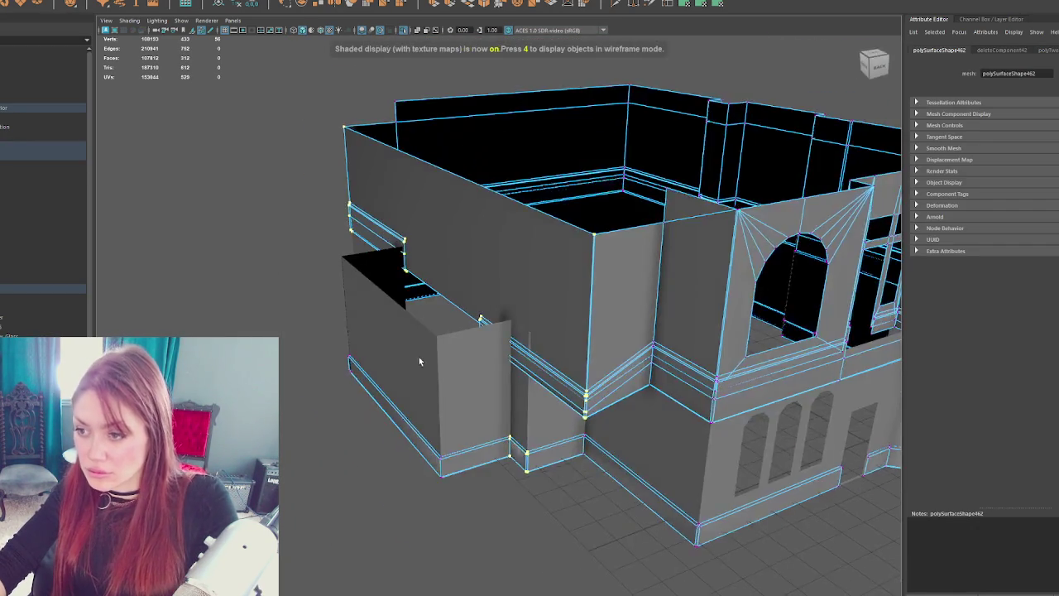
- Select polySurface201, pick an edge on its top face, and view the walls from below
scroll(418, 356, up, 3)
click(560, 473)
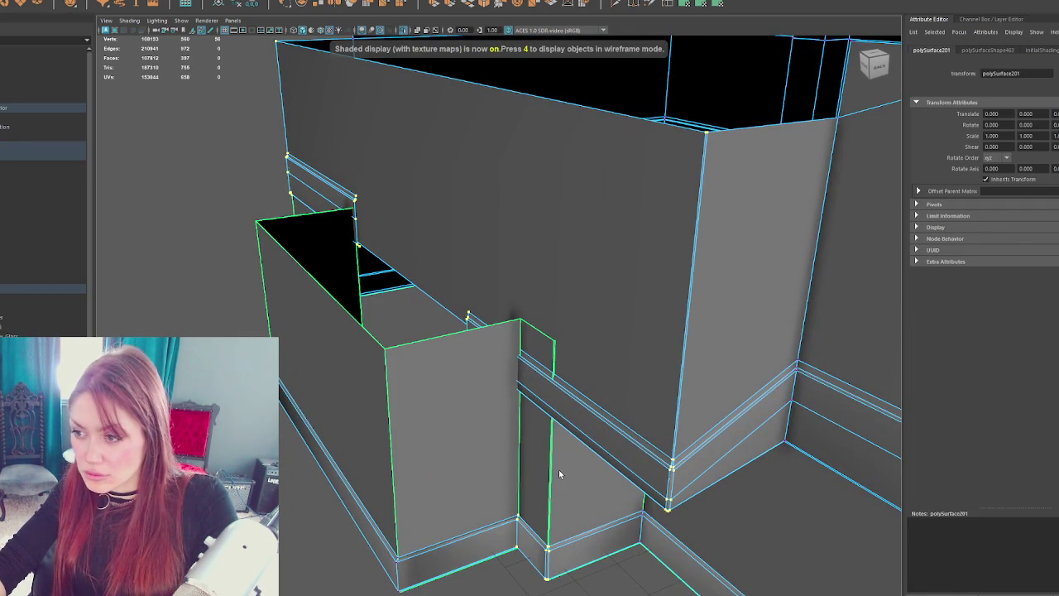
key(Delete)
click(361, 273)
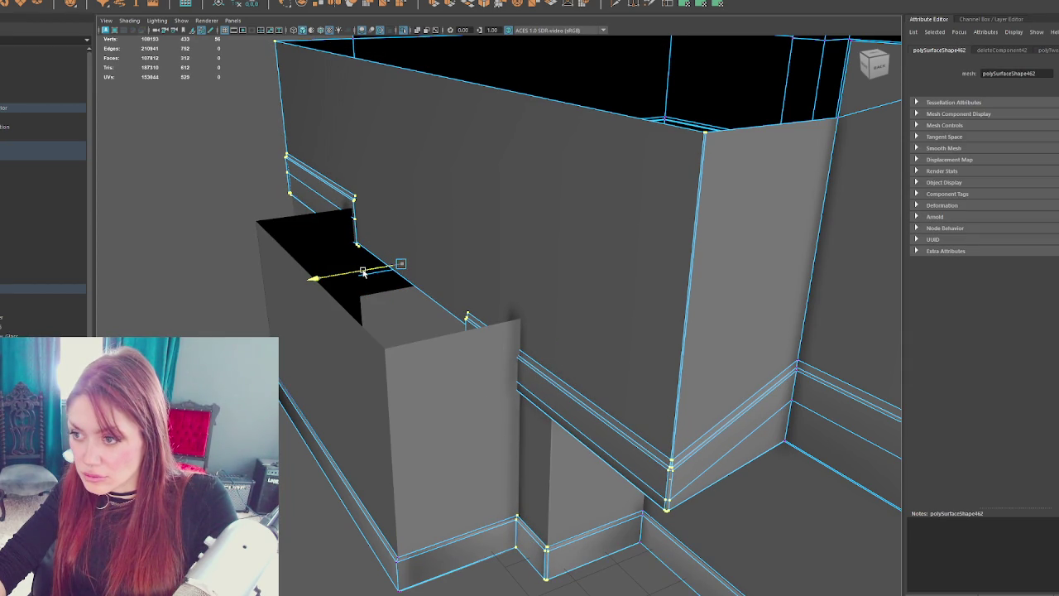
mouse_move(361, 273)
alt+mouse_down()
mouse_move(373, 236)
mouse_move(351, 235)
mouse_move(379, 239)
alt+mouse_up()
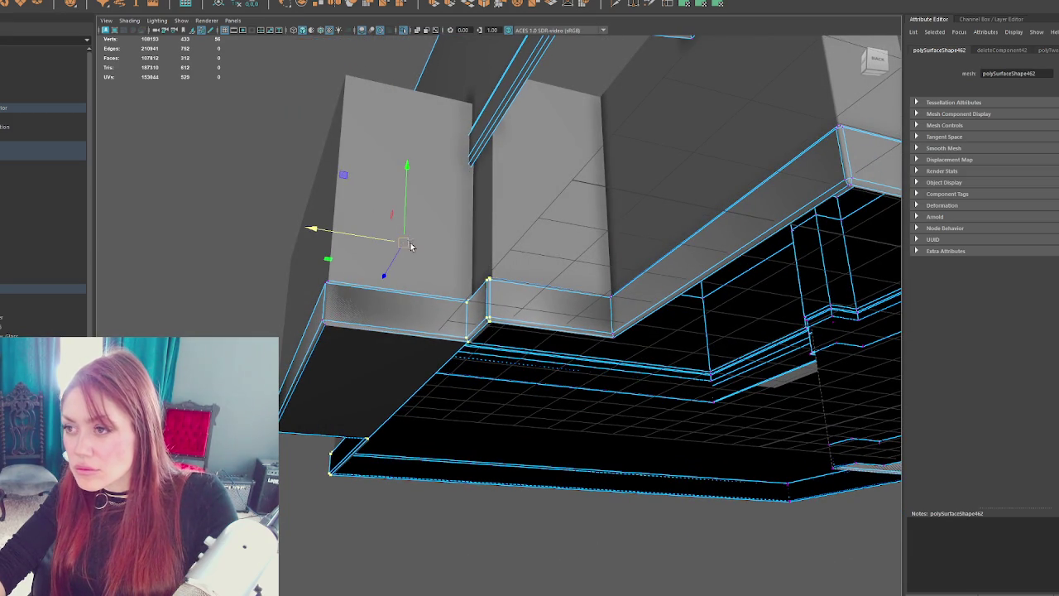
key(F8)
- Select the small wall box's top edge in edge mode and try lowering it, then undo
alt+drag(496, 204, 586, 222)
click(586, 222)
scroll(586, 222, down, 1)
right_click(273, 165)
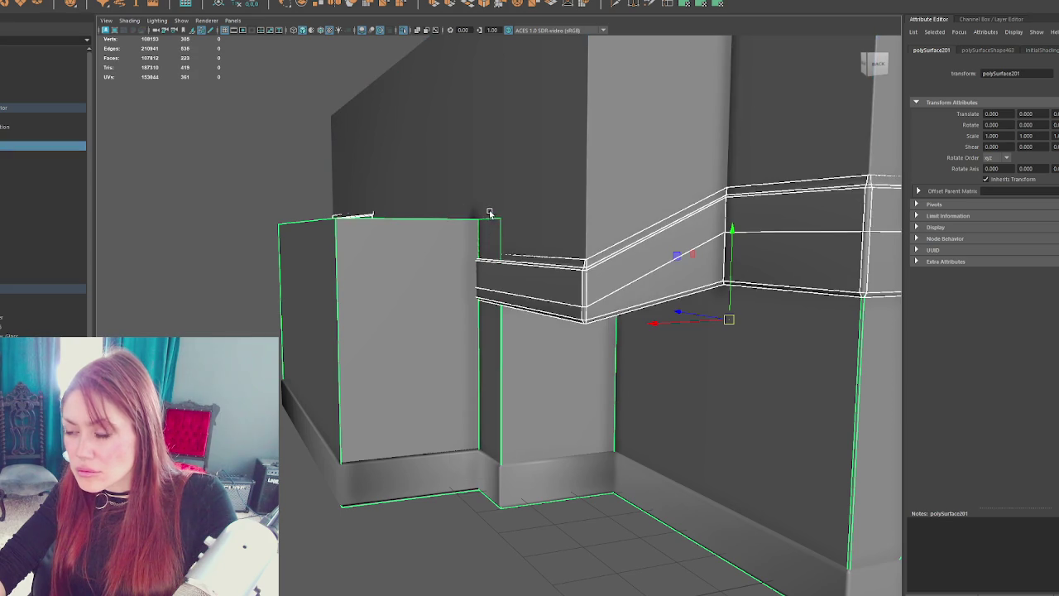
right_click(241, 165)
click(230, 124)
click(488, 216)
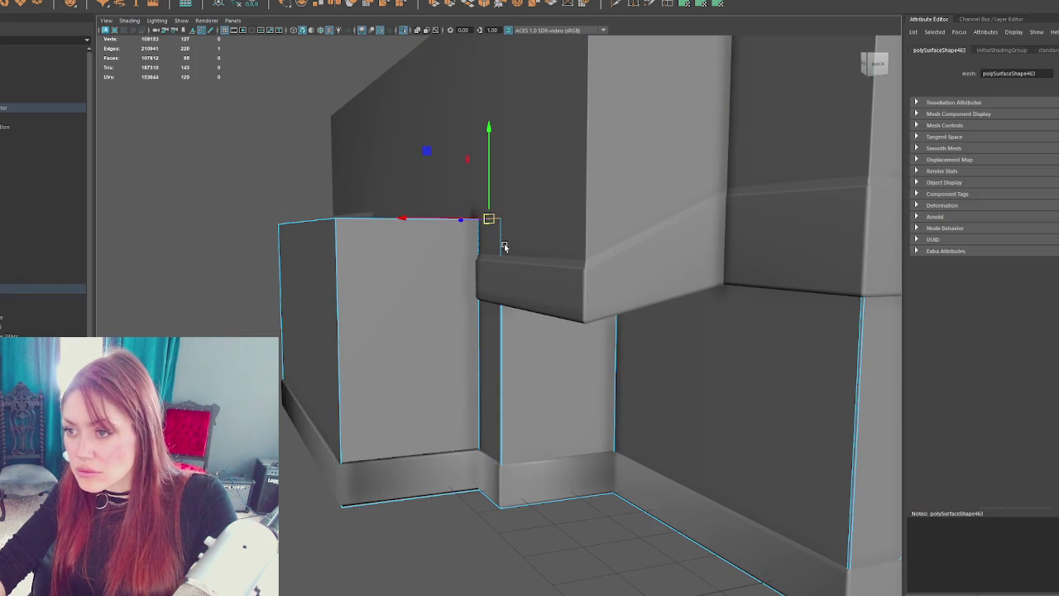
key(4)
key(5)
drag(487, 191, 484, 229)
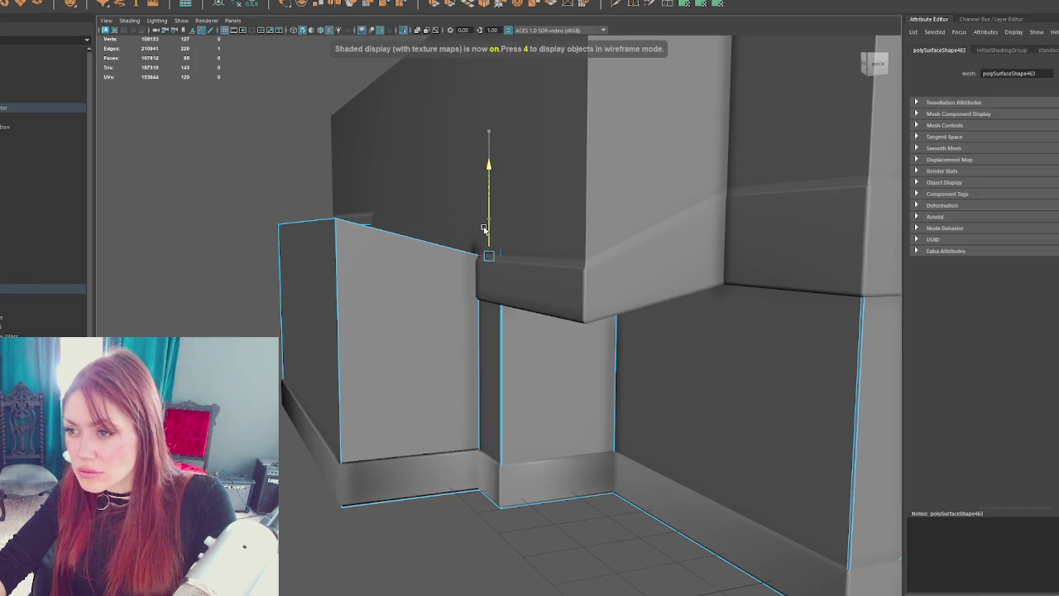
key(ctrl+z)
- Reselect the box's top edge, drag it down into a slope, and show the whole house again
key(4)
click(588, 228)
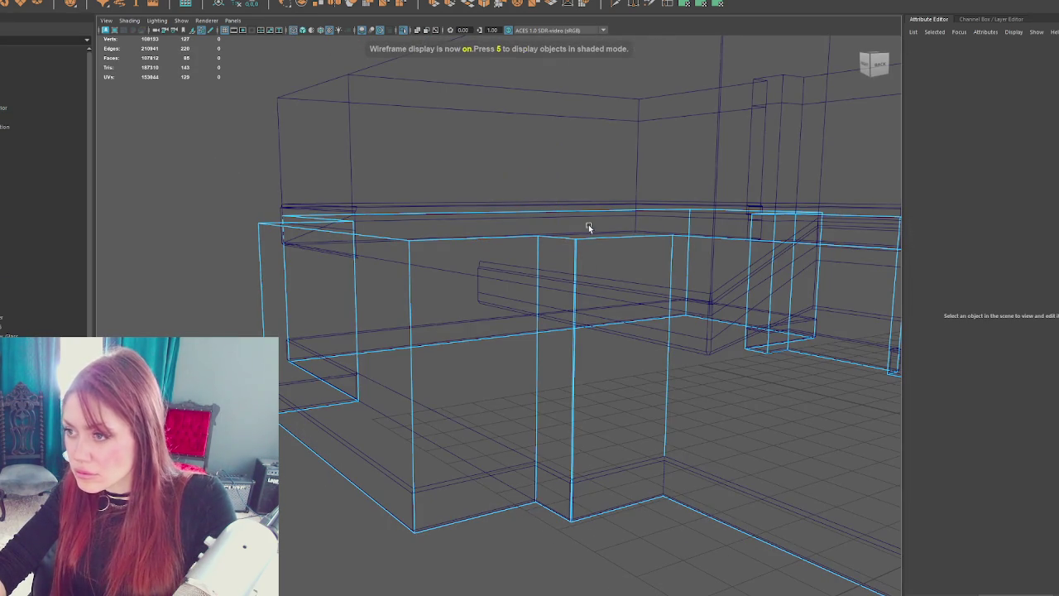
click(564, 238)
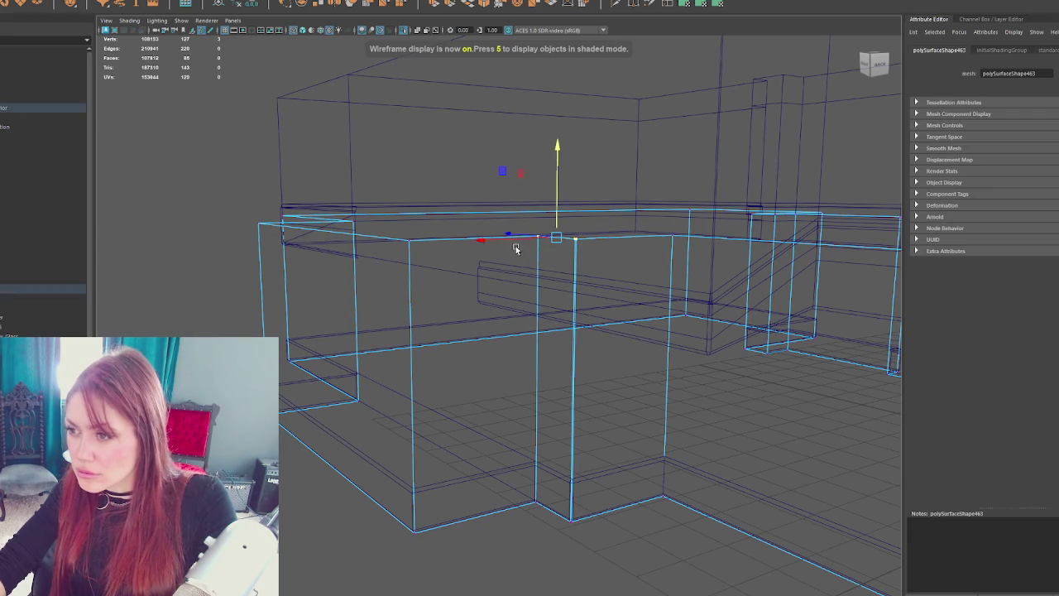
key(5)
drag(561, 191, 558, 281)
click(186, 247)
key(ctrl+1)
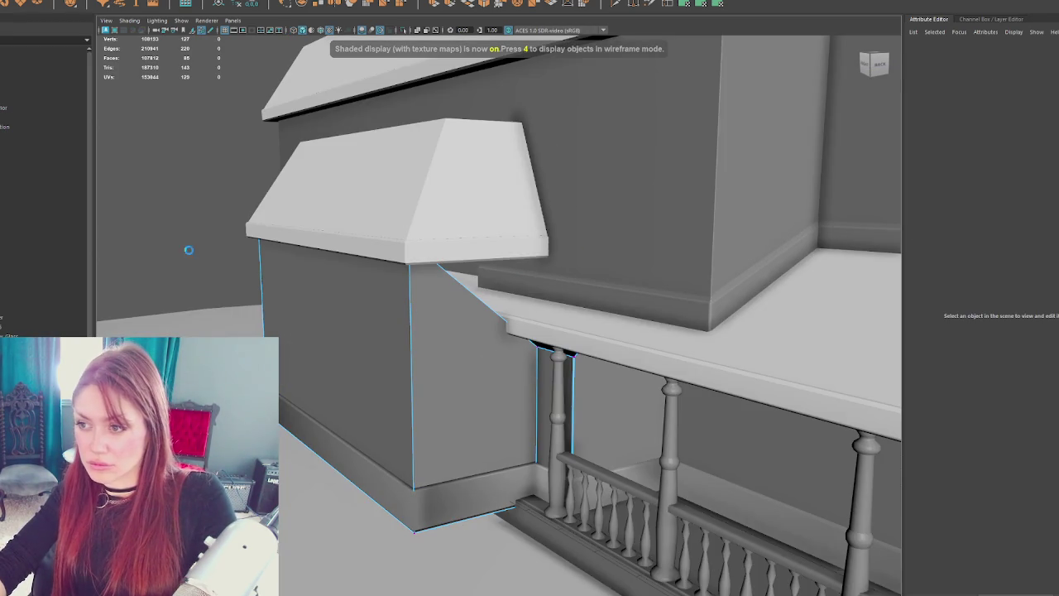
- Undo the sloped top edge on the small wall box and clear the edge selection
key(ctrl+1)
key(ctrl+z)
click(176, 253)
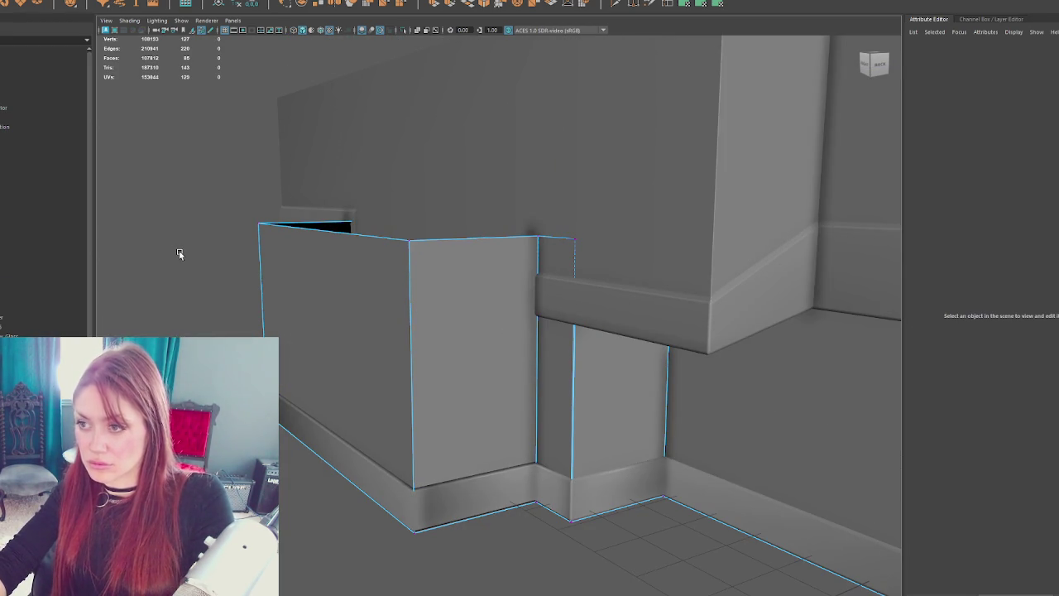
key(ctrl+1)
- Check the wall-top corner vertex from several angles in wireframe and shaded modes
key(4)
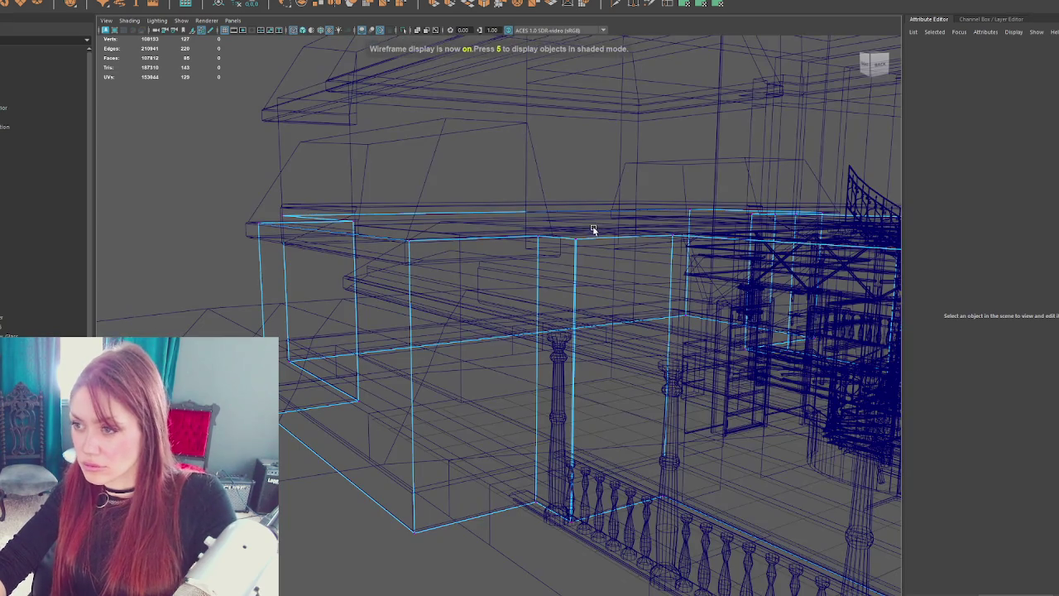
click(575, 242)
mouse_move(658, 219)
mouse_down()
mouse_move(686, 218)
mouse_move(544, 218)
mouse_move(642, 263)
mouse_move(547, 214)
mouse_up()
key(5)
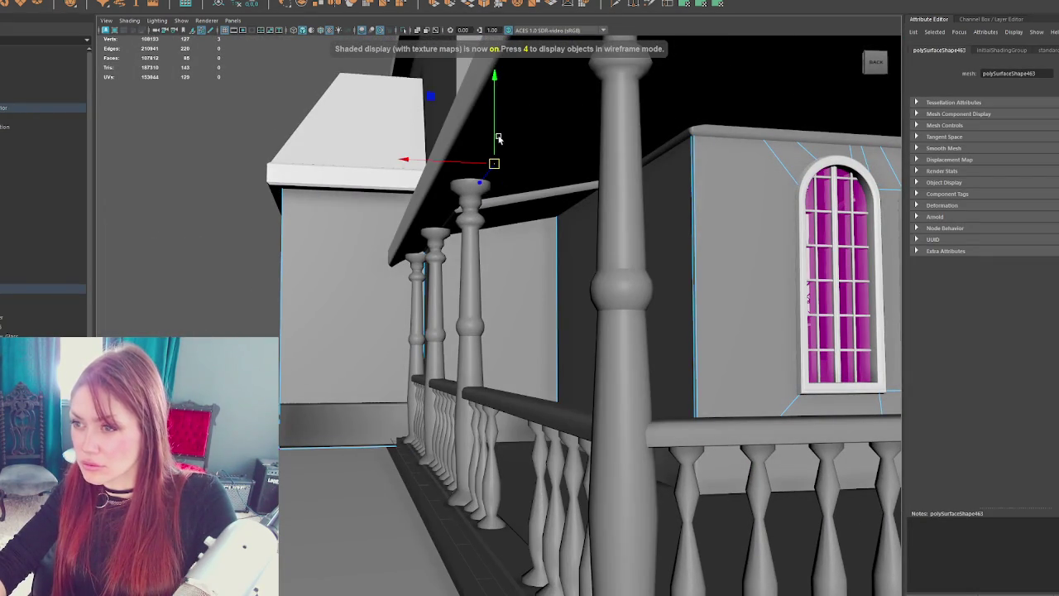
mouse_move(495, 172)
mouse_down()
mouse_move(613, 219)
mouse_move(602, 227)
mouse_up()
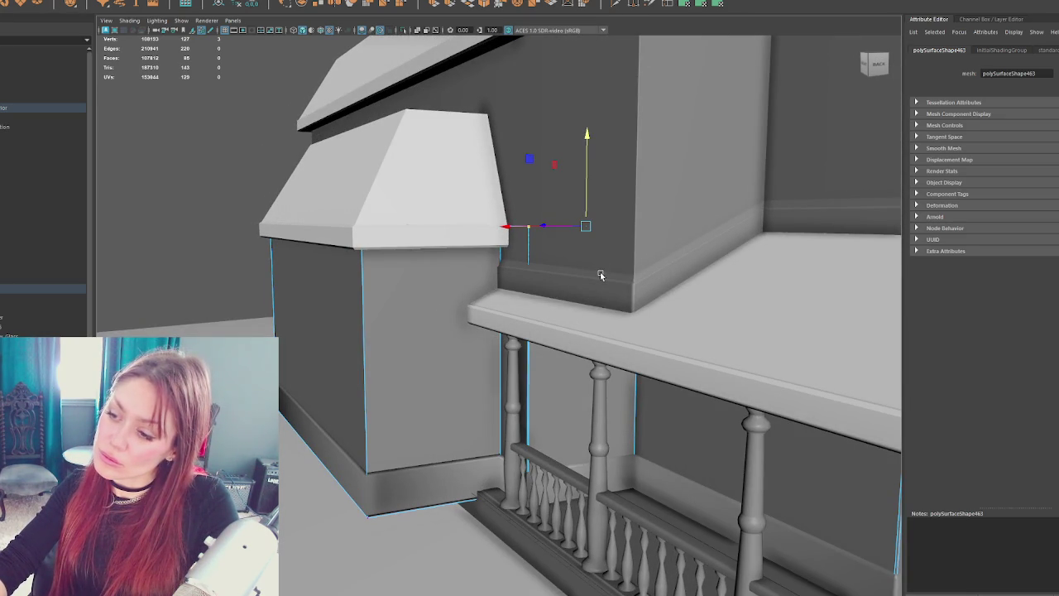
scroll(600, 271, up, 5)
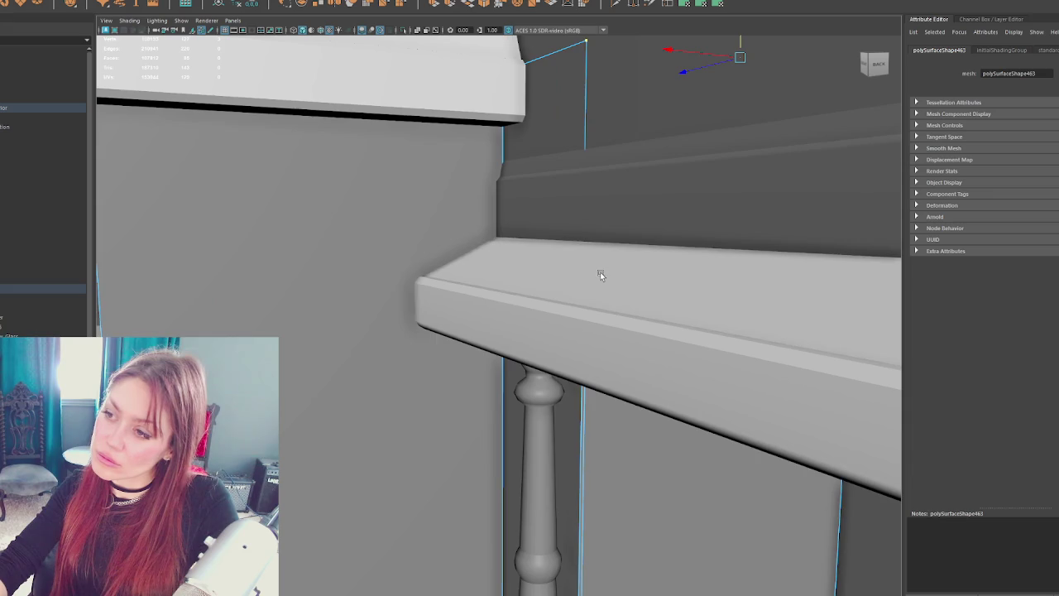
scroll(600, 272, down, 3)
mouse_move(569, 242)
mouse_down()
mouse_move(497, 315)
mouse_move(362, 396)
mouse_move(427, 338)
mouse_up()
key(4)
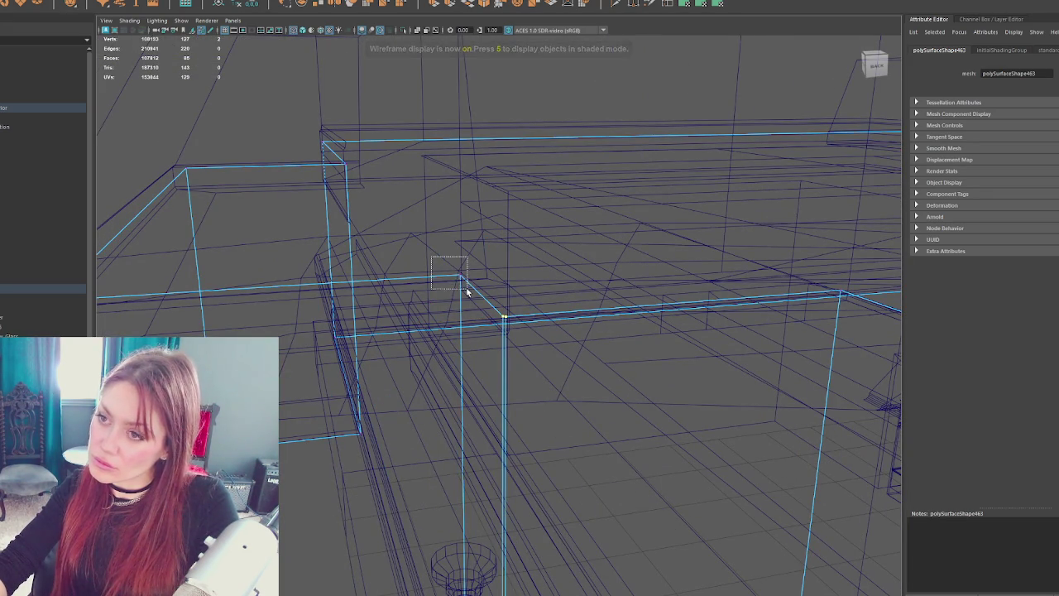
key(5)
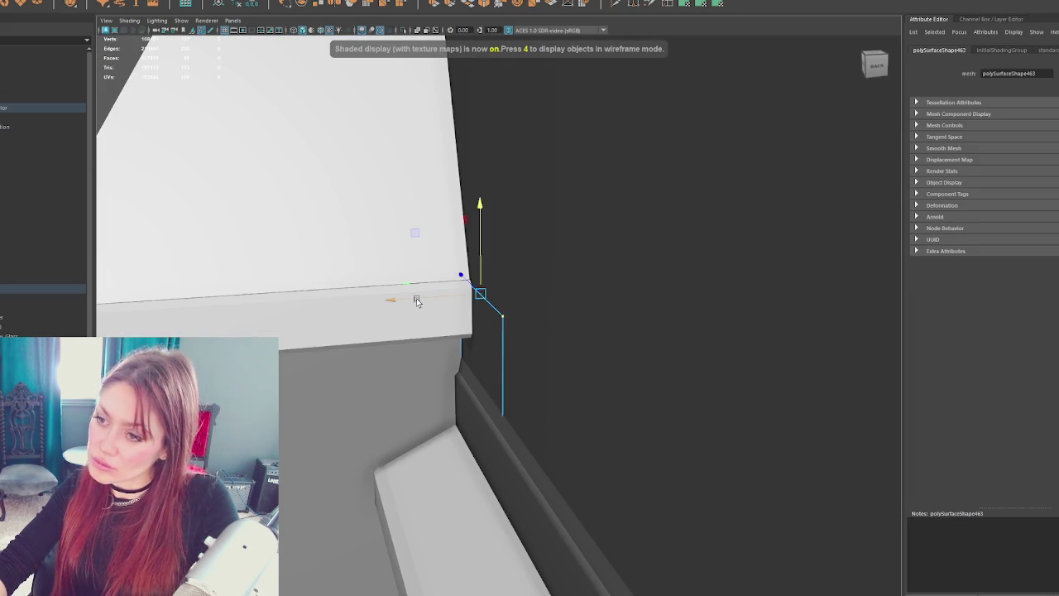
- Deselect everything and zoom out to a front overview of the house in the snow
scroll(420, 295, down, 5)
click(260, 194)
mouse_move(260, 193)
mouse_down()
mouse_move(579, 265)
mouse_move(676, 303)
mouse_move(408, 276)
mouse_move(484, 246)
mouse_move(353, 249)
mouse_move(360, 268)
mouse_move(334, 281)
mouse_up()
scroll(334, 281, down, 5)
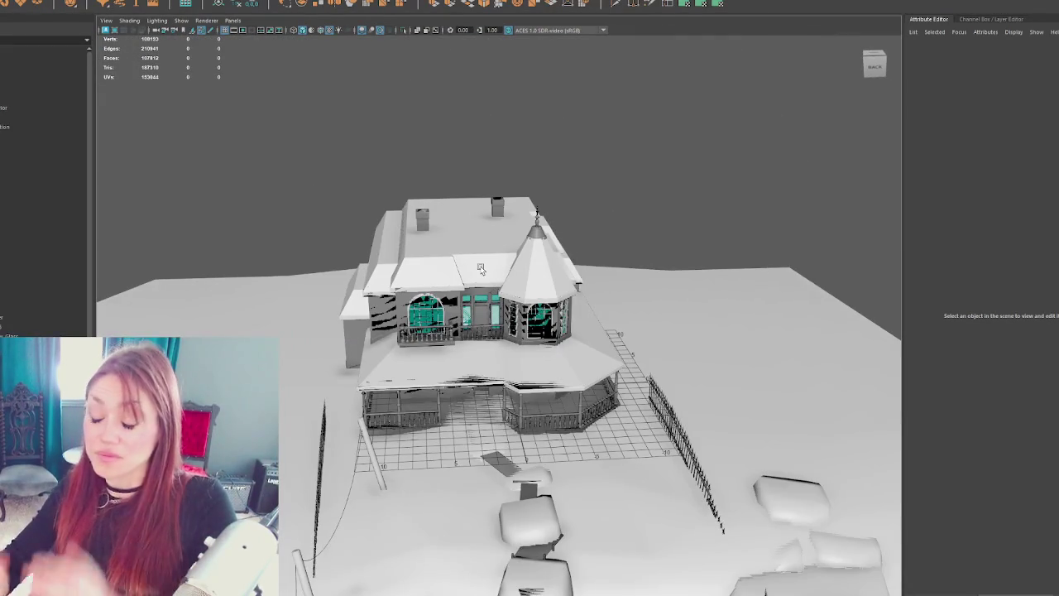
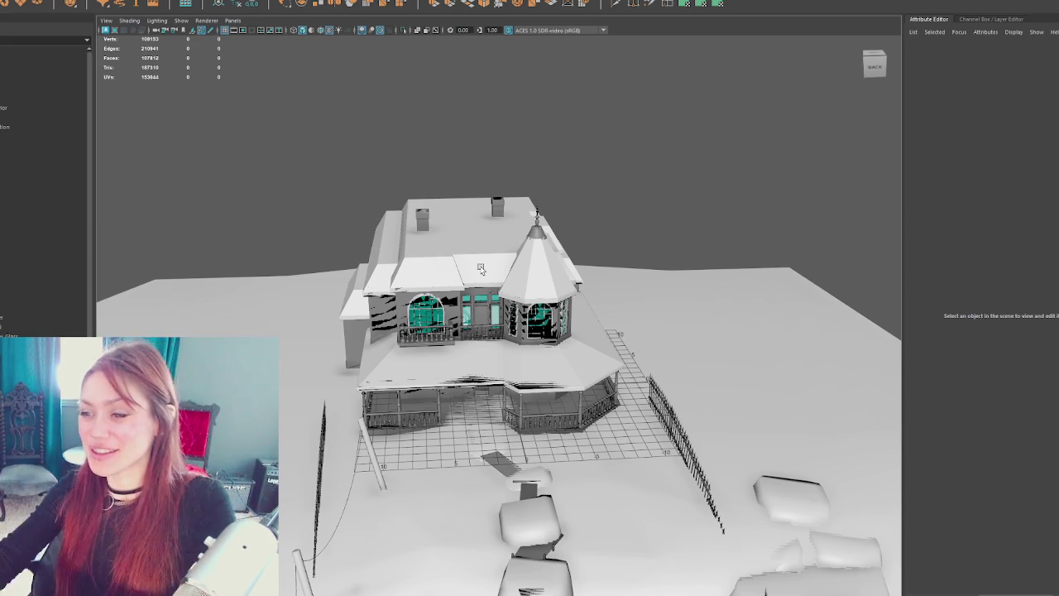
- Select a house wall, switch it to edge mode and back to object mode
scroll(481, 273, up, 5)
click(452, 294)
mouse_move(649, 288)
alt+mouse_down()
mouse_move(549, 260)
mouse_move(544, 292)
mouse_move(714, 237)
mouse_move(740, 250)
alt+mouse_up()
click(675, 253)
right_click(858, 182)
click(858, 157)
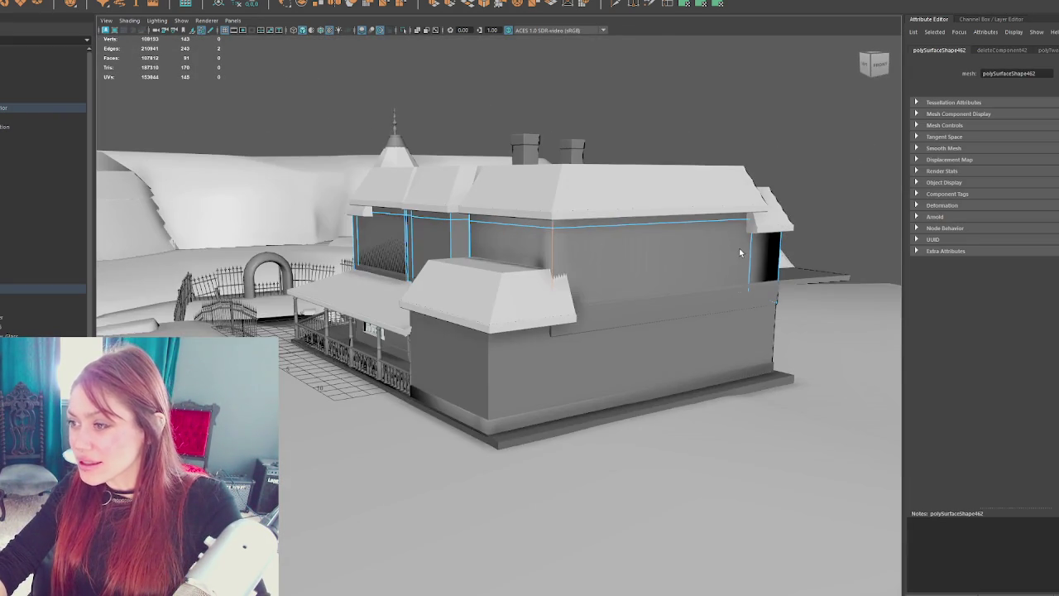
right_click(794, 107)
click(853, 92)
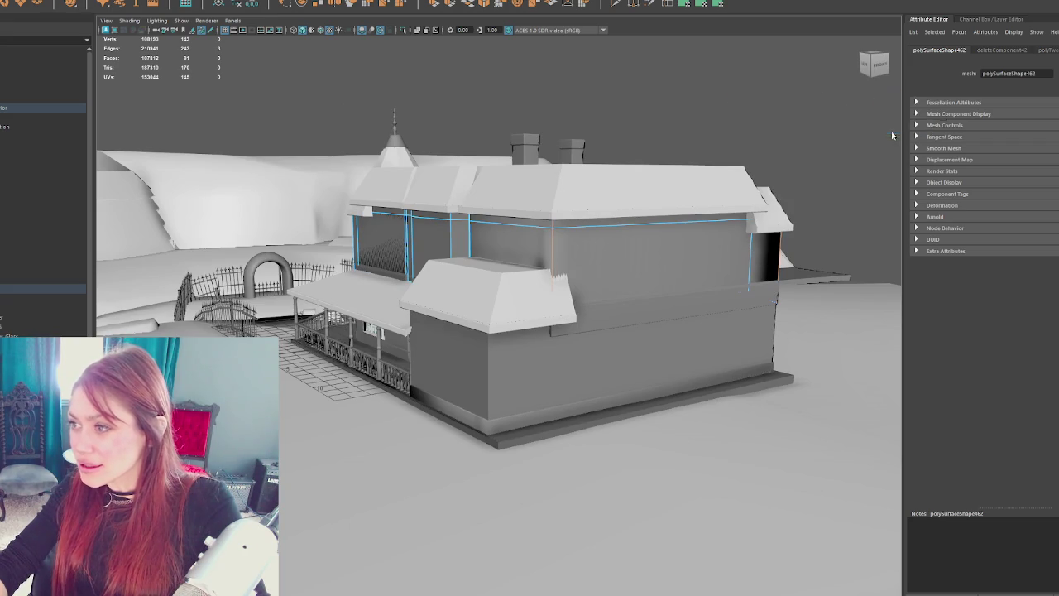
click(770, 64)
mouse_move(769, 65)
alt+mouse_down()
mouse_move(792, 99)
mouse_move(819, 101)
mouse_move(753, 88)
alt+mouse_up()
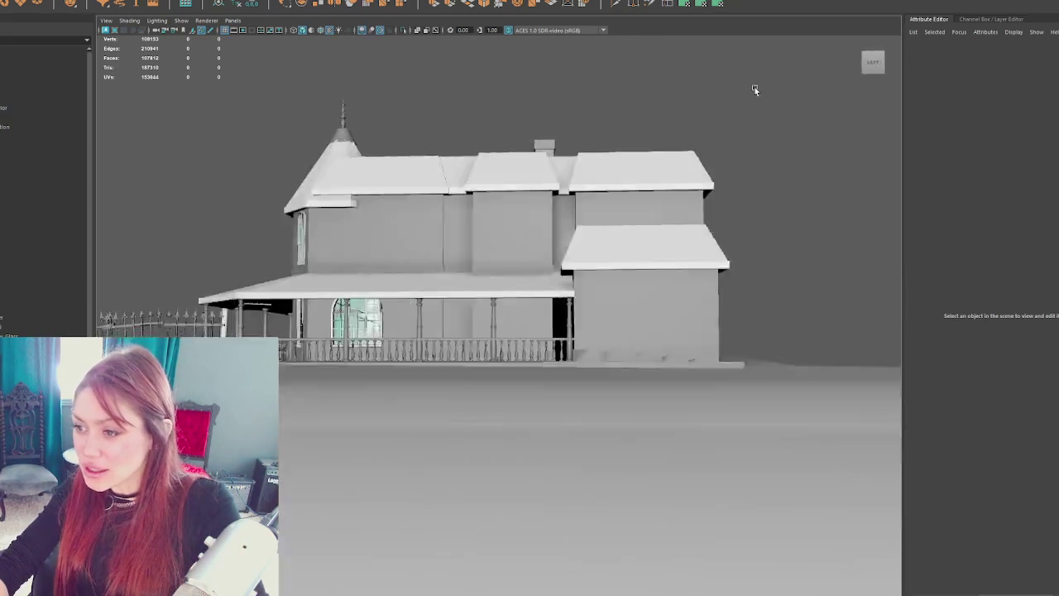
scroll(751, 90, up, 5)
- Select Walls_Inner and inspect it along the porch wall in wireframe and shaded views
click(584, 346)
scroll(588, 346, up, 3)
key(4)
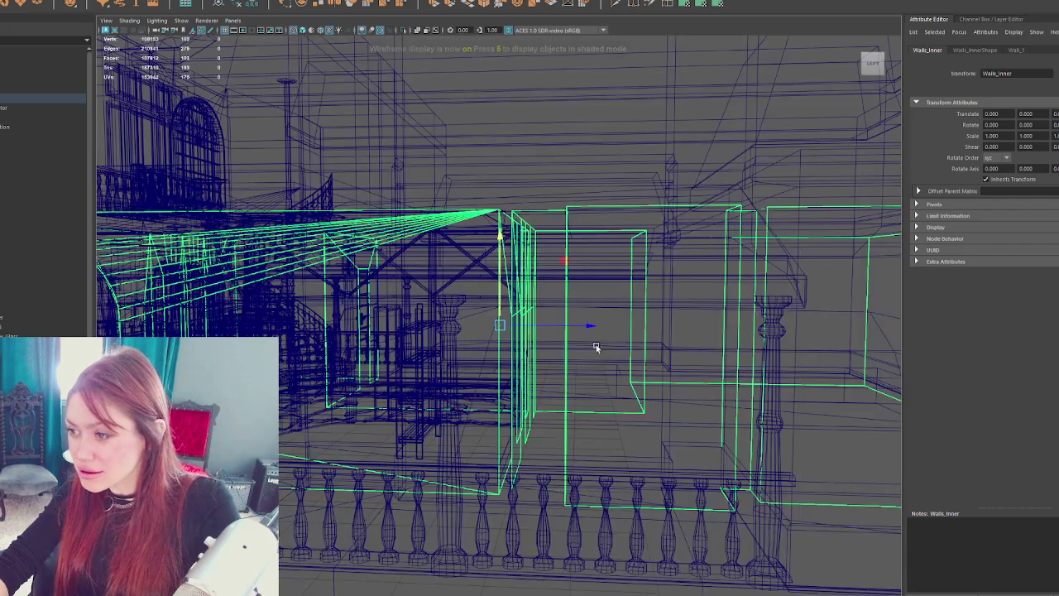
key(5)
alt+drag(618, 356, 564, 377)
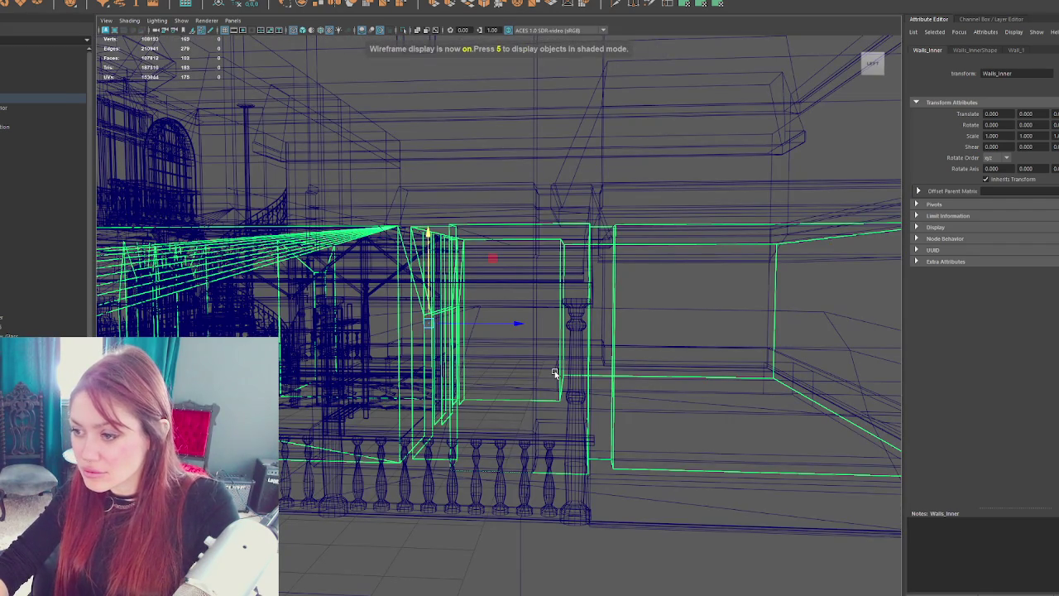
scroll(571, 381, up, 5)
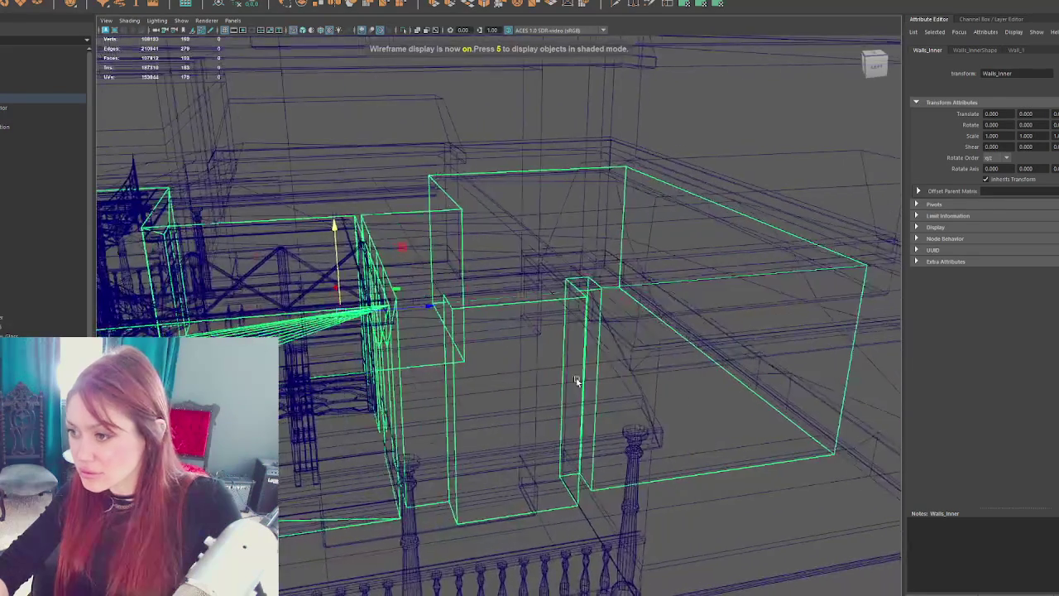
key(6)
scroll(577, 382, down, 3)
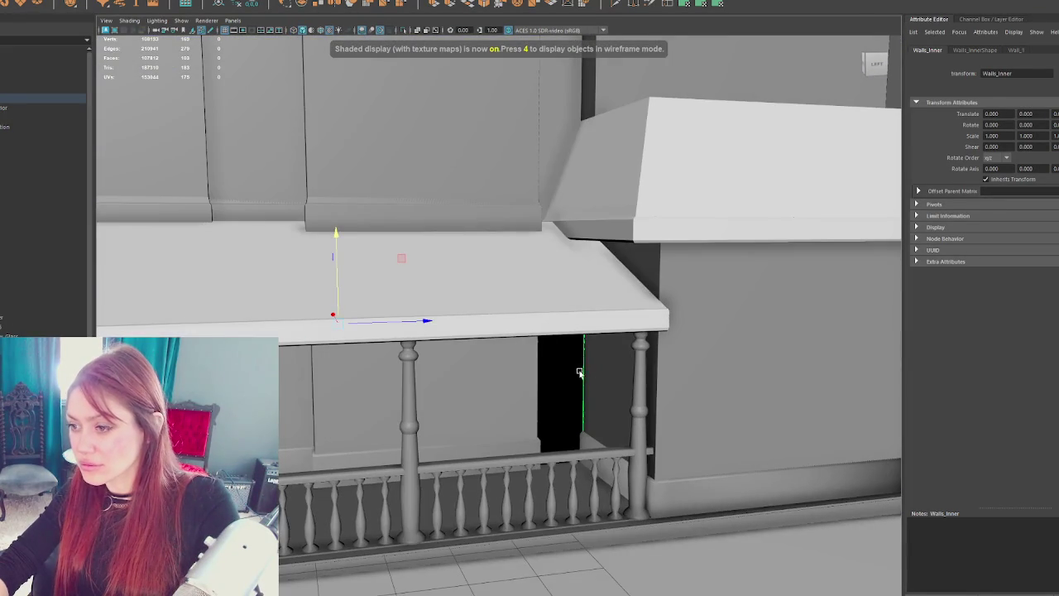
- Box-select the walls around the porch post and review them in wireframe and textured views
right_click(554, 344)
key(4)
drag(609, 238, 571, 235)
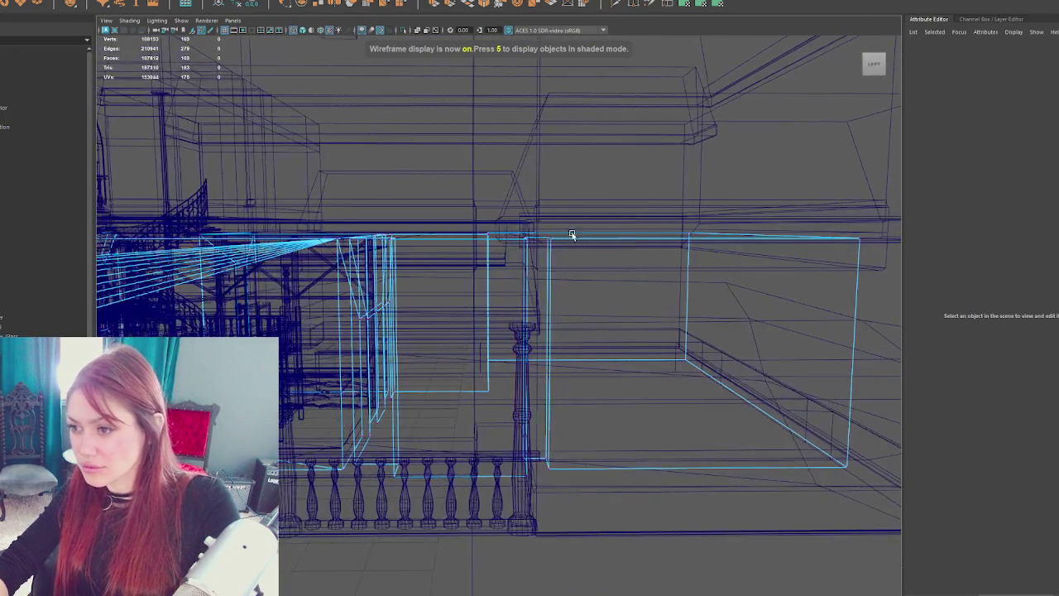
drag(505, 404, 507, 406)
drag(530, 331, 596, 372)
key(6)
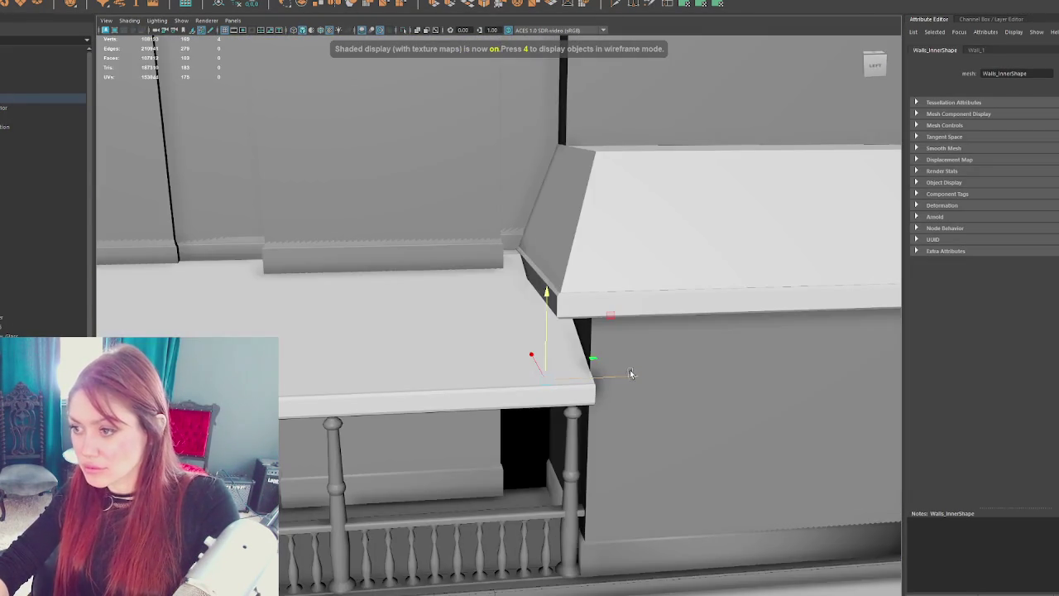
scroll(580, 382, down, 10)
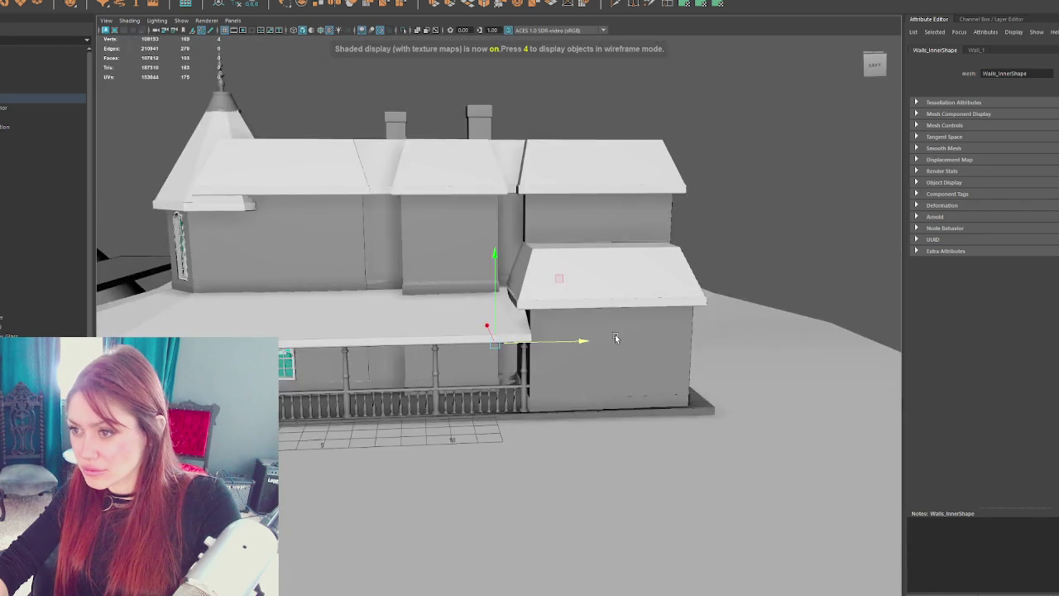
drag(615, 335, 625, 299)
scroll(624, 299, up, 5)
right_click(794, 132)
mouse_move(795, 133)
mouse_down()
mouse_move(700, 104)
mouse_move(466, 115)
mouse_move(347, 105)
mouse_move(471, 124)
mouse_up()
scroll(476, 226, up, 3)
- Isolate the Walls object and combine its pieces with Mesh > Combine
click(731, 174)
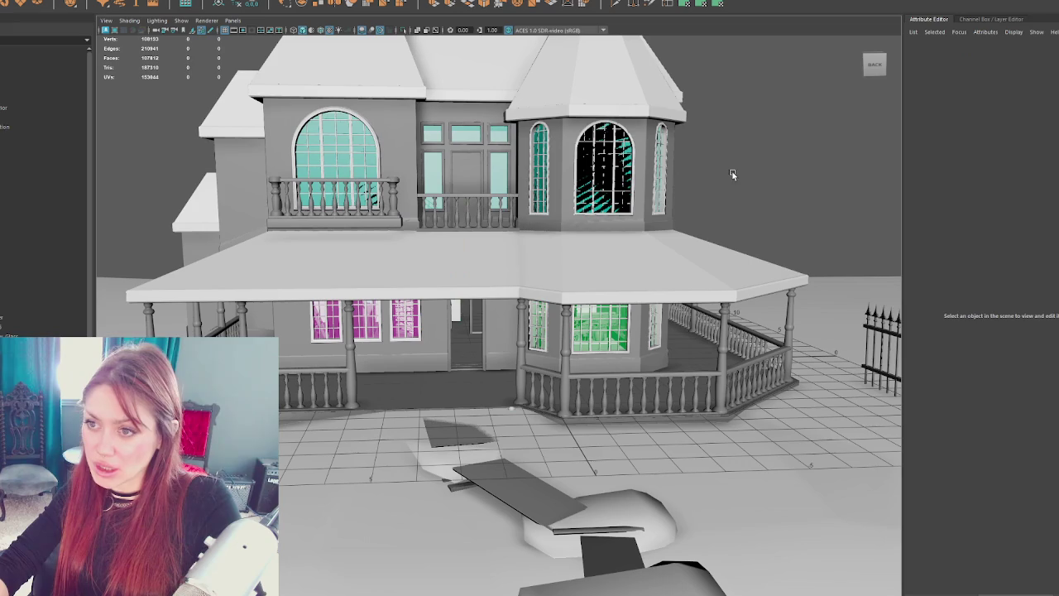
click(66, 260)
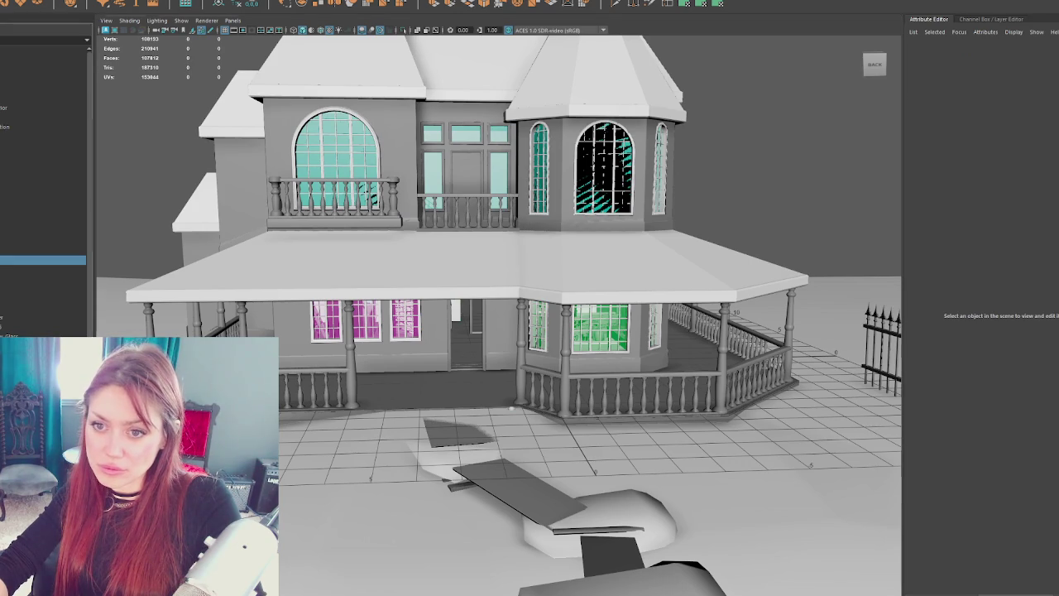
ctrl+click(4, 263)
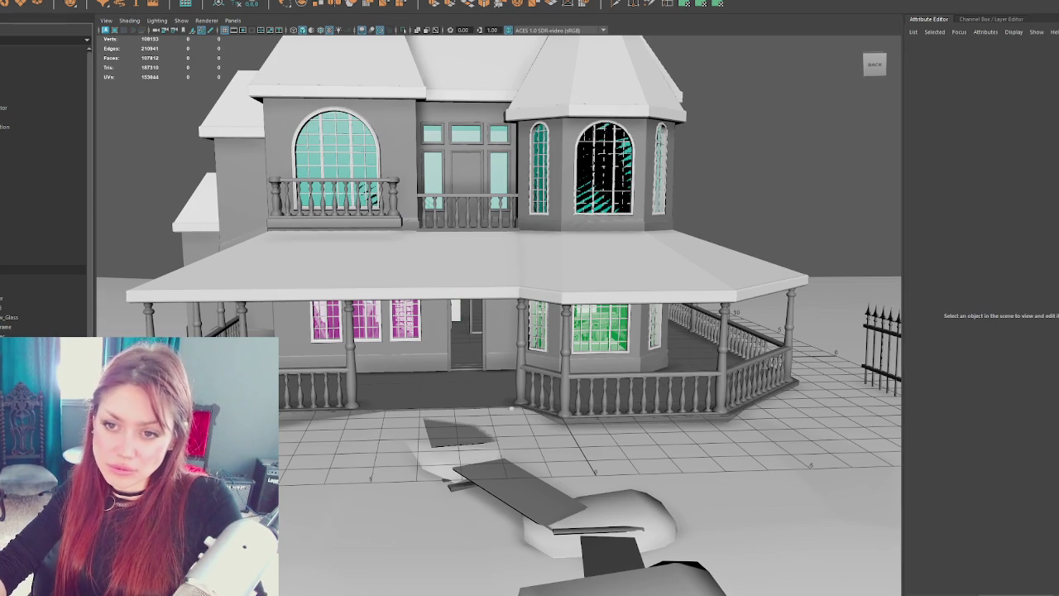
click(16, 270)
key(ctrl+1)
mouse_move(619, 243)
alt+mouse_down()
mouse_move(646, 248)
mouse_move(673, 229)
mouse_move(610, 259)
mouse_move(703, 252)
mouse_move(721, 215)
alt+mouse_up()
click(83, 2)
click(100, 16)
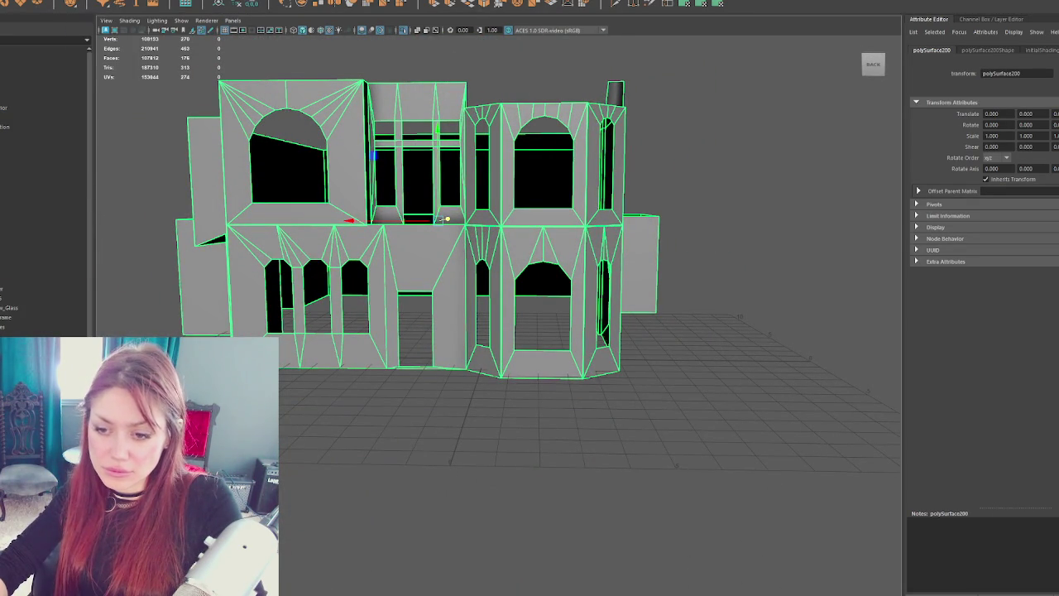
- Check Railings1, Windows and the arched polySurface199 in wireframe, framing the arch
click(26, 271)
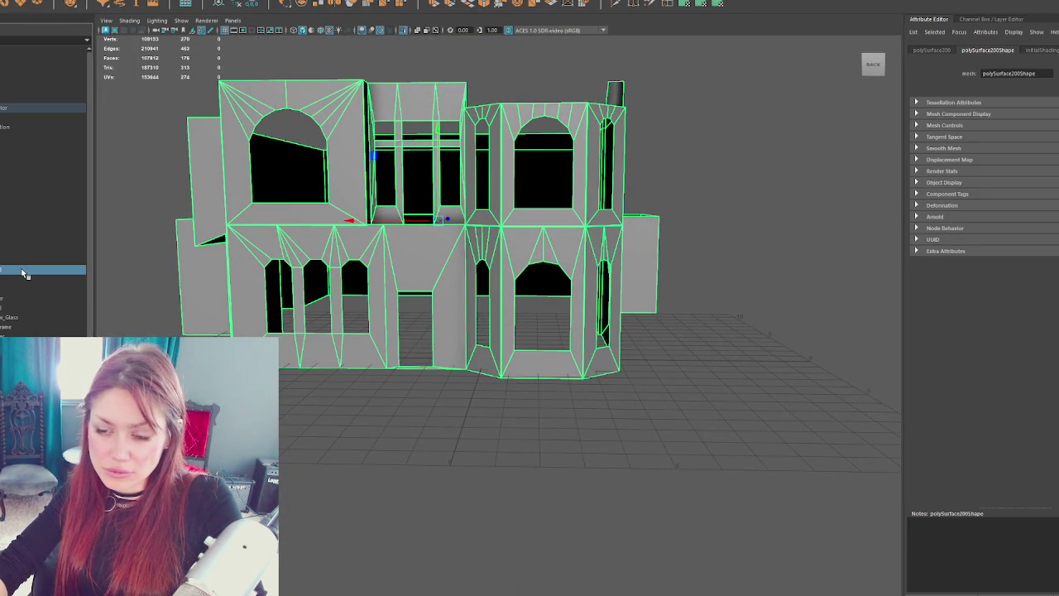
click(46, 280)
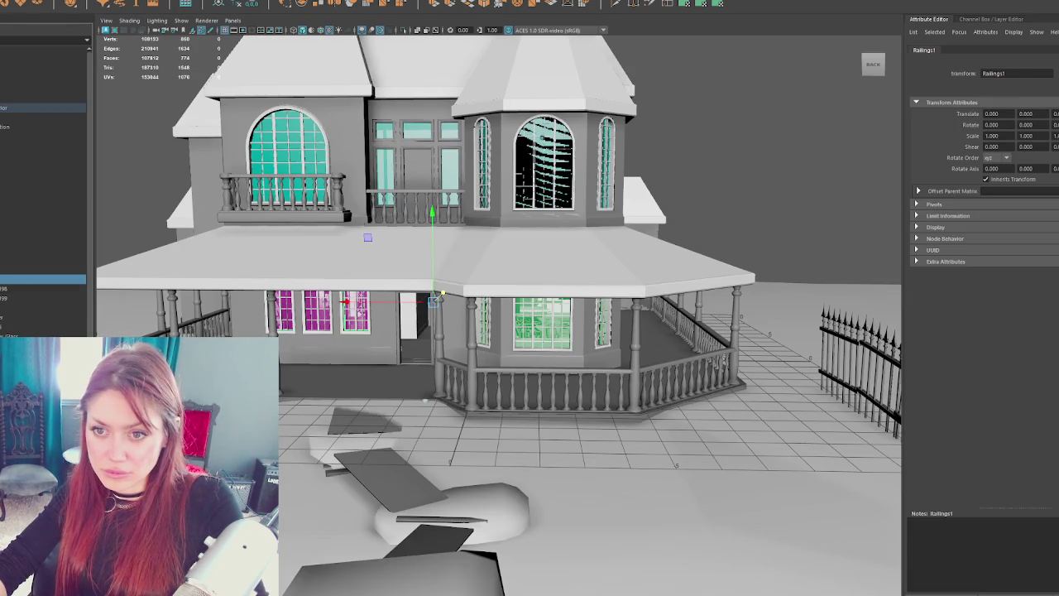
click(42, 308)
click(8, 298)
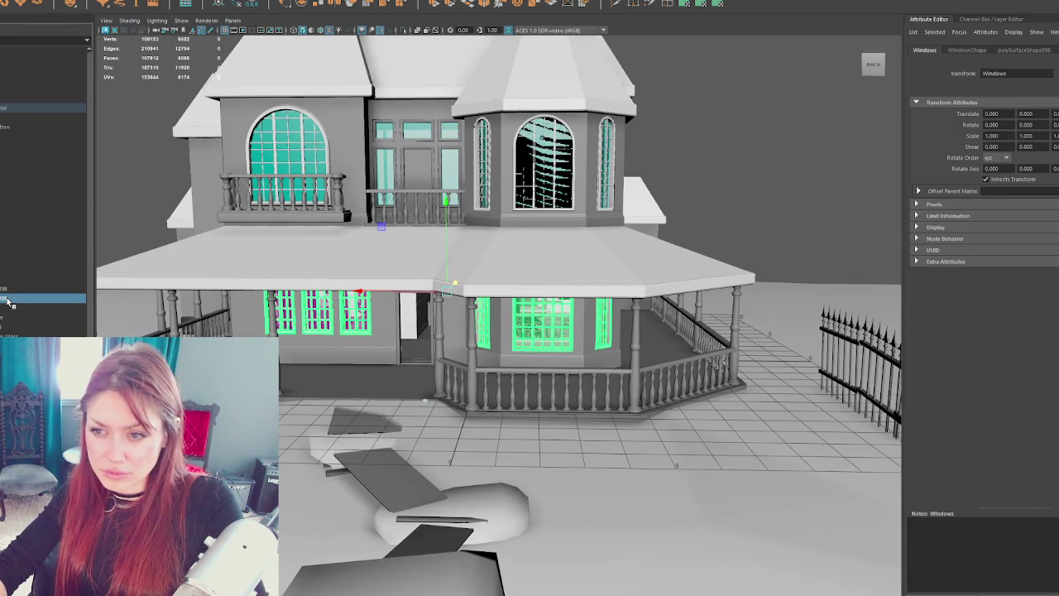
key(4)
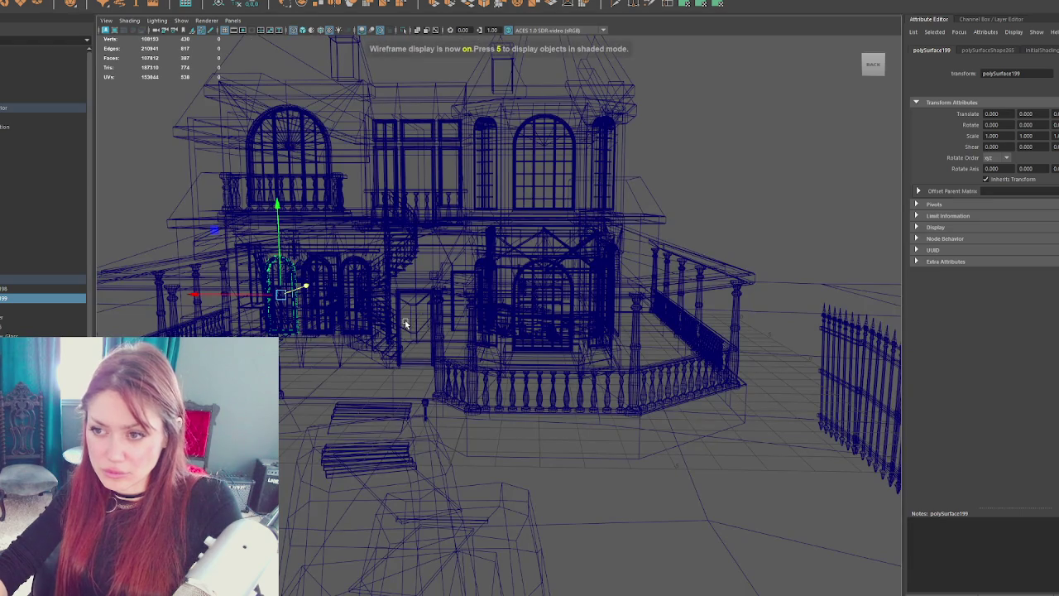
key(f)
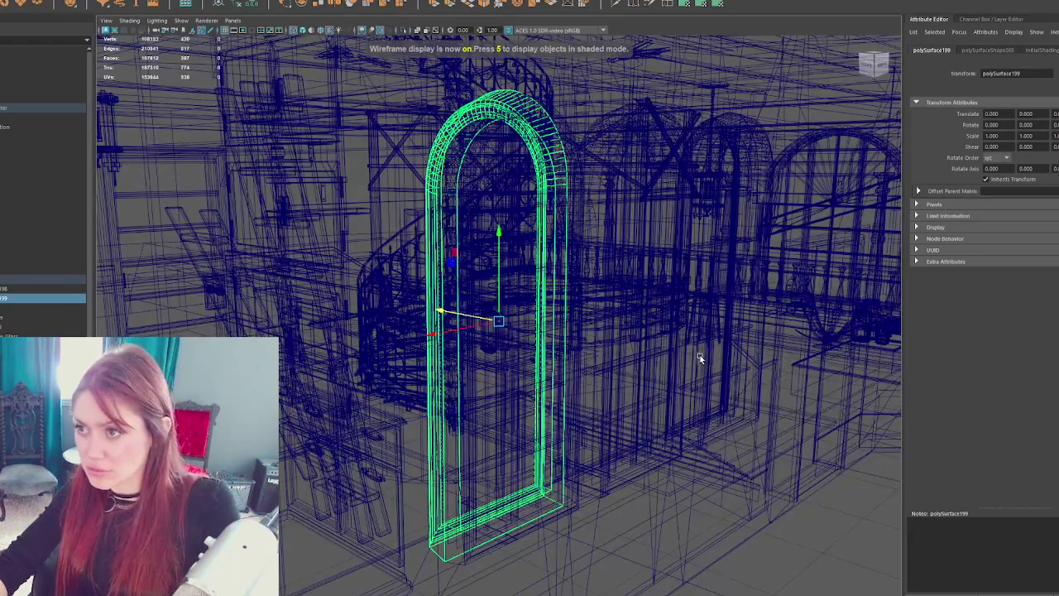
key(6)
scroll(697, 355, up, 10)
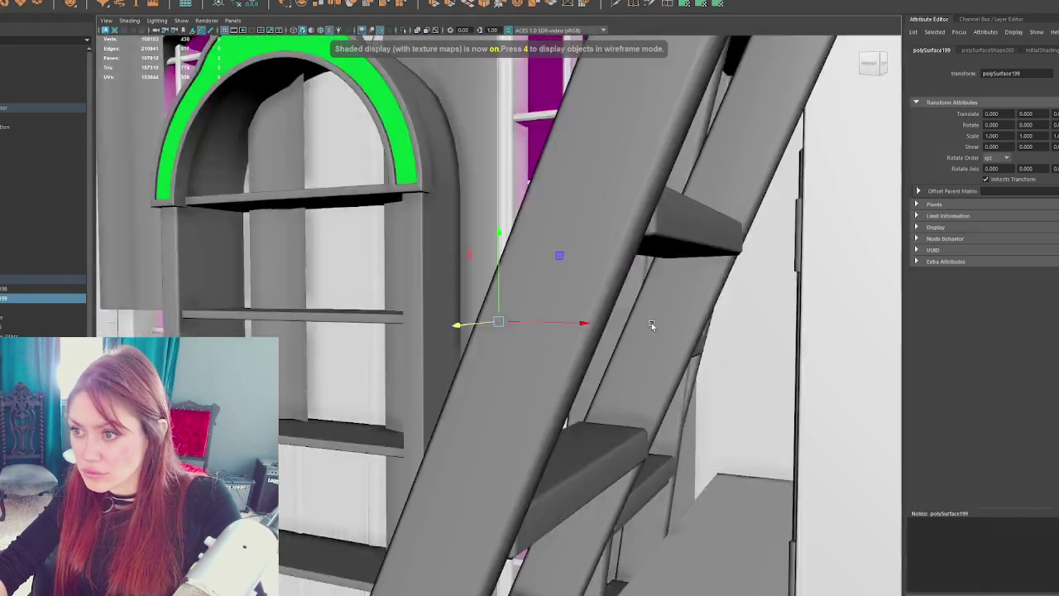
scroll(662, 324, up, 5)
click(651, 342)
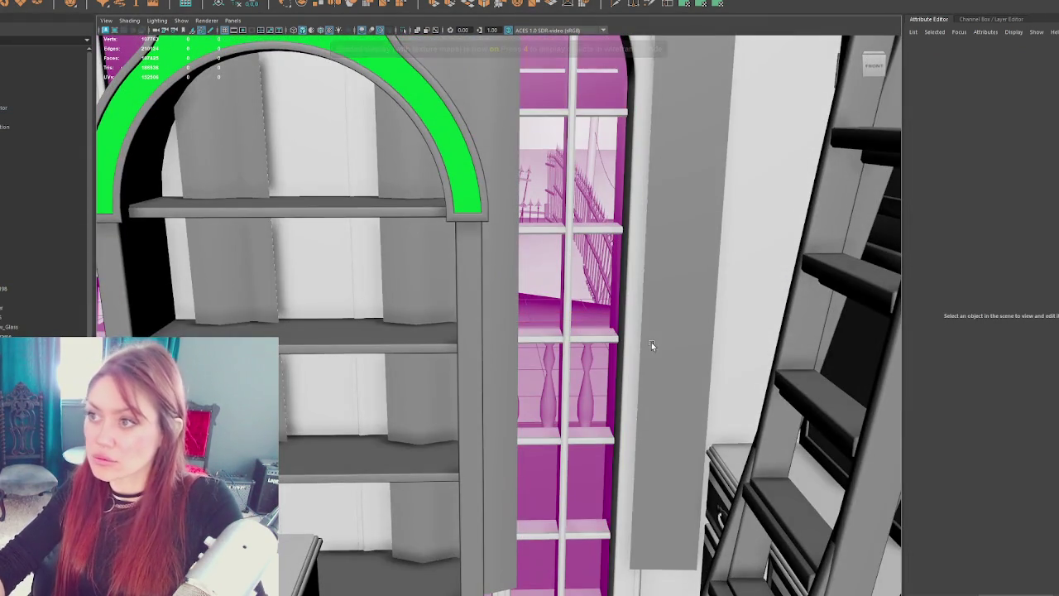
click(176, 310)
key(f)
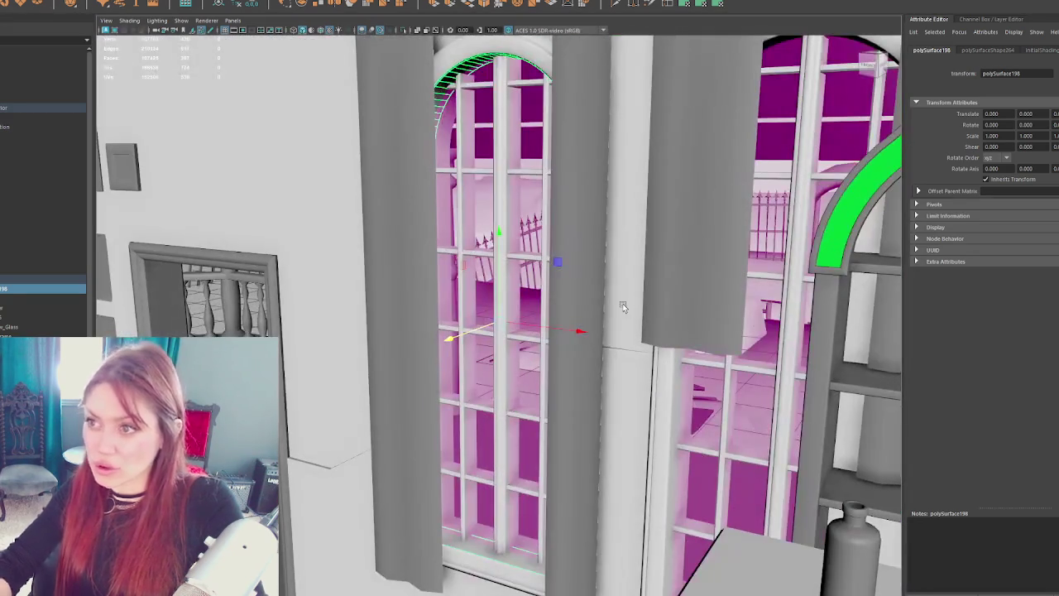
click(622, 303)
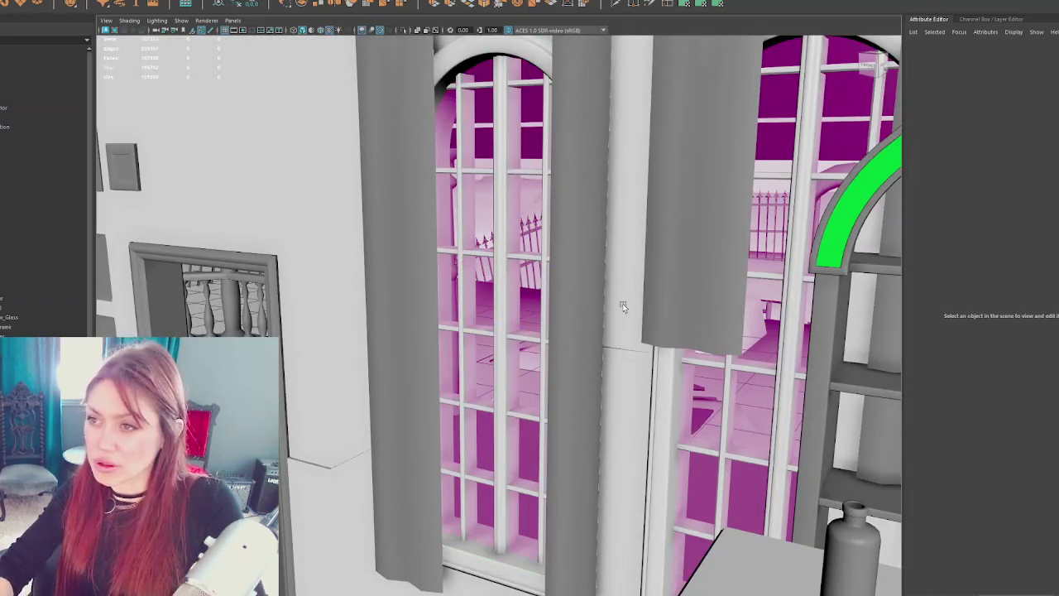
click(34, 282)
ctrl+click(40, 288)
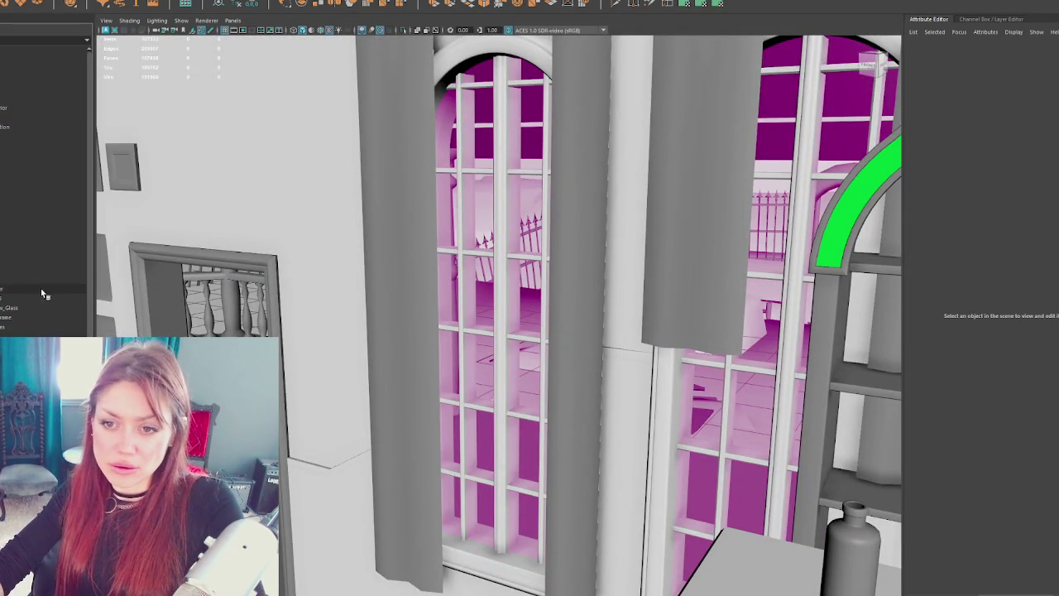
scroll(411, 288, down, 15)
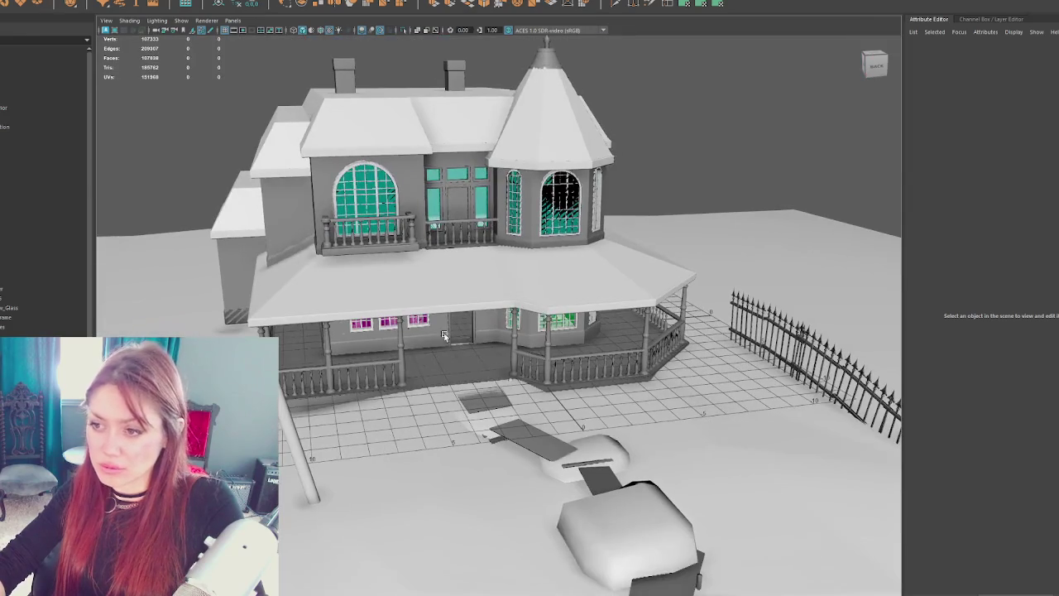
click(404, 369)
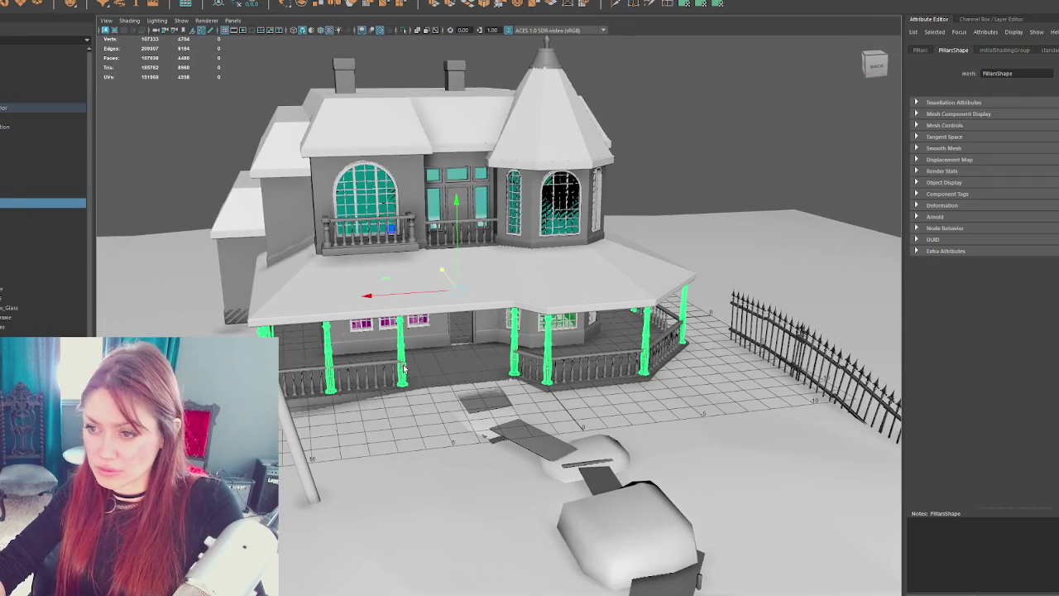
scroll(381, 362, up, 12)
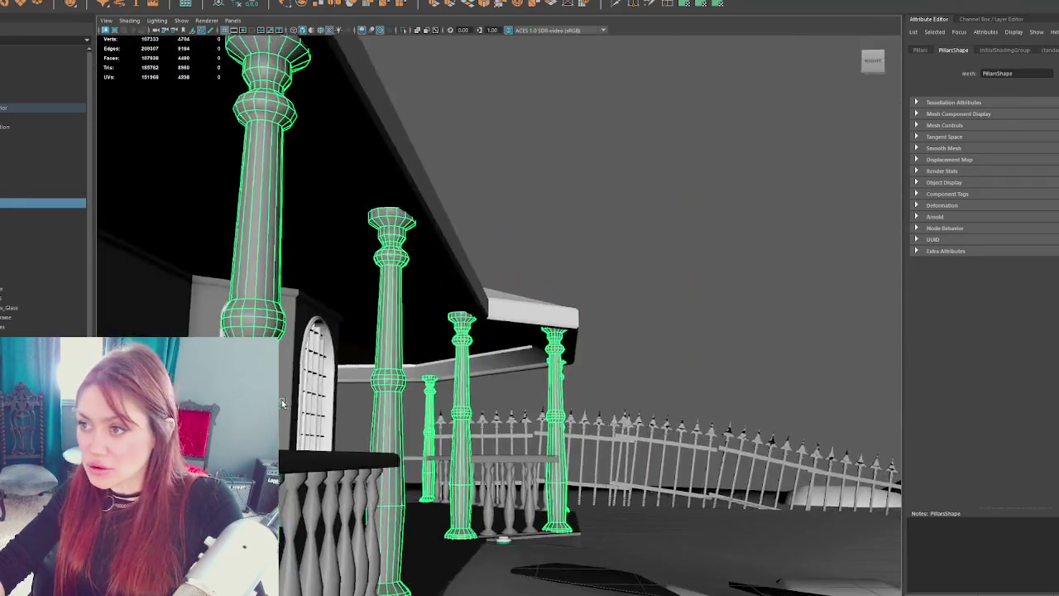
scroll(386, 355, up, 12)
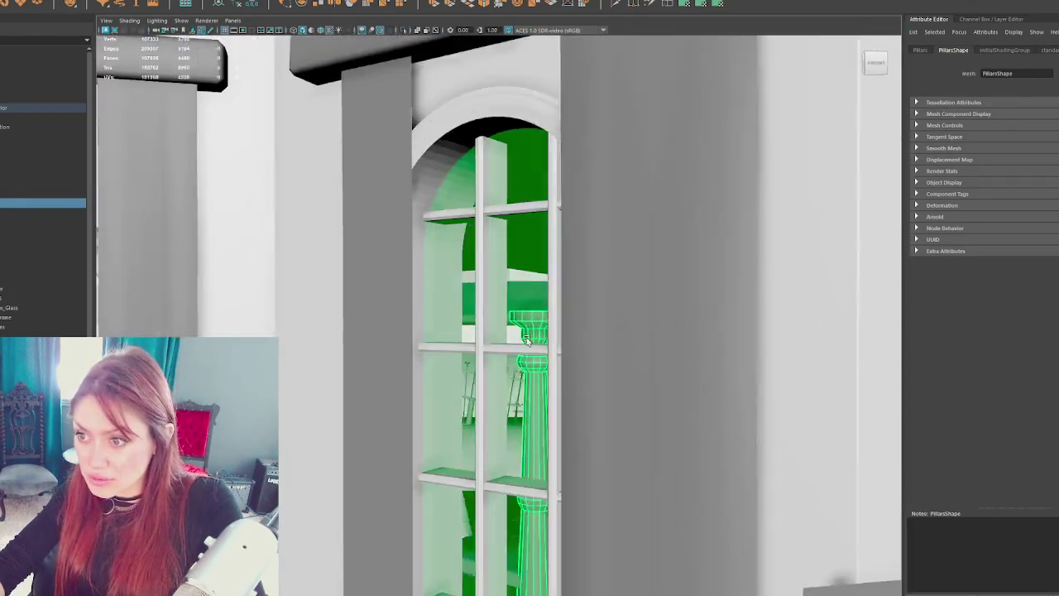
drag(526, 340, 445, 332)
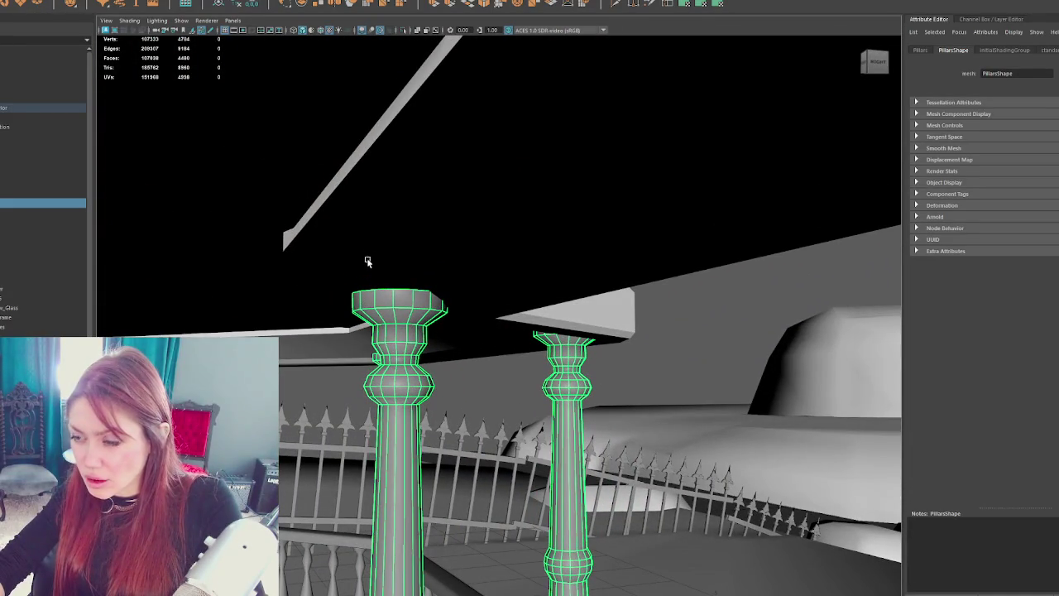
mouse_move(371, 263)
mouse_down()
mouse_move(430, 279)
mouse_move(520, 277)
mouse_up()
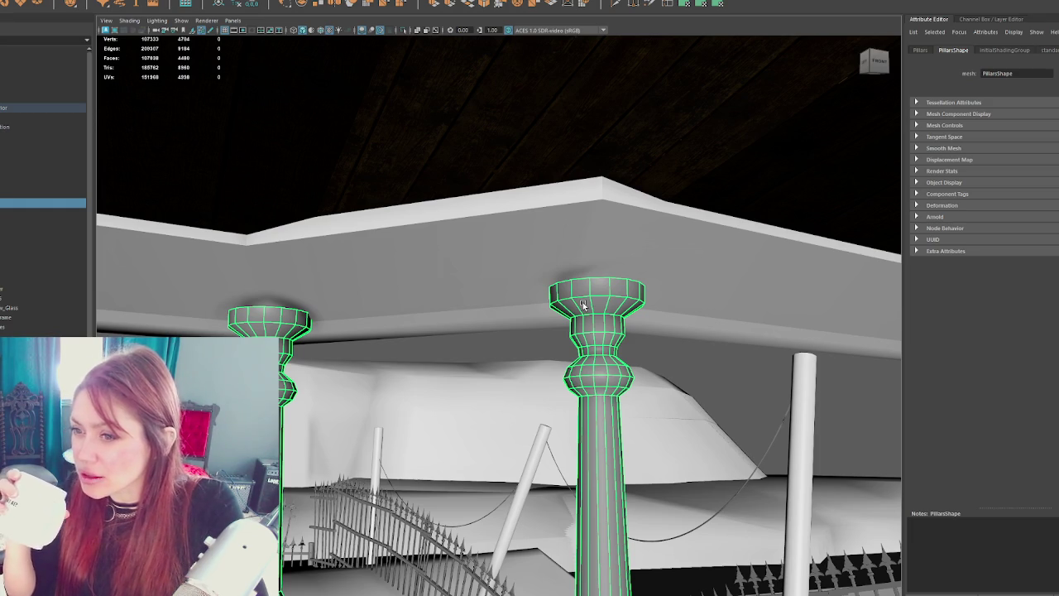
- Select the porch pillars and switch them to vertex editing
click(577, 259)
mouse_move(577, 259)
mouse_down()
mouse_move(678, 262)
mouse_move(596, 264)
mouse_move(549, 289)
mouse_up()
right_click(473, 318)
key(4)
drag(480, 270, 477, 285)
mouse_move(425, 317)
mouse_down()
mouse_move(480, 265)
mouse_move(492, 245)
mouse_move(487, 229)
mouse_move(461, 248)
mouse_up()
key(6)
key(4)
click(448, 258)
right_click(387, 248)
click(387, 222)
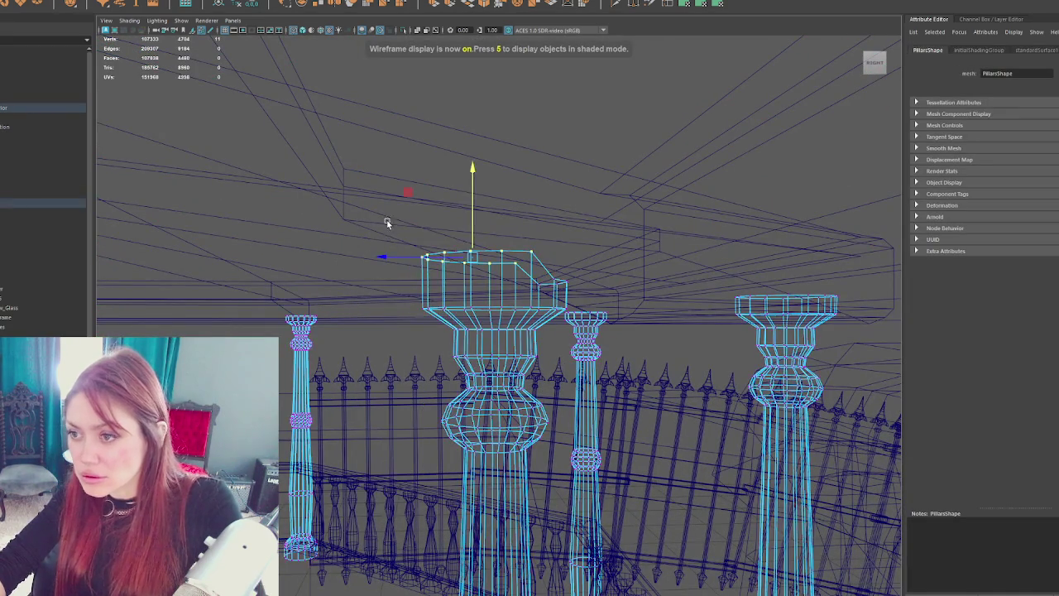
drag(446, 283, 446, 283)
key(6)
- Select the pillar's top vertices and raise them along Y toward the porch roof
mouse_move(440, 216)
mouse_down()
mouse_move(532, 239)
mouse_move(515, 259)
mouse_move(612, 241)
mouse_move(405, 244)
mouse_move(627, 247)
mouse_up()
mouse_move(482, 284)
mouse_down()
mouse_move(792, 328)
mouse_move(629, 334)
mouse_move(647, 269)
mouse_move(658, 270)
mouse_up()
key(f)
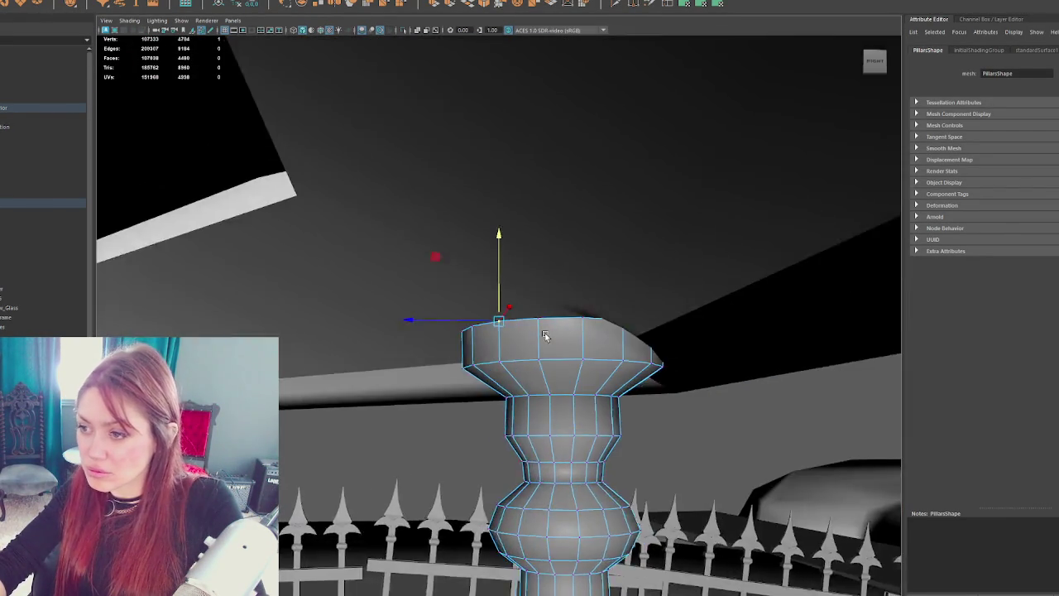
key(4)
drag(442, 332, 444, 333)
drag(506, 281, 507, 252)
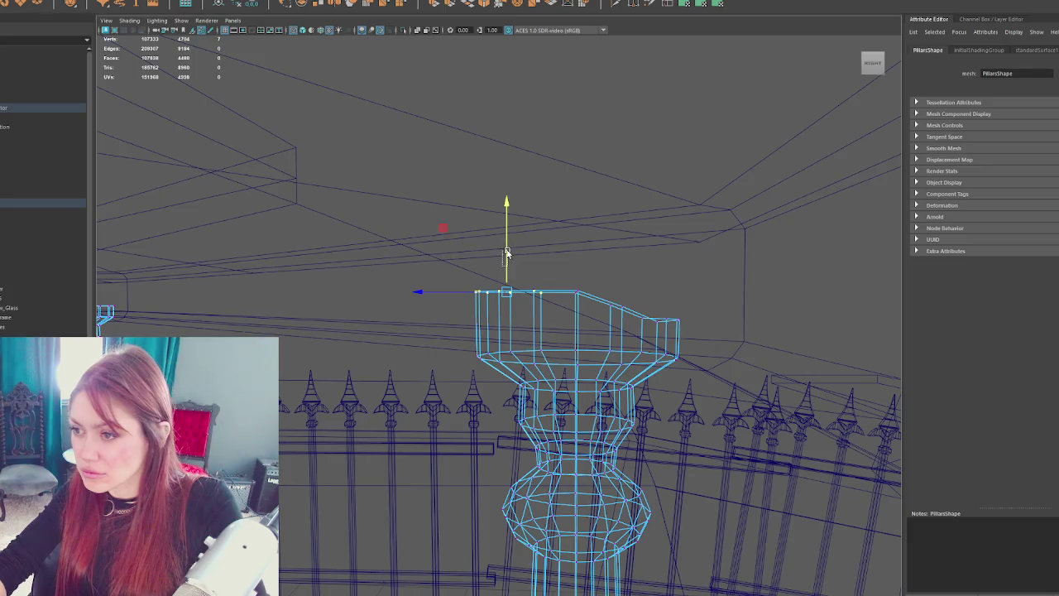
key(5)
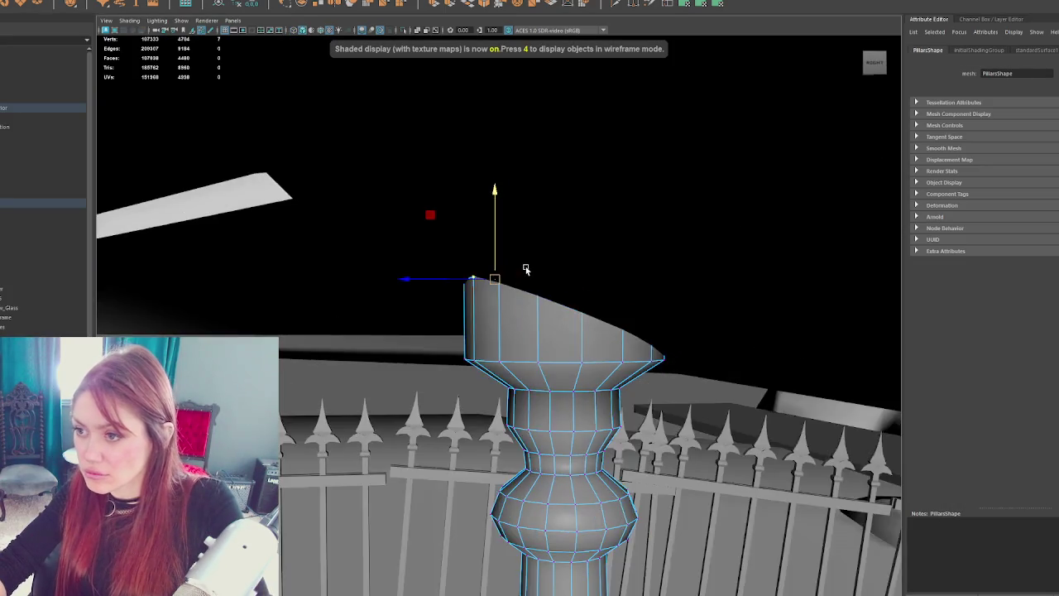
key(4)
drag(480, 265, 488, 281)
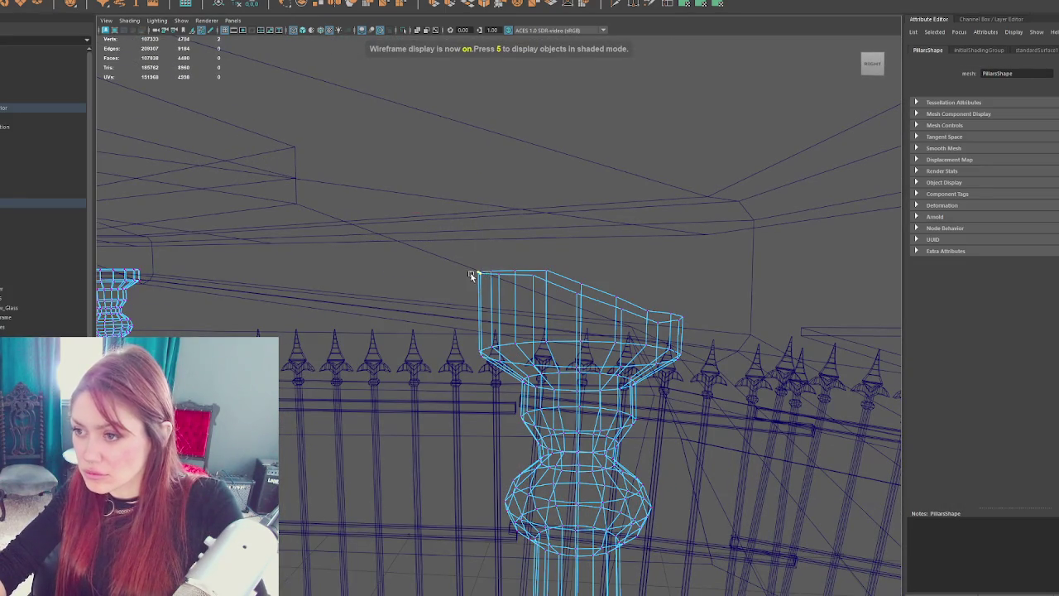
key(5)
mouse_move(496, 247)
mouse_down()
mouse_move(461, 284)
mouse_move(476, 273)
mouse_move(870, 246)
mouse_move(842, 270)
mouse_up()
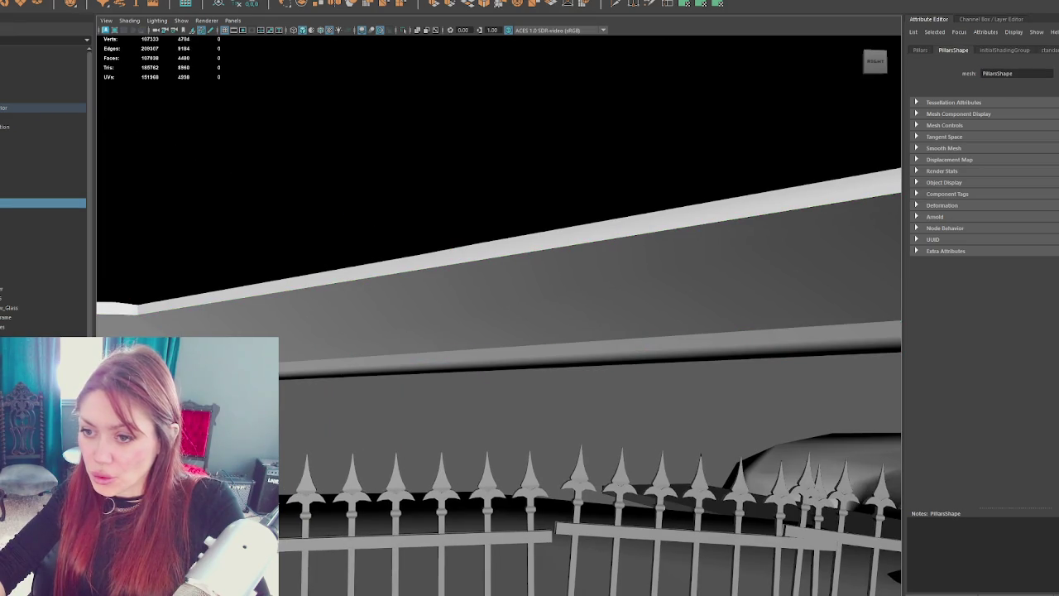
- Try tilting and lifting the pillar cap, then undo back to a level top
click(497, 124)
click(138, 296)
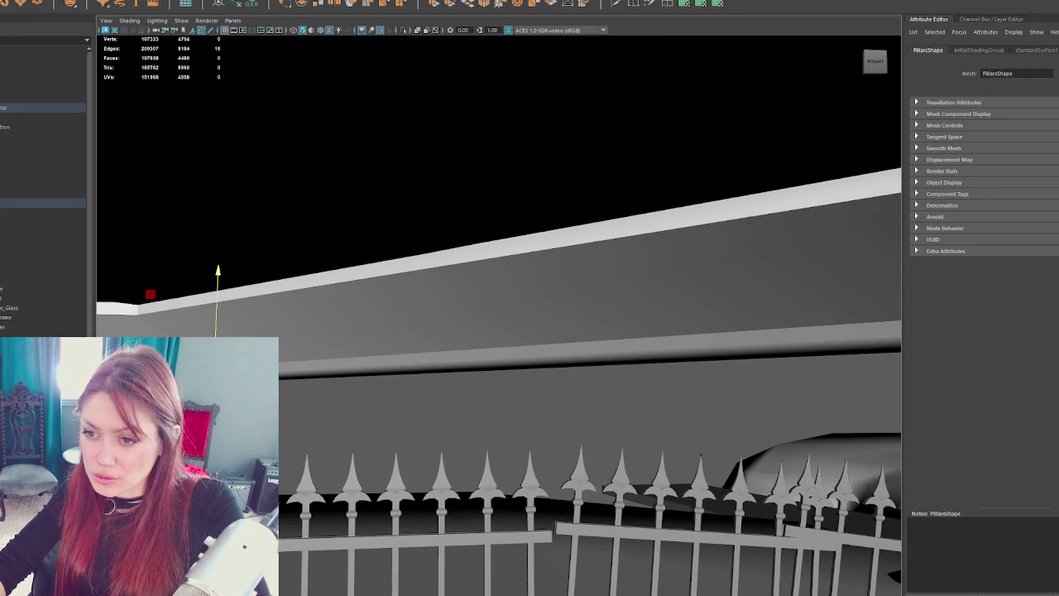
key(e)
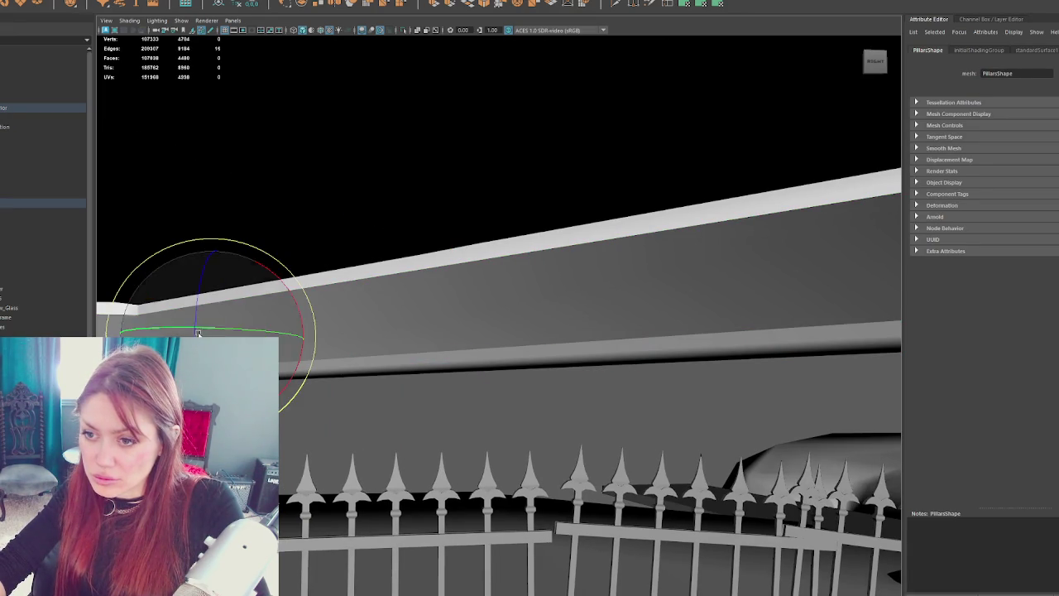
key(4)
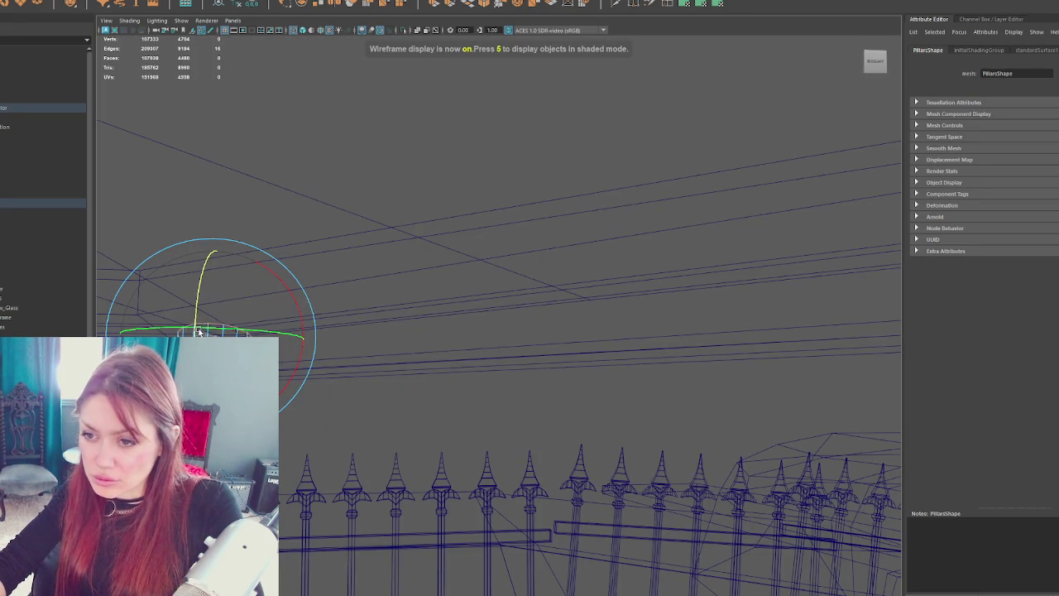
key(6)
key(w)
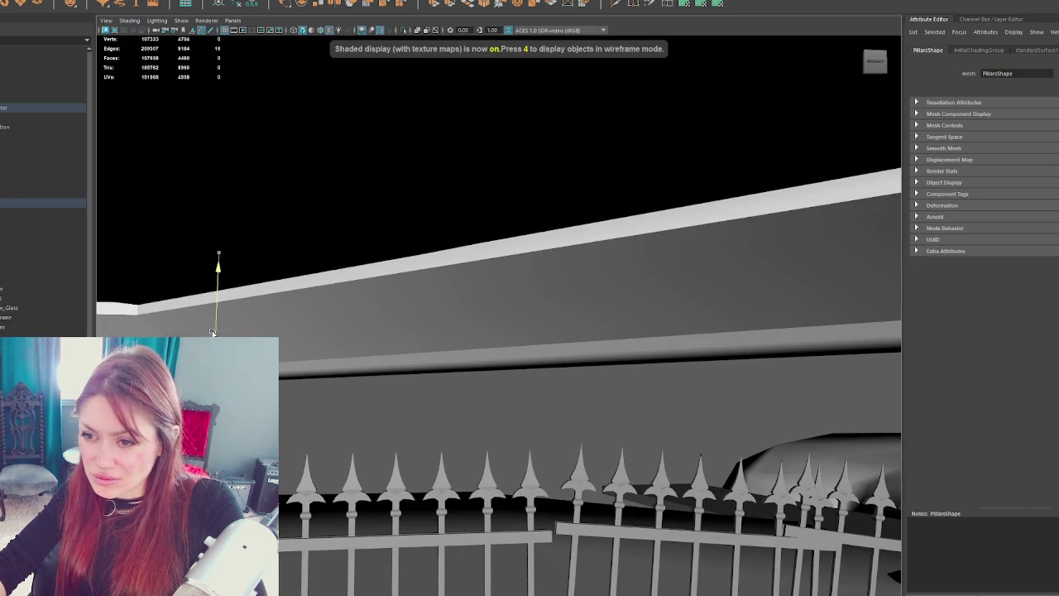
key(f)
mouse_move(489, 403)
mouse_down()
mouse_move(572, 390)
mouse_move(560, 353)
mouse_move(571, 265)
mouse_move(592, 287)
mouse_up()
key(e)
key(w)
mouse_move(505, 284)
mouse_down()
mouse_move(505, 263)
mouse_move(563, 263)
mouse_up()
key(e)
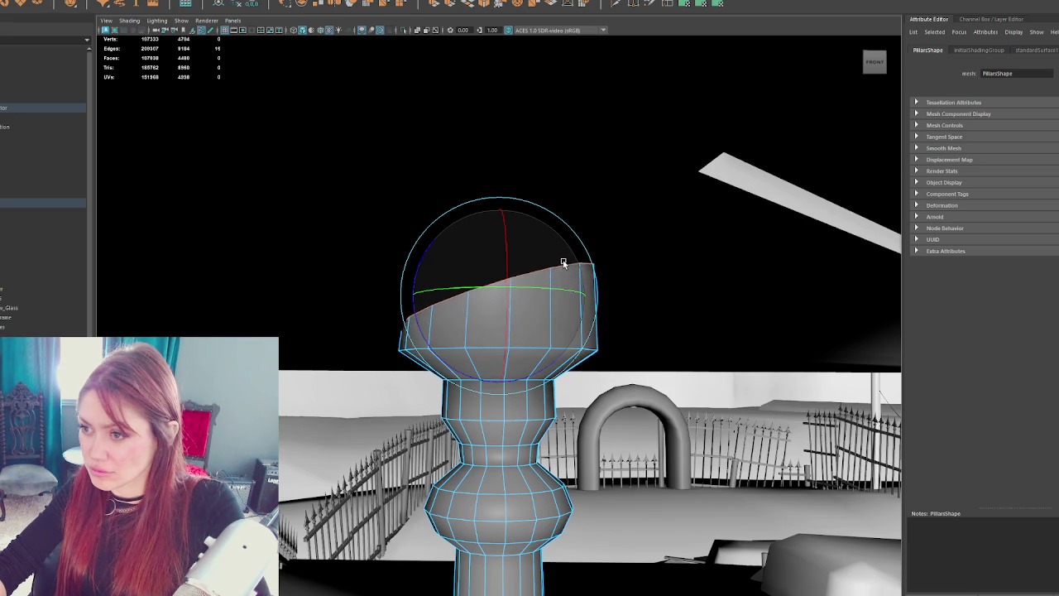
key(w)
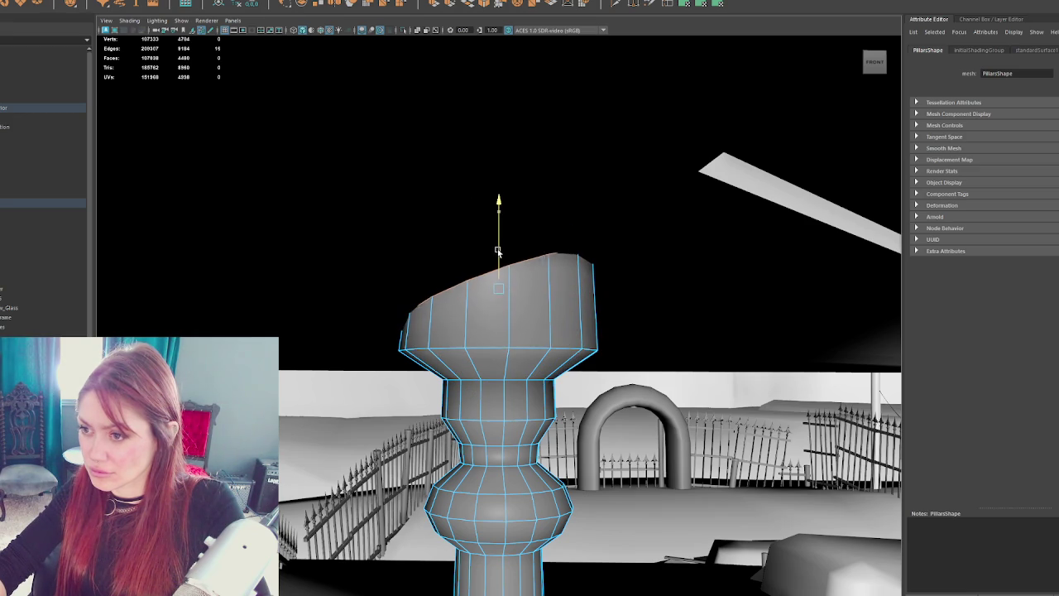
mouse_move(499, 243)
mouse_down()
mouse_move(463, 232)
mouse_move(390, 243)
mouse_move(439, 277)
mouse_up()
key(4)
key(ctrl+z)
key(ctrl+z)
key(ctrl+z)
key(ctrl+z)
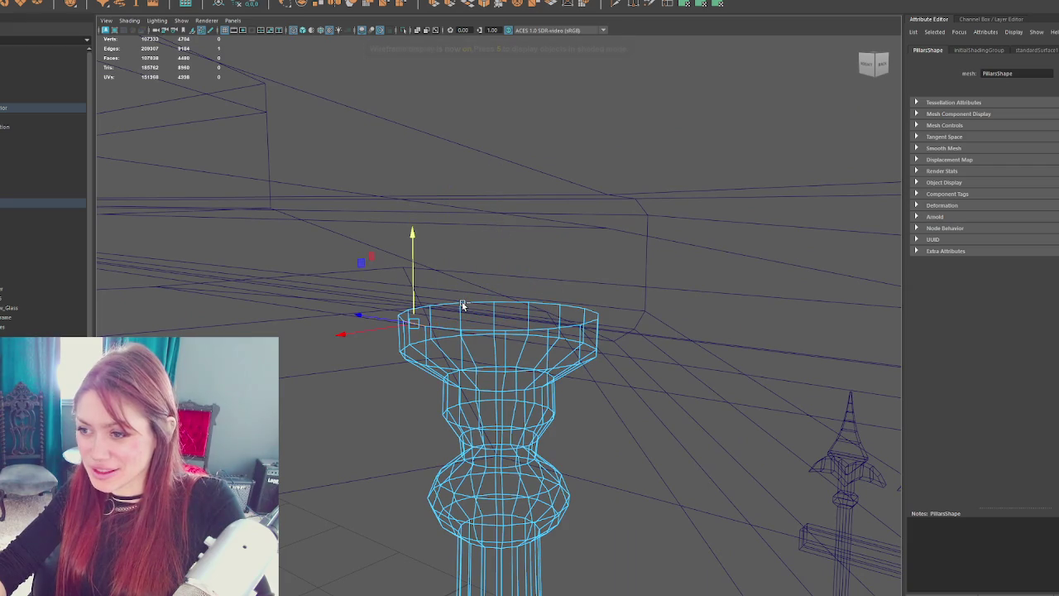
key(6)
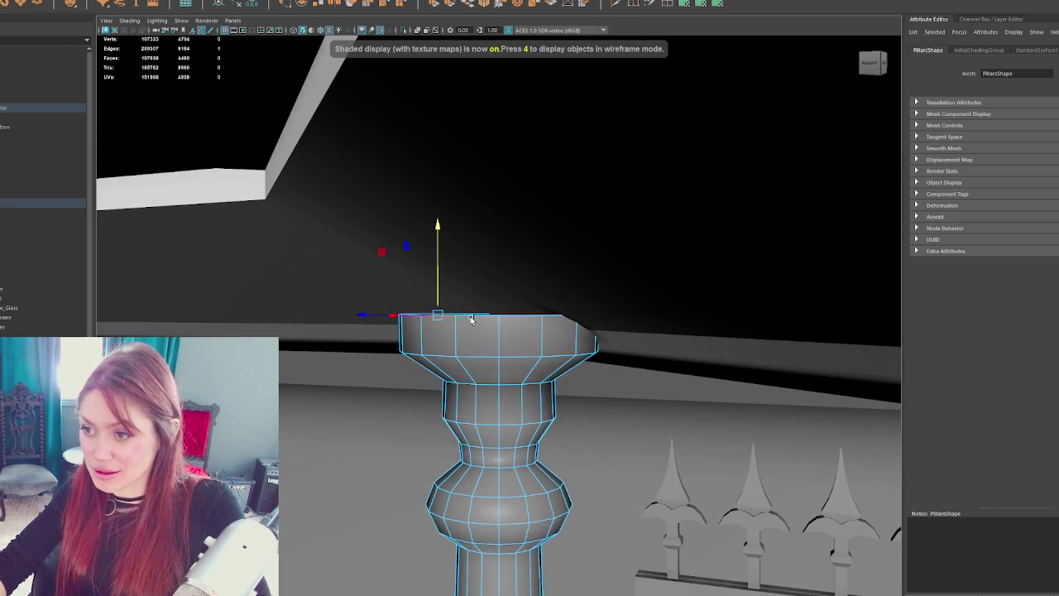
- Select the pillar's top rim edge loop and pull it up into a raised lip
click(468, 303)
click(472, 335)
key(F10)
double_click(478, 316)
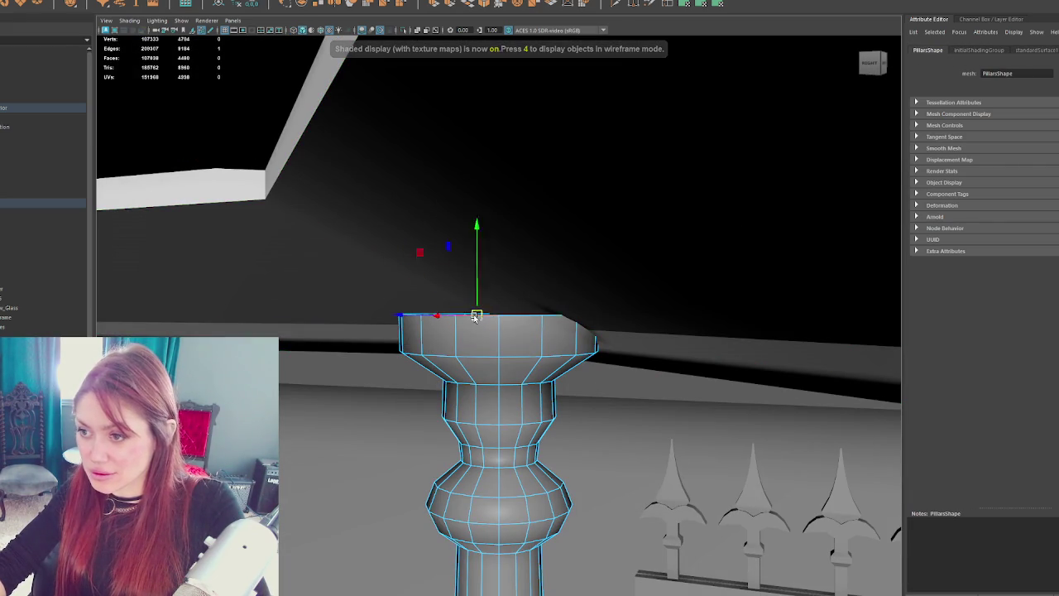
mouse_move(500, 282)
mouse_down()
mouse_move(499, 225)
mouse_move(272, 281)
mouse_move(430, 285)
mouse_up()
key(f)
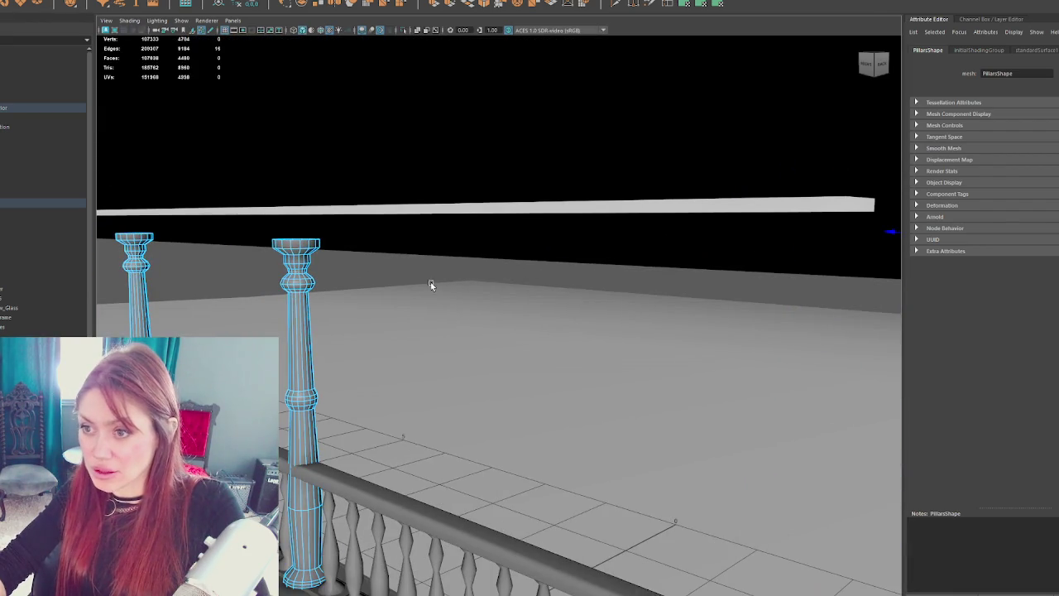
key(ctrl+z)
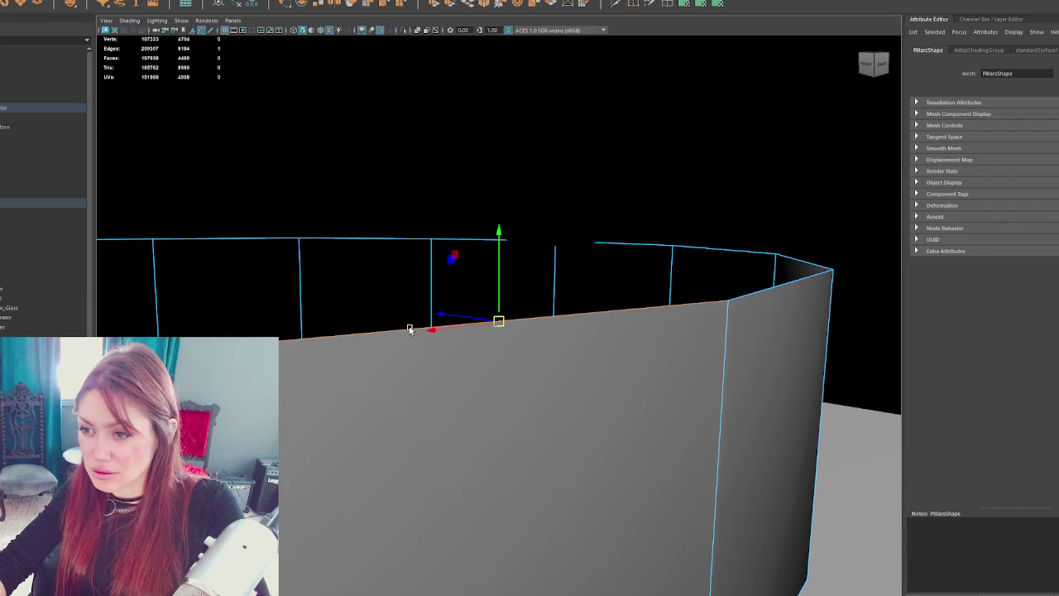
- Move the three porch pillars up until they meet the roof beam
scroll(410, 329, down, 5)
mouse_move(409, 330)
mouse_down()
mouse_move(494, 289)
mouse_move(447, 289)
mouse_move(494, 289)
mouse_move(482, 284)
mouse_up()
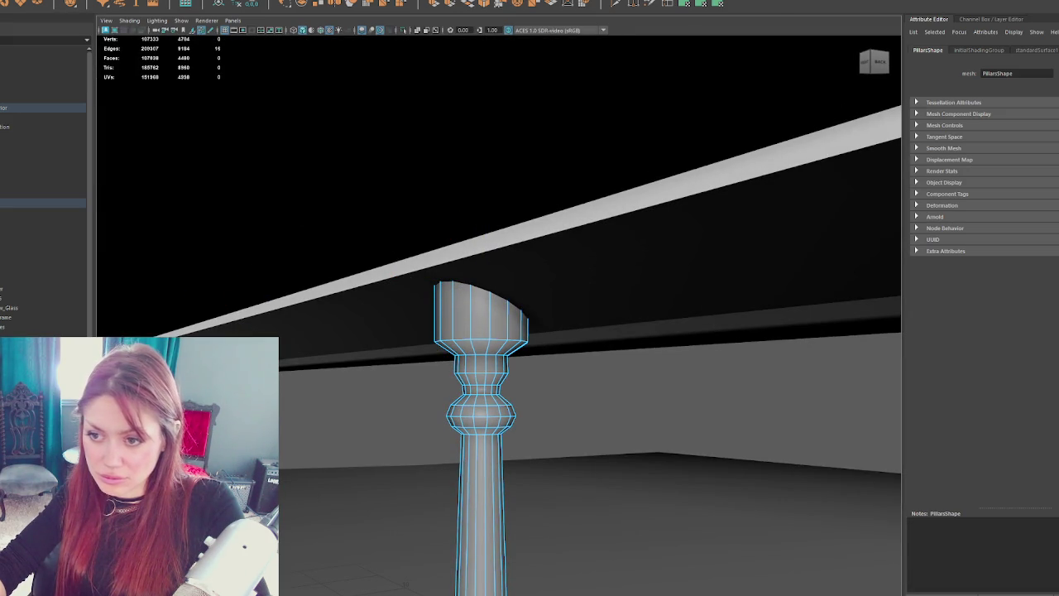
mouse_move(482, 284)
mouse_down()
mouse_move(310, 386)
mouse_move(454, 367)
mouse_move(646, 376)
mouse_move(500, 336)
mouse_up()
key(4)
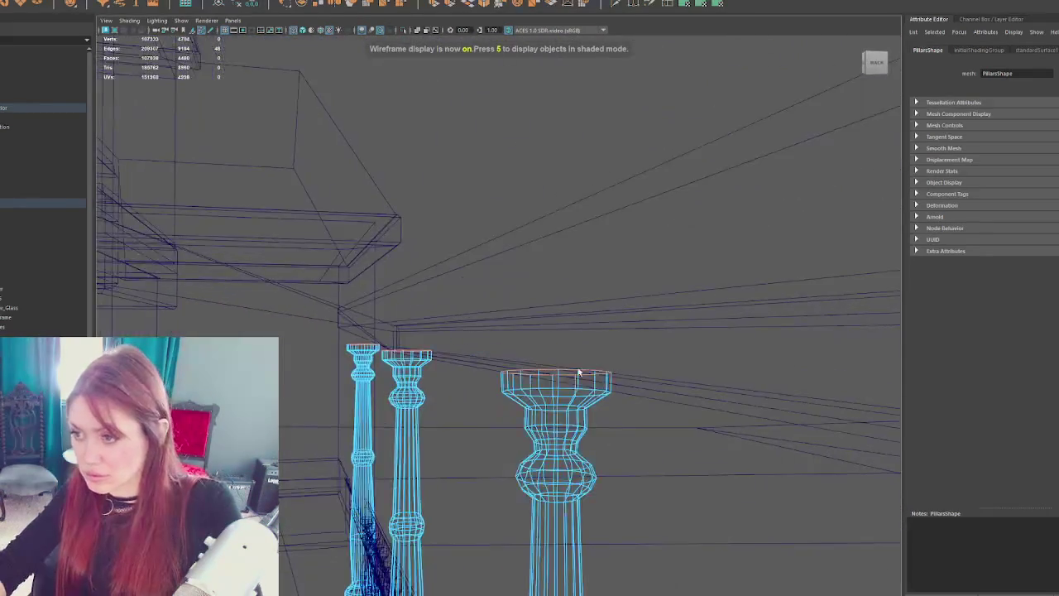
key(6)
mouse_move(410, 327)
mouse_down()
mouse_move(412, 308)
mouse_move(521, 329)
mouse_move(572, 372)
mouse_move(283, 315)
mouse_move(502, 323)
mouse_move(381, 302)
mouse_move(403, 342)
mouse_move(355, 309)
mouse_move(386, 348)
mouse_move(244, 255)
mouse_up()
scroll(460, 312, down, 10)
scroll(525, 336, up, 8)
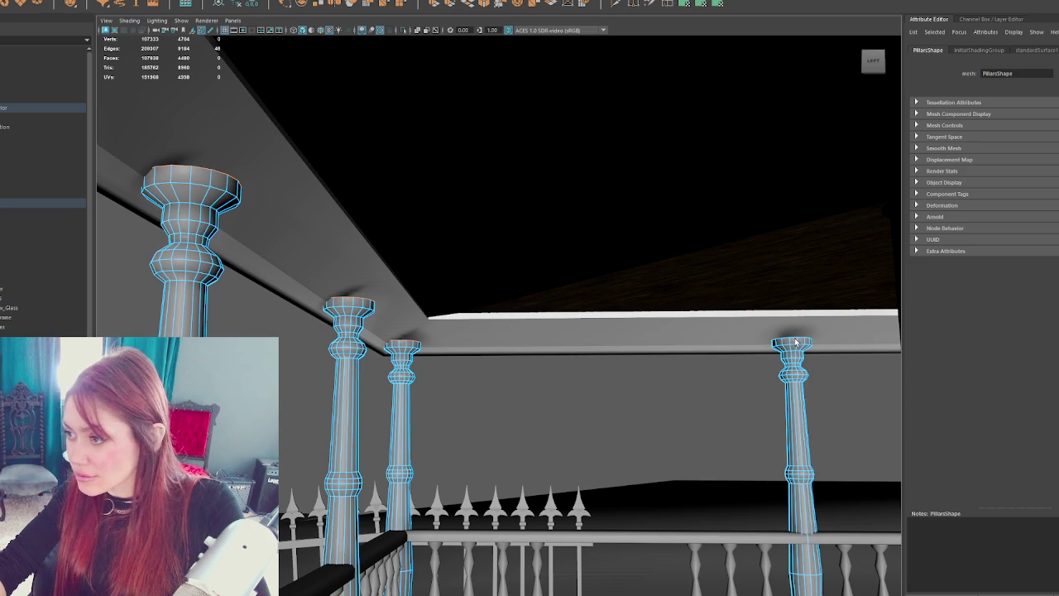
mouse_move(794, 339)
mouse_down()
mouse_move(600, 363)
mouse_move(676, 379)
mouse_up()
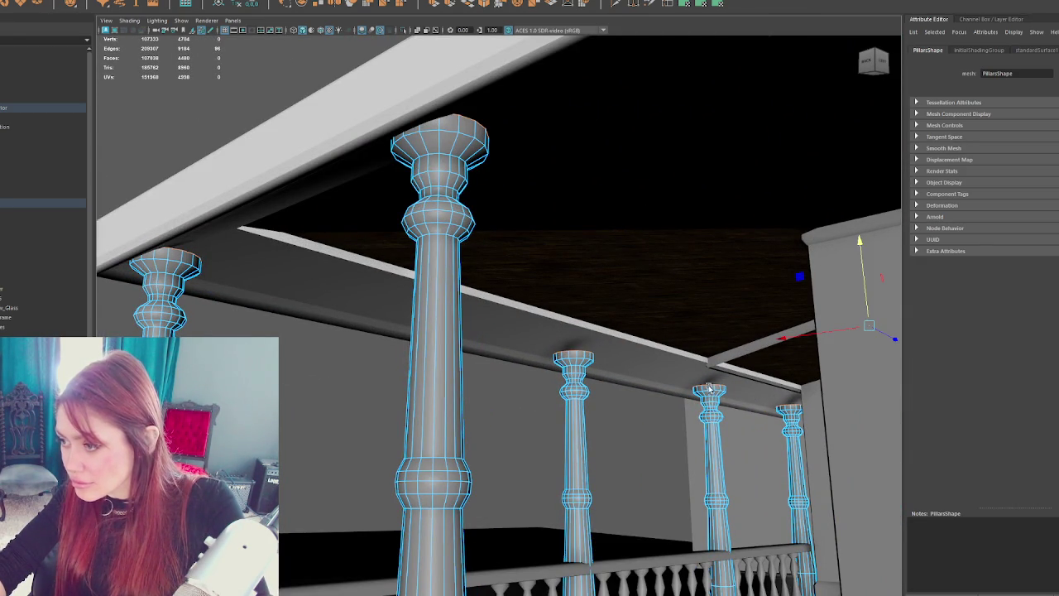
drag(865, 303, 861, 293)
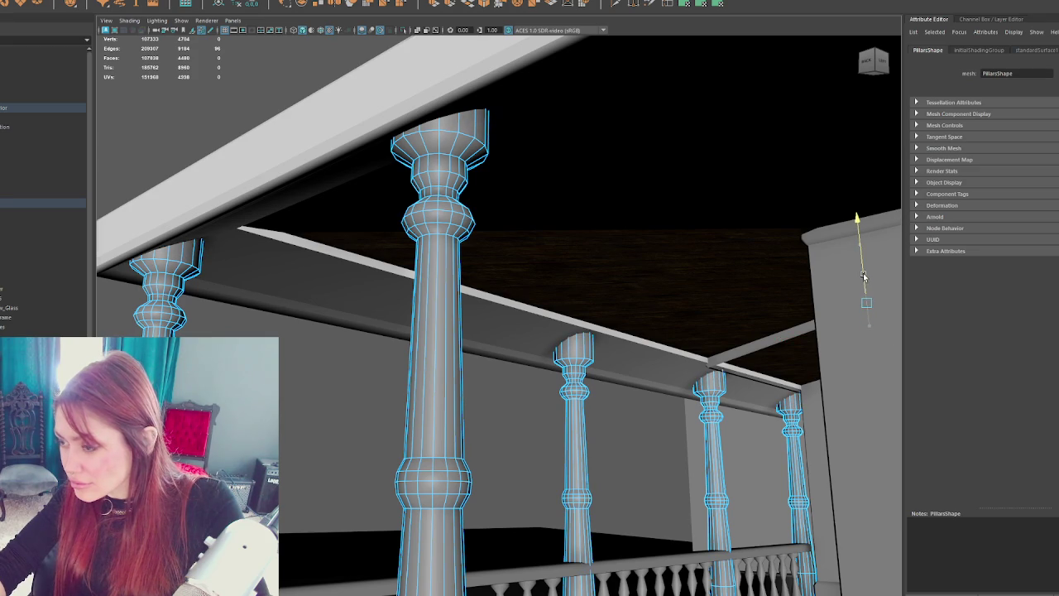
click(783, 335)
mouse_move(783, 336)
mouse_down()
mouse_move(591, 360)
mouse_move(466, 347)
mouse_move(489, 351)
mouse_up()
mouse_move(476, 369)
mouse_down()
mouse_move(501, 382)
mouse_move(497, 368)
mouse_up()
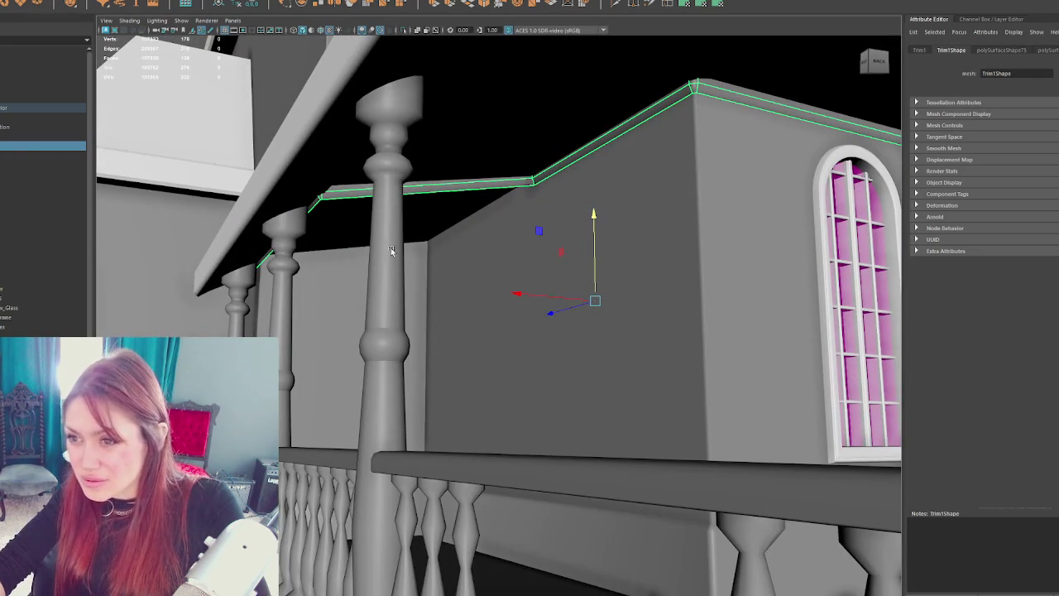
- Inspect the balcony wall trim, alternating between wireframe and textured views
drag(260, 266, 465, 268)
key(4)
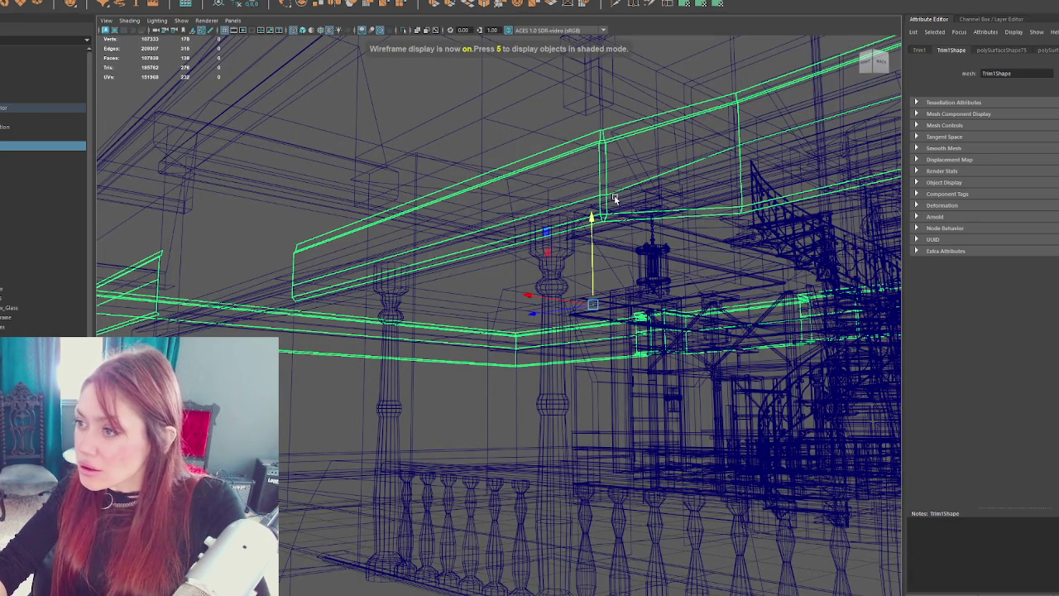
key(6)
scroll(651, 187, up, 5)
right_click(623, 238)
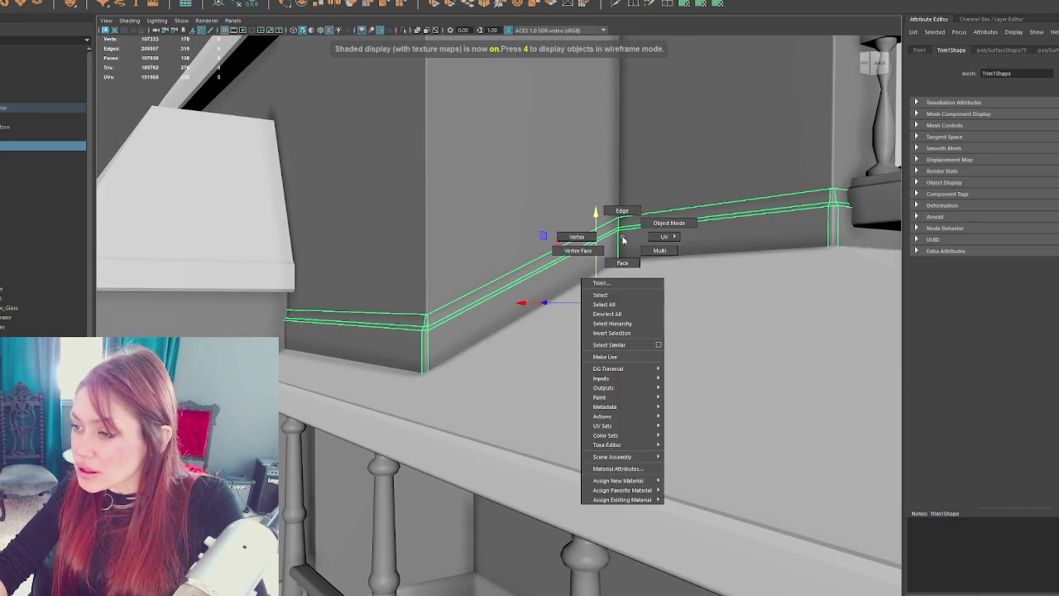
key(4)
key(6)
scroll(440, 371, up, 5)
scroll(508, 375, down, 8)
key(4)
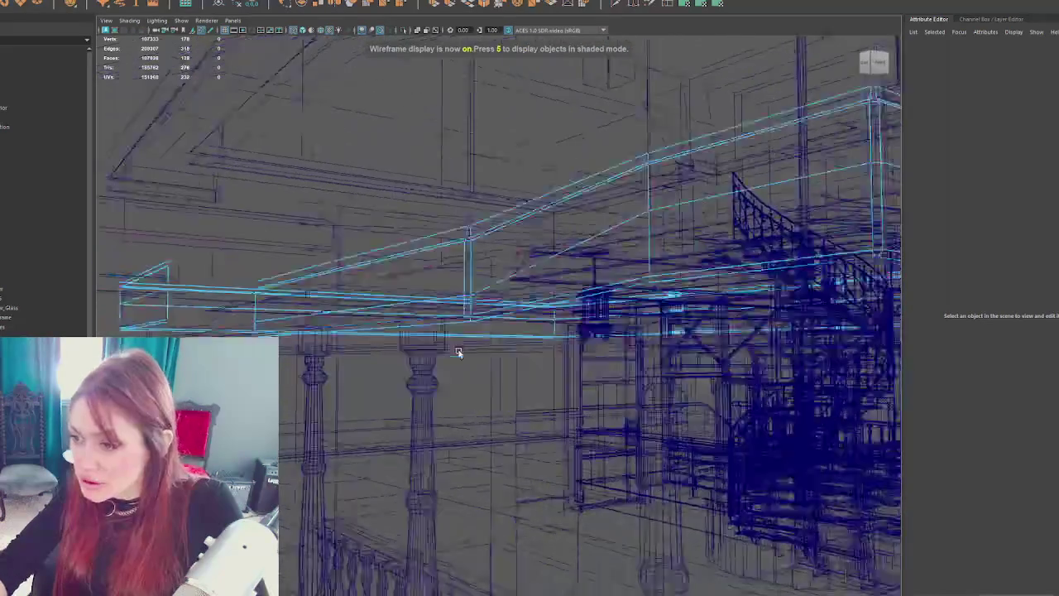
scroll(458, 352, up, 4)
key(6)
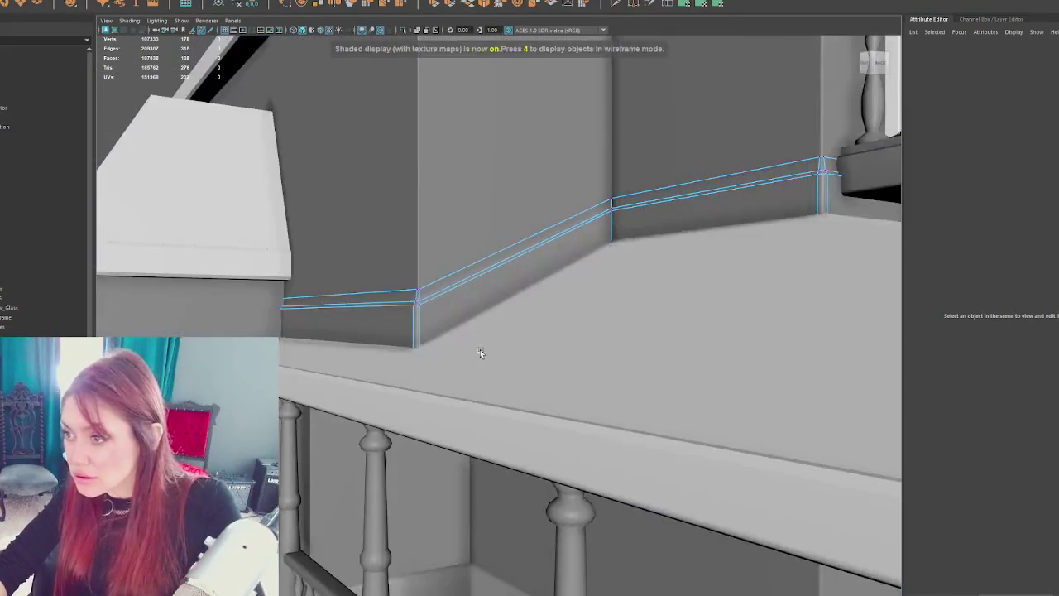
scroll(480, 350, up, 5)
scroll(480, 341, up, 2)
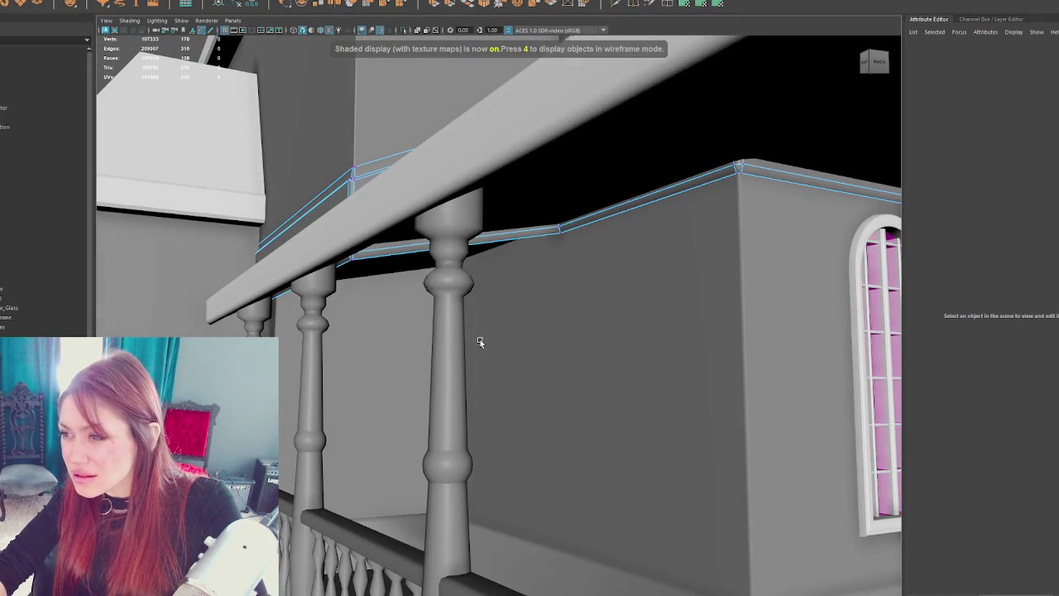
scroll(481, 344, up, 5)
key(4)
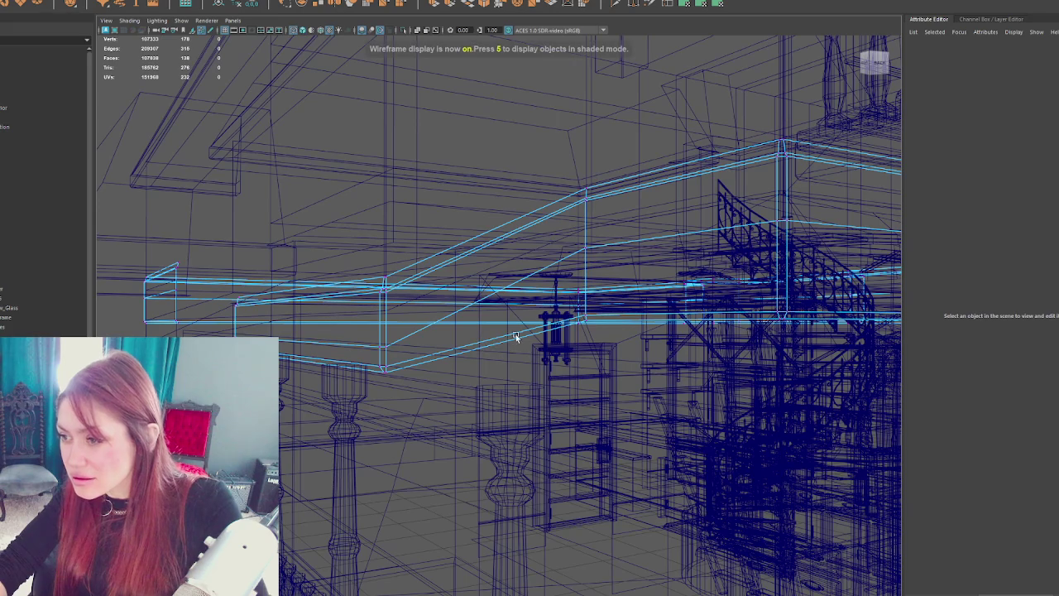
- Select the Trim1 mesh and isolate it alone in the view
right_click(541, 289)
click(558, 267)
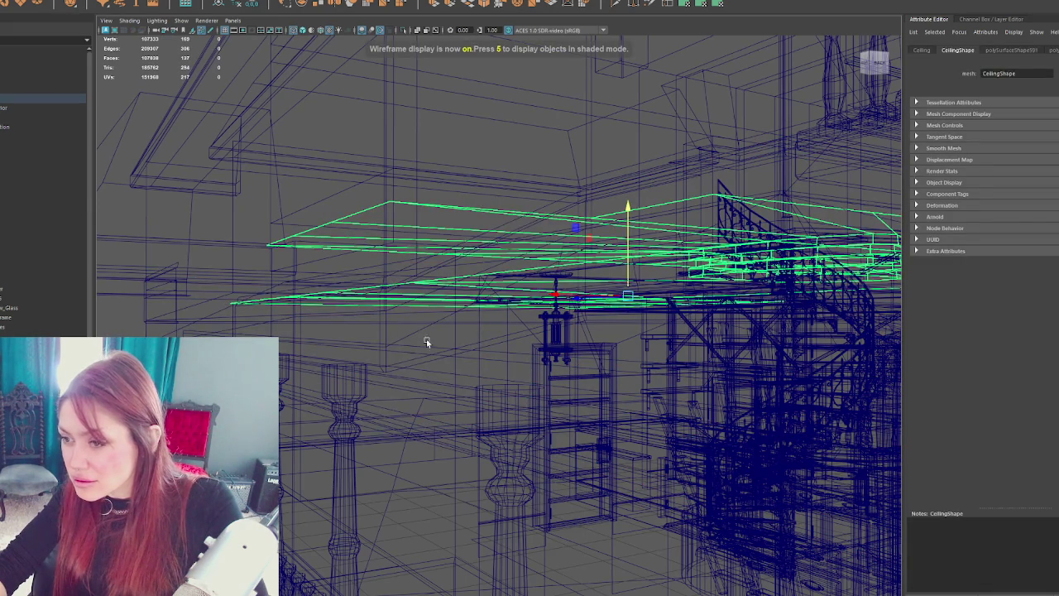
click(385, 340)
click(386, 339)
click(386, 338)
key(ctrl+1)
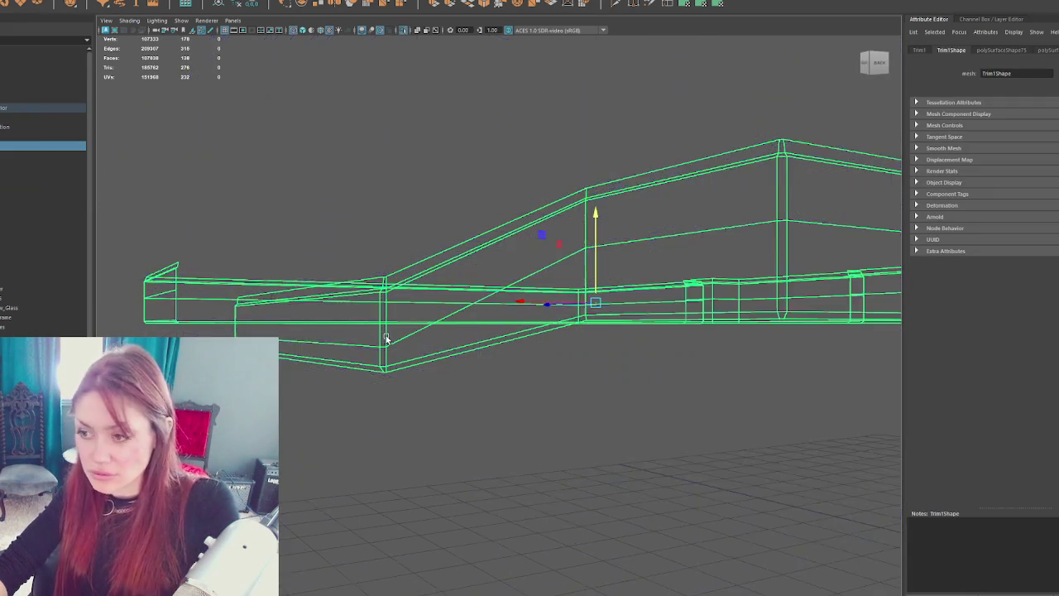
- In edge mode, select the diagonal edge at Trim1's sloped corner
drag(520, 367, 527, 367)
right_click(528, 366)
click(535, 335)
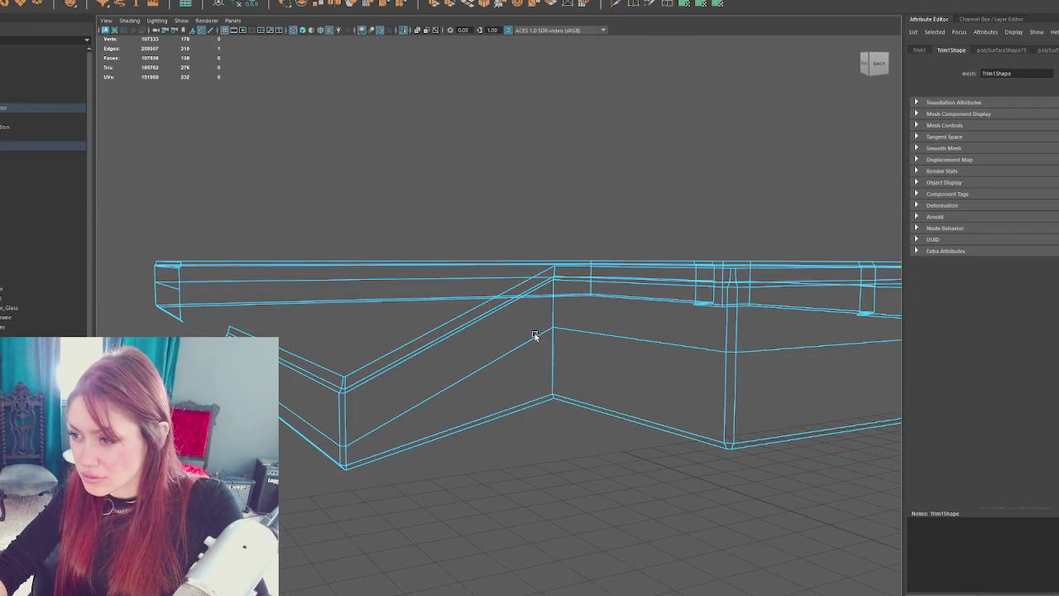
click(543, 338)
click(439, 391)
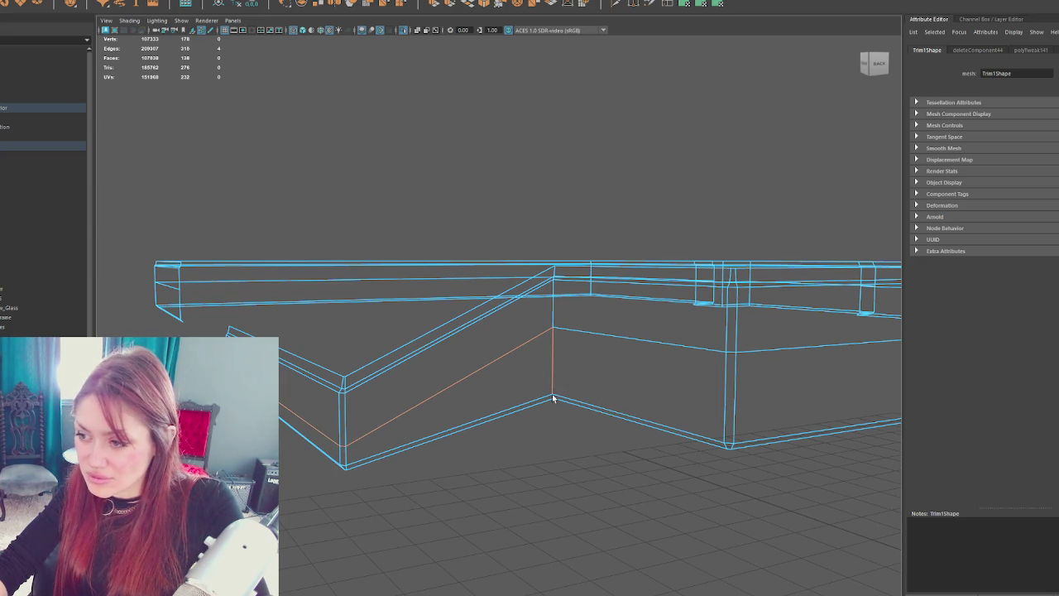
- Detach Trim1 along the selected edges and separate it into individual pieces
scroll(561, 406, up, 3)
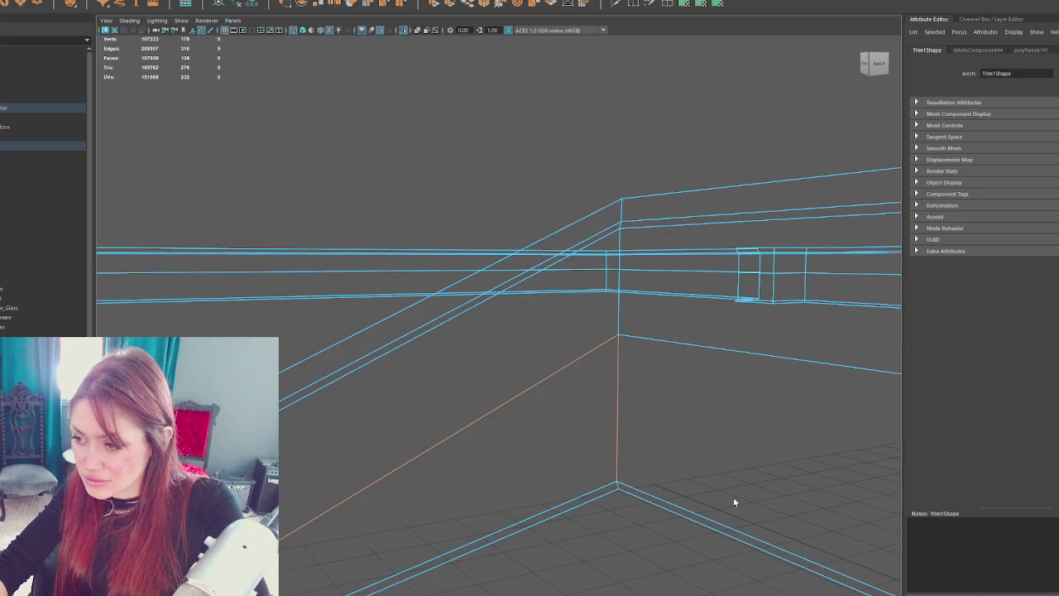
scroll(536, 321, down, 3)
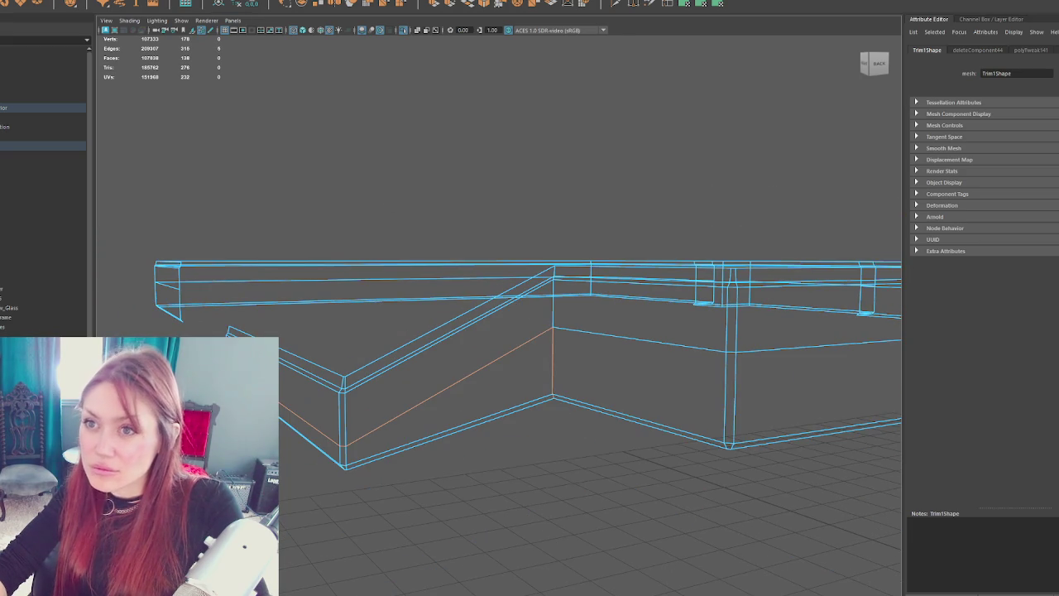
click(100, 2)
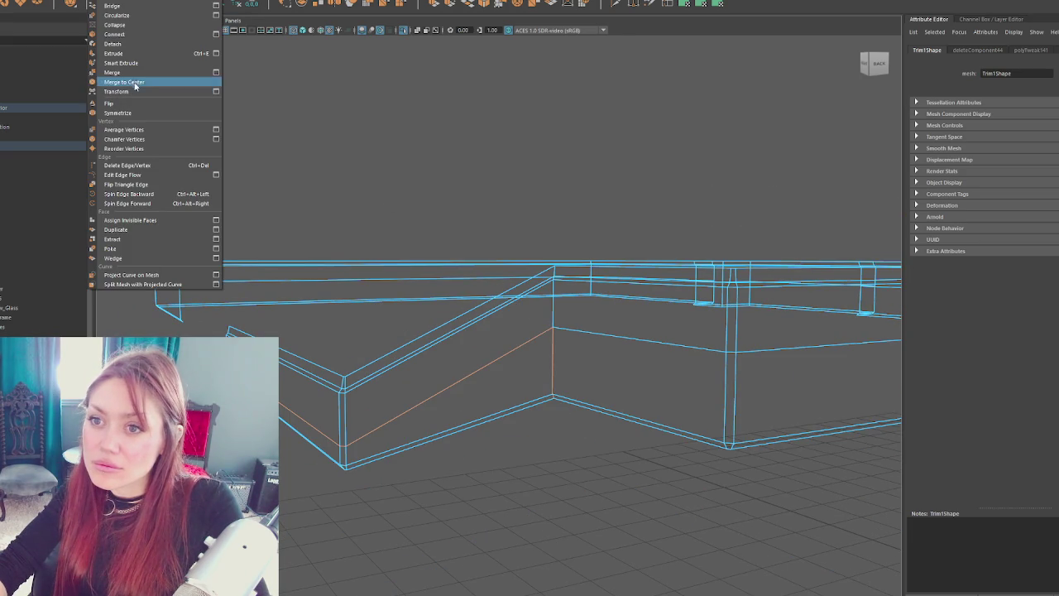
mouse_move(76, 2)
mouse_move(125, 1)
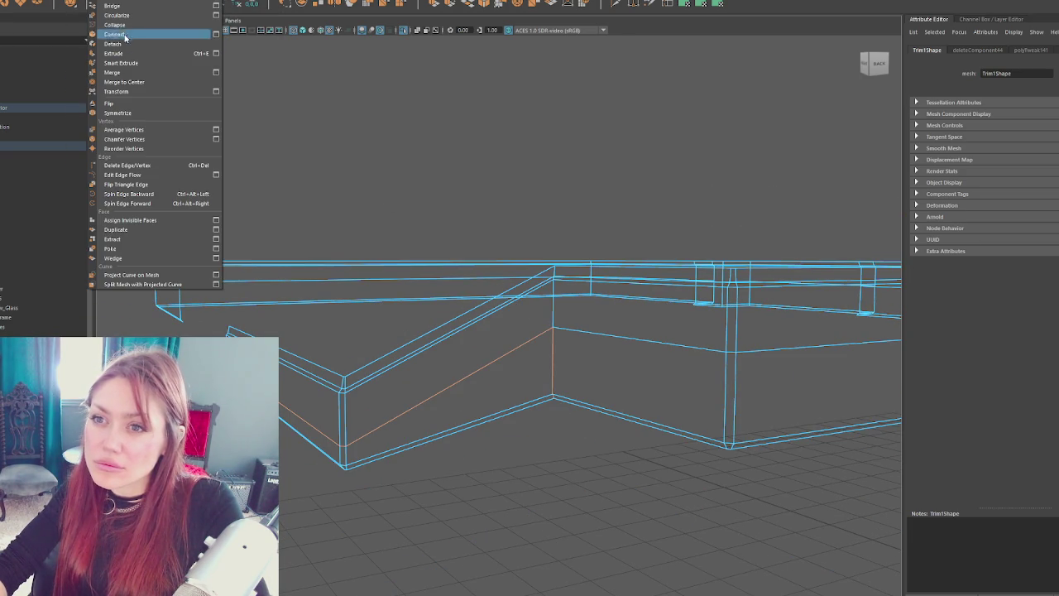
click(454, 141)
click(33, 145)
click(77, 1)
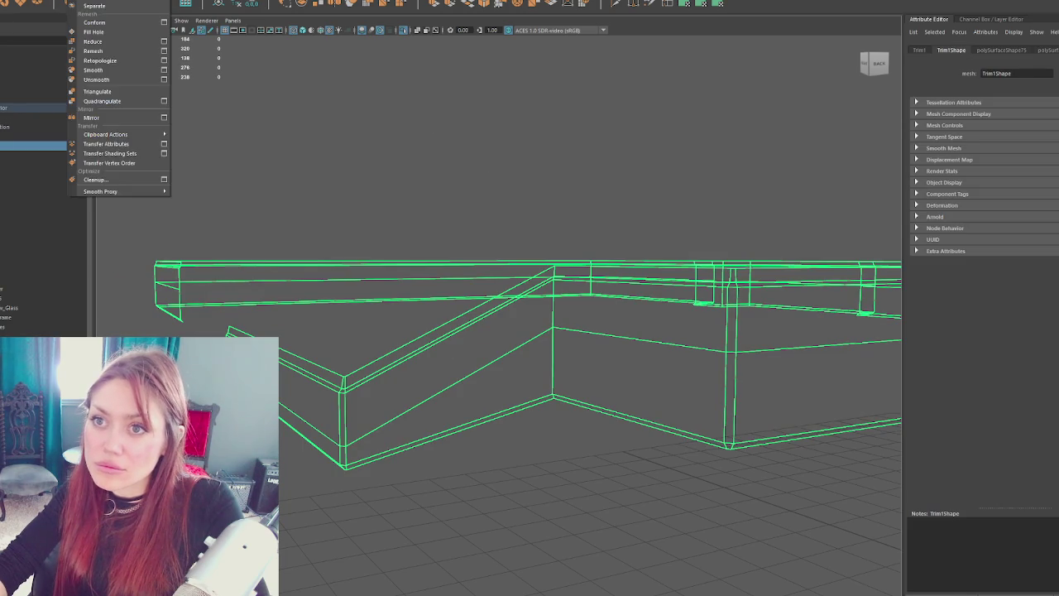
click(94, 6)
- Inspect the separated piece's vertices from the side, then bring back the full house scene
key(6)
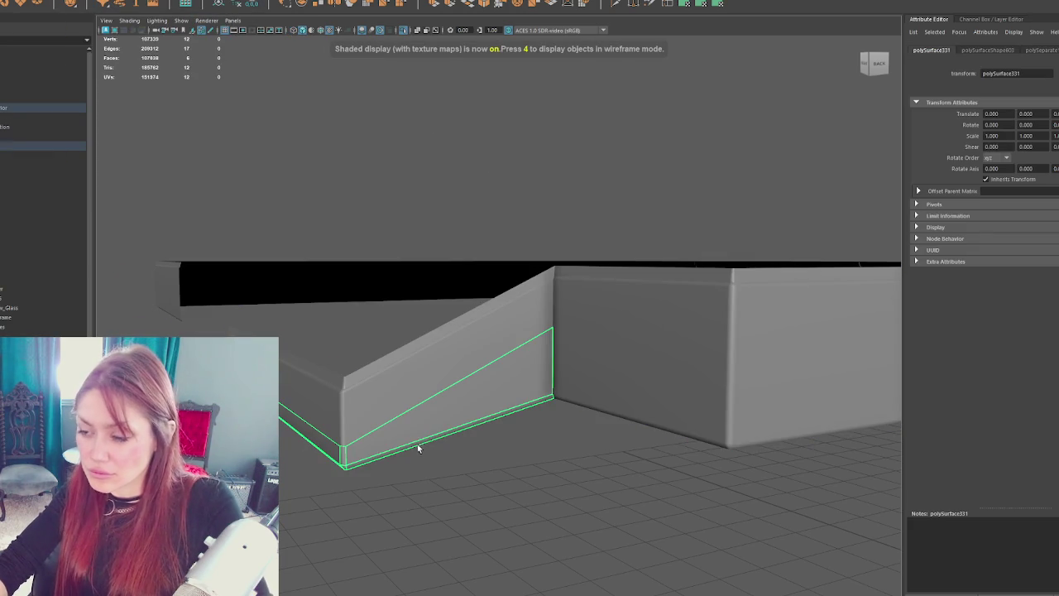
key(F9)
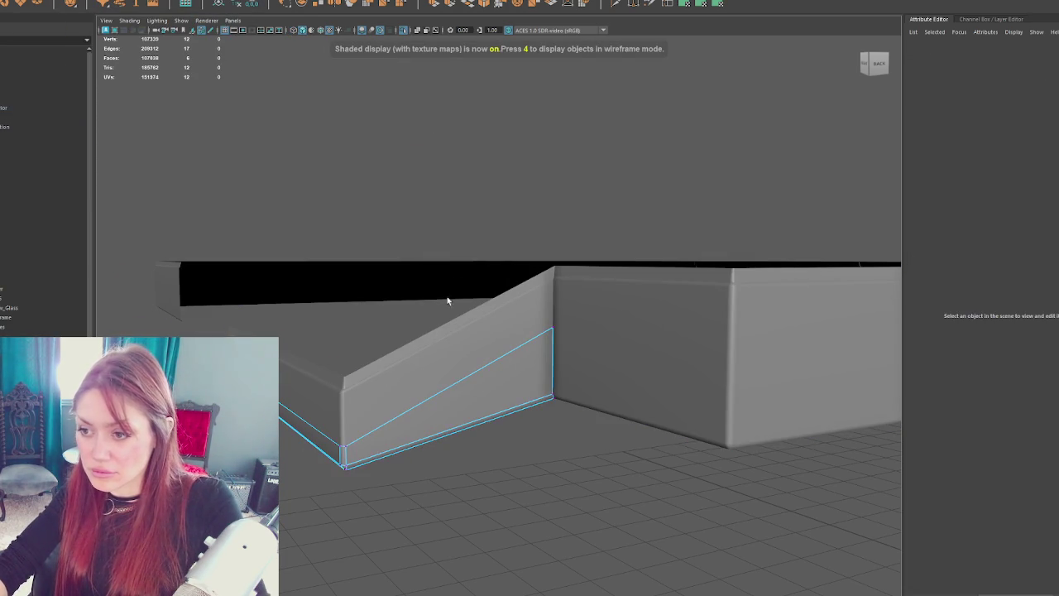
mouse_move(323, 340)
mouse_down()
mouse_move(568, 366)
mouse_move(596, 398)
mouse_up()
key(4)
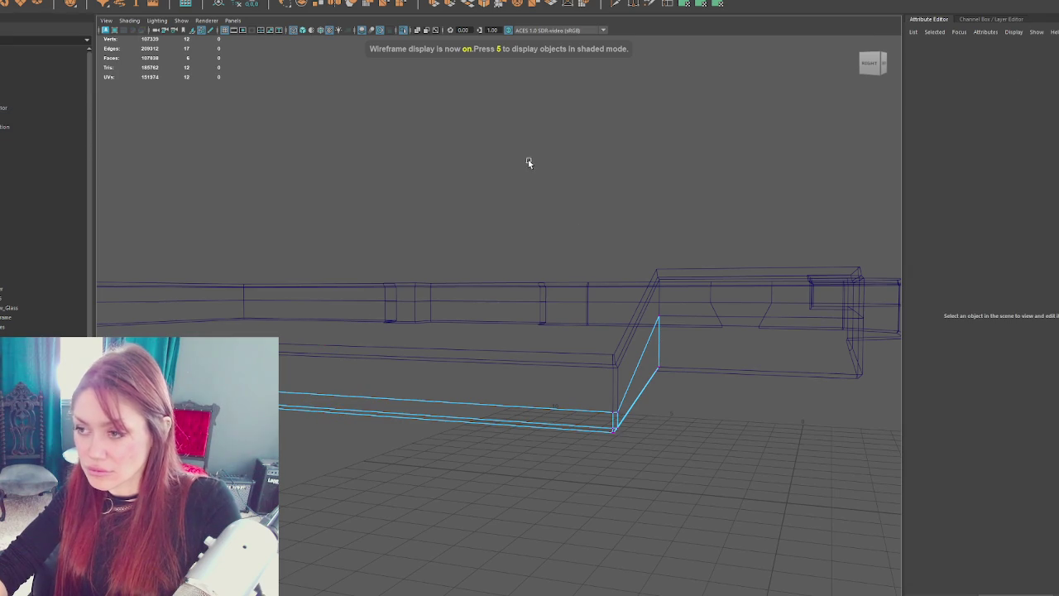
key(ctrl+1)
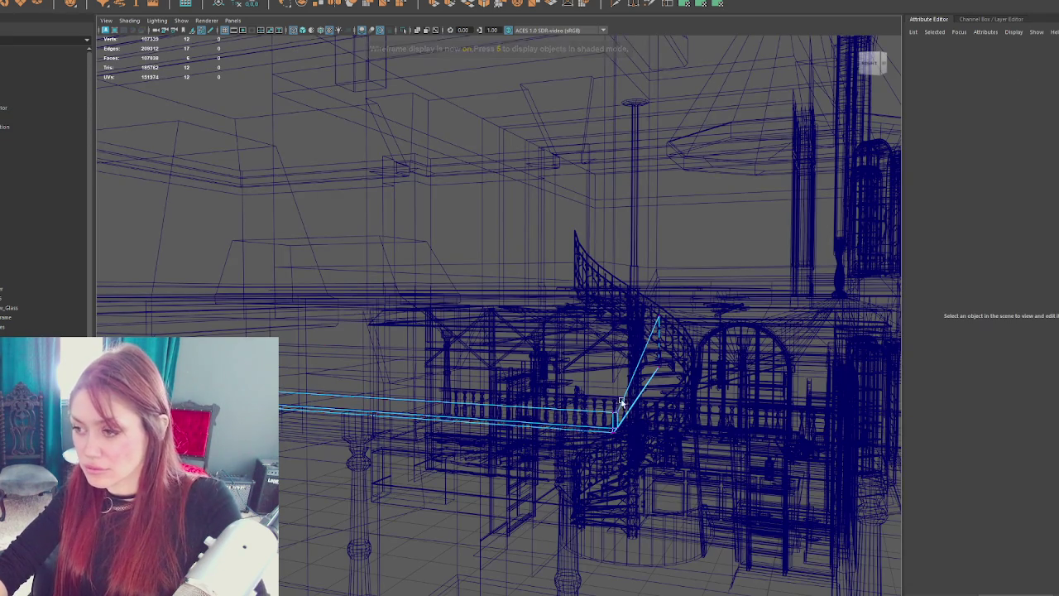
scroll(598, 366, up, 10)
key(5)
- Slide the beam under the porch railing over toward the right pillar
mouse_move(464, 245)
mouse_down()
mouse_move(469, 227)
mouse_move(475, 246)
mouse_move(586, 296)
mouse_move(577, 258)
mouse_move(449, 172)
mouse_up()
click(399, 216)
key(f)
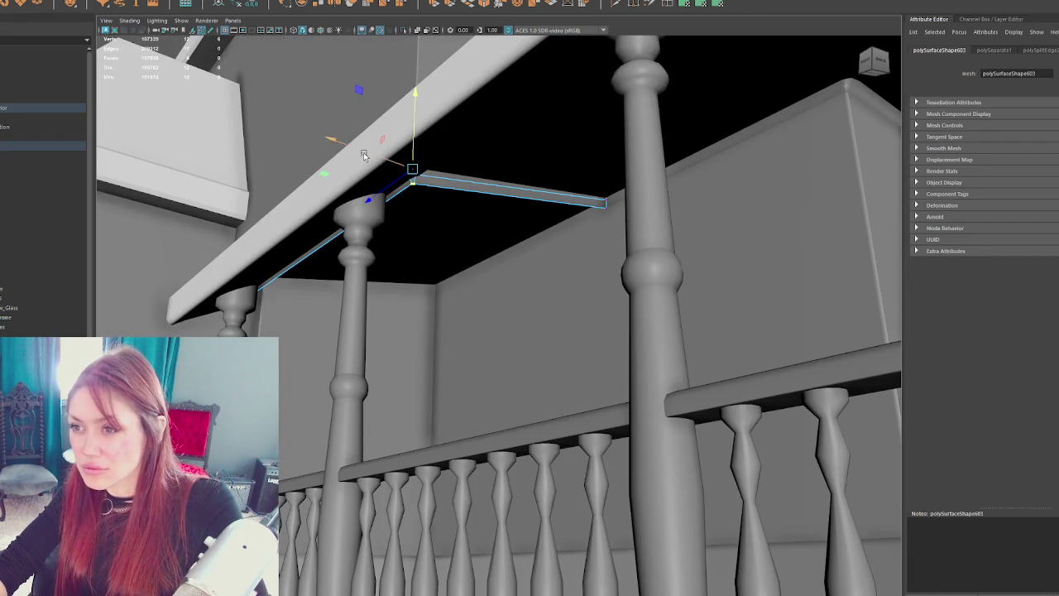
drag(363, 152, 478, 221)
key(ctrl+z)
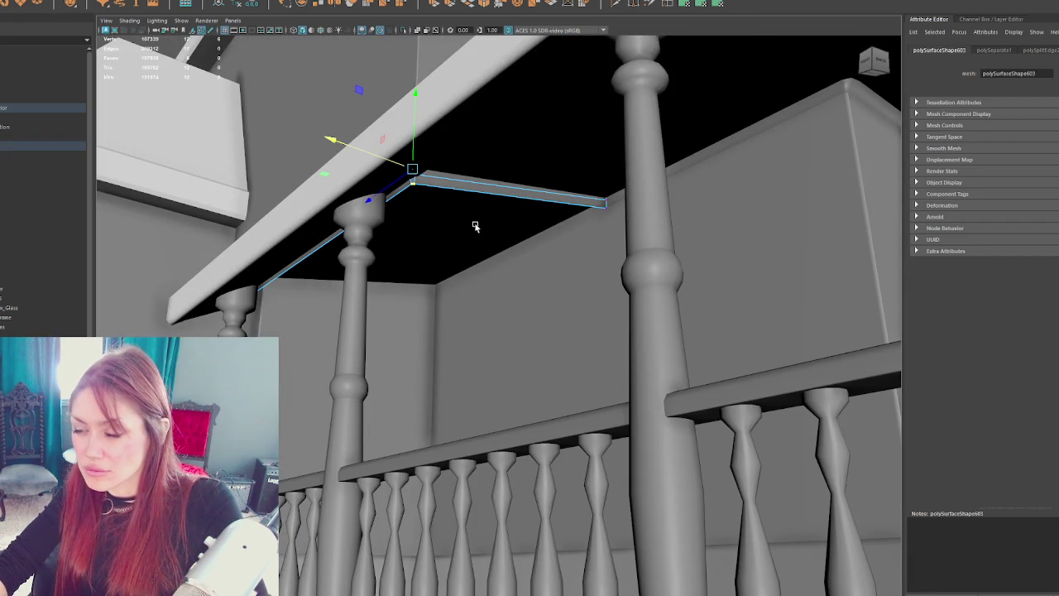
mouse_move(377, 157)
mouse_down()
mouse_move(492, 227)
mouse_move(517, 255)
mouse_move(567, 276)
mouse_move(734, 264)
mouse_up()
drag(667, 257, 532, 285)
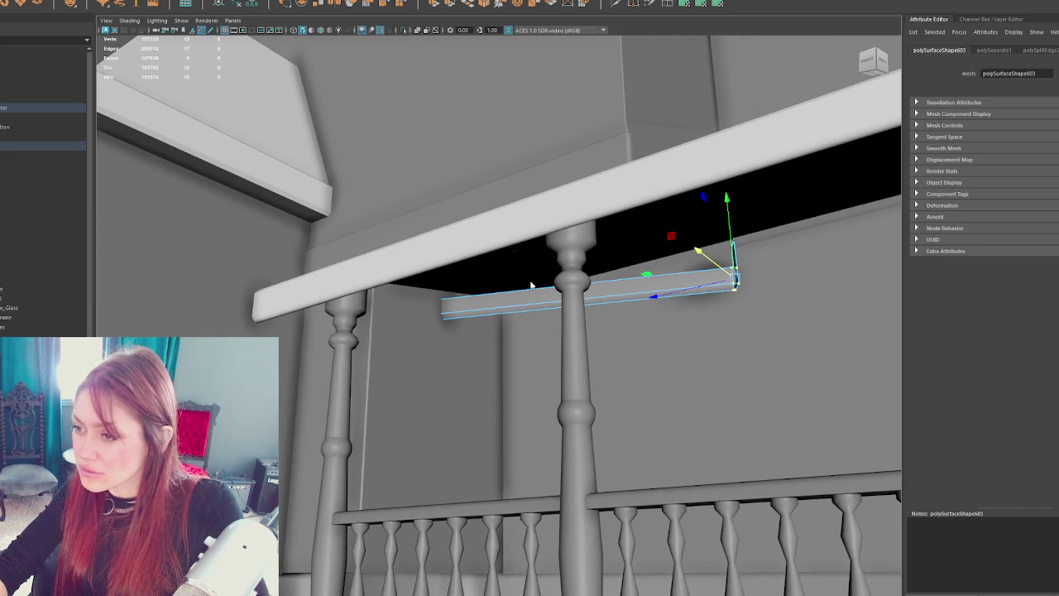
- Select the thin beam under the railing as a whole object, then switch to edge picking
right_click(666, 289)
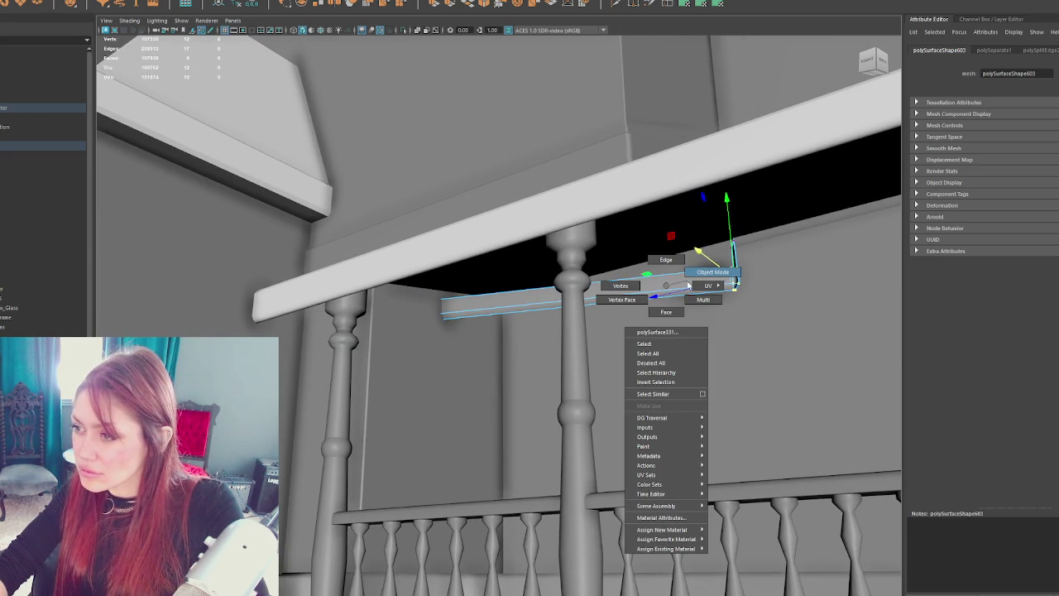
click(714, 273)
click(669, 284)
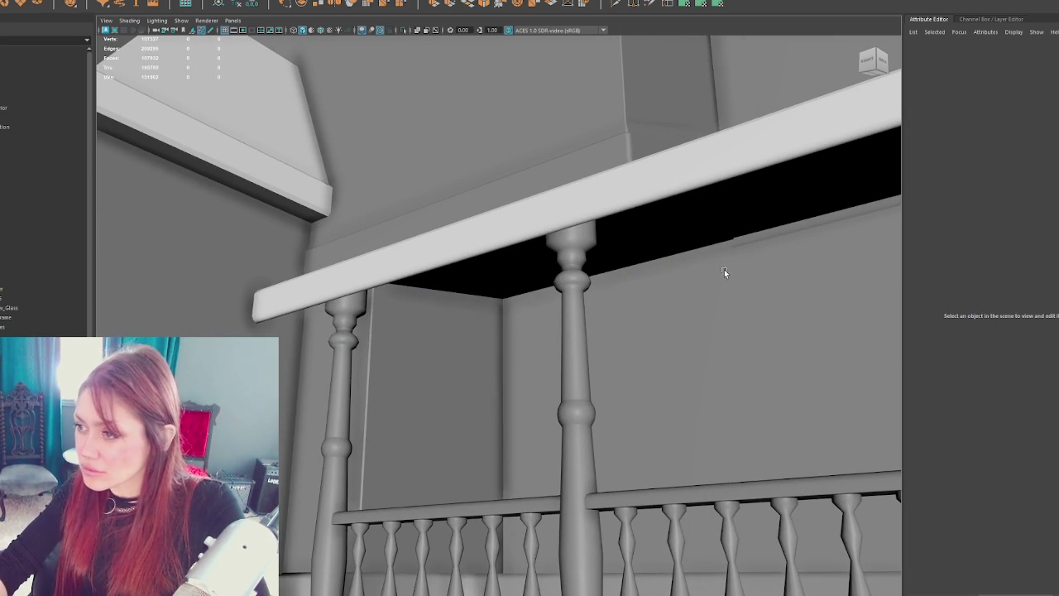
click(753, 240)
key(4)
right_click(753, 217)
click(735, 232)
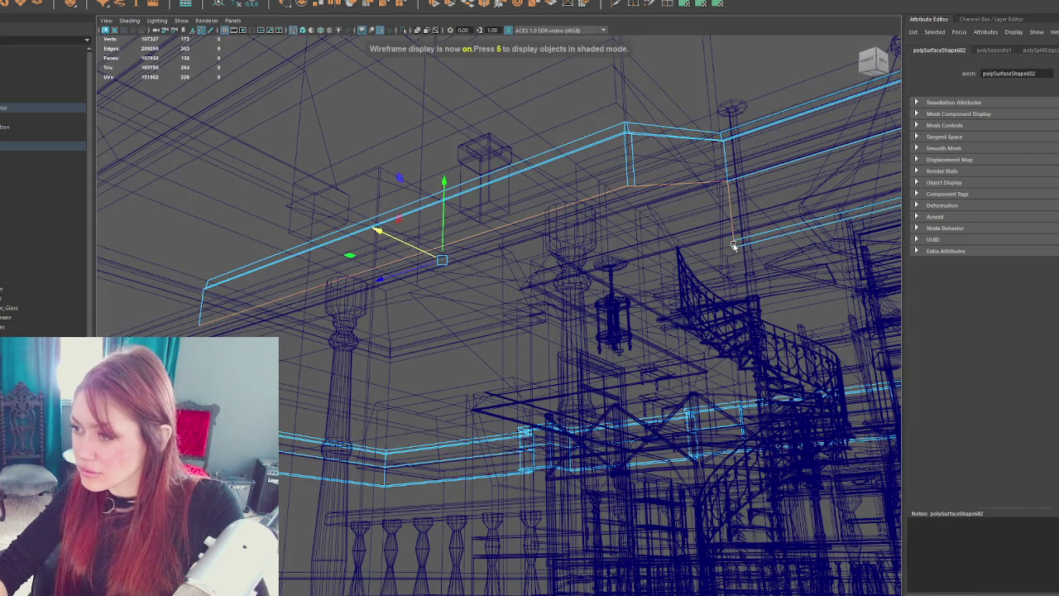
- Extrude the selected ceiling-trim edges toward the wall and adjust the sliver's width
click(732, 228)
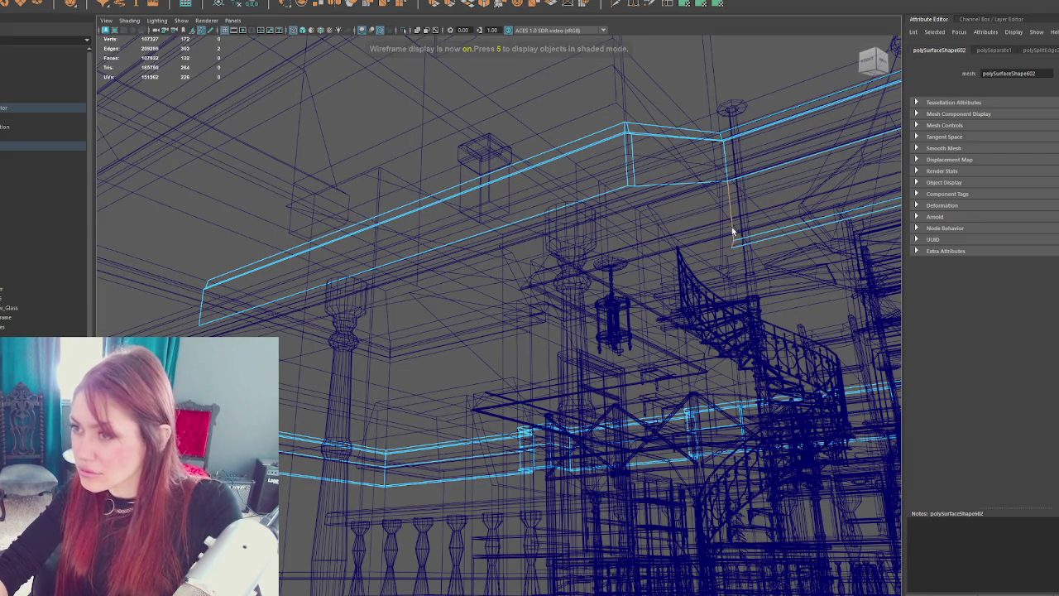
click(437, 7)
mouse_move(708, 224)
mouse_down()
mouse_move(421, 259)
mouse_move(497, 288)
mouse_up()
key(5)
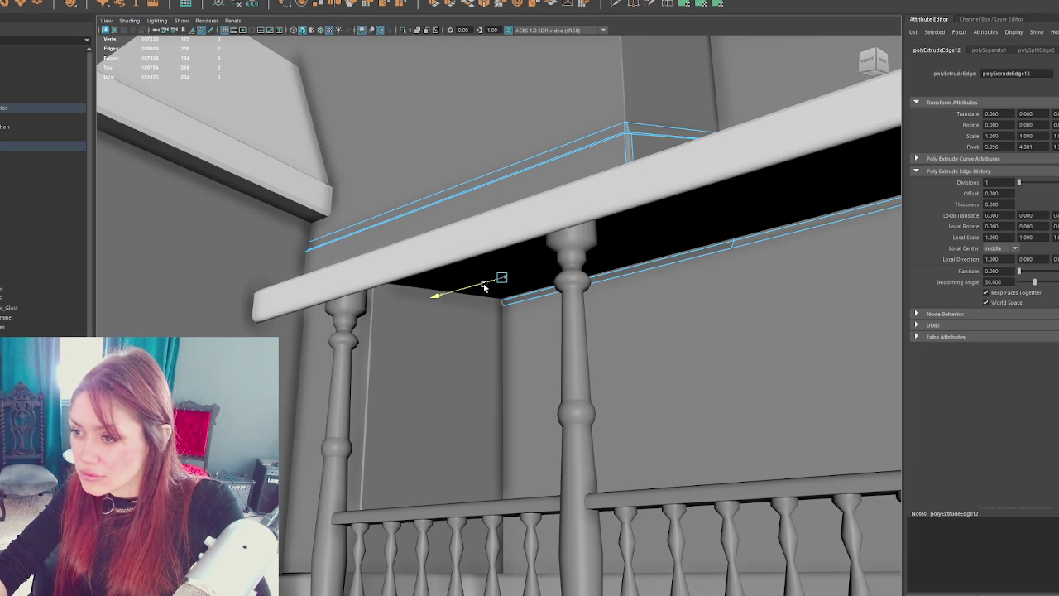
key(e)
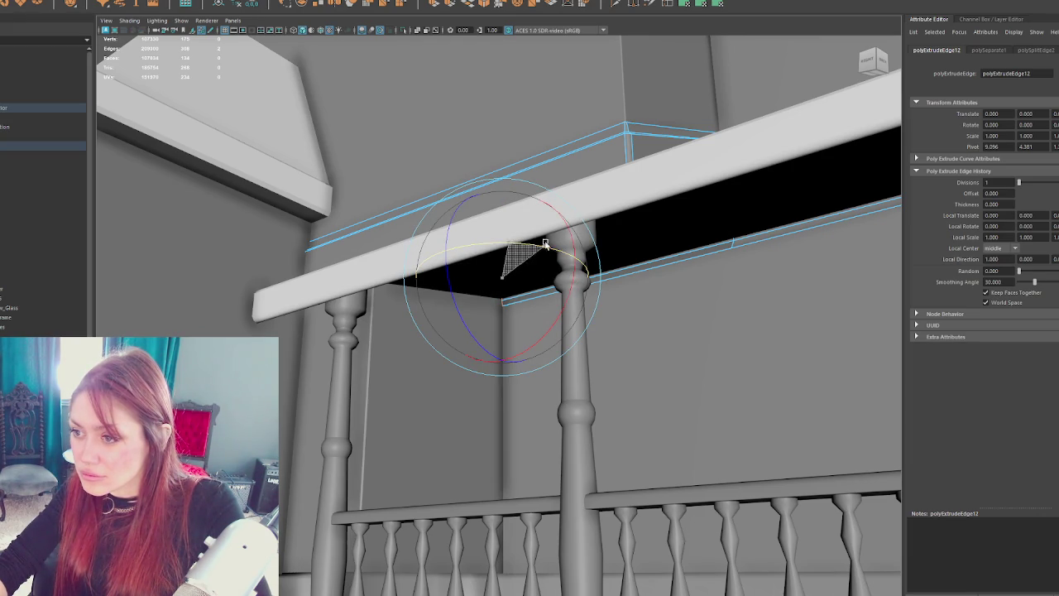
key(f)
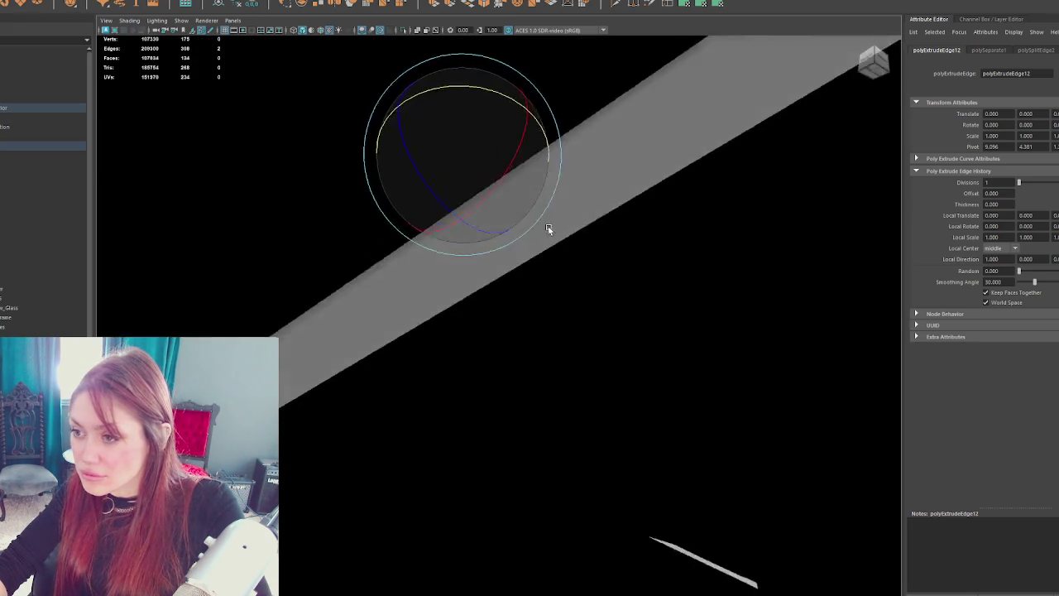
mouse_move(507, 317)
alt+mouse_down()
mouse_move(534, 309)
mouse_move(523, 263)
mouse_move(537, 253)
mouse_move(523, 245)
mouse_move(516, 272)
alt+mouse_up()
key(w)
mouse_move(475, 317)
mouse_down()
mouse_move(457, 311)
mouse_move(476, 313)
mouse_up()
mouse_move(646, 219)
alt+mouse_down()
mouse_move(622, 414)
mouse_move(563, 303)
mouse_move(531, 505)
alt+mouse_up()
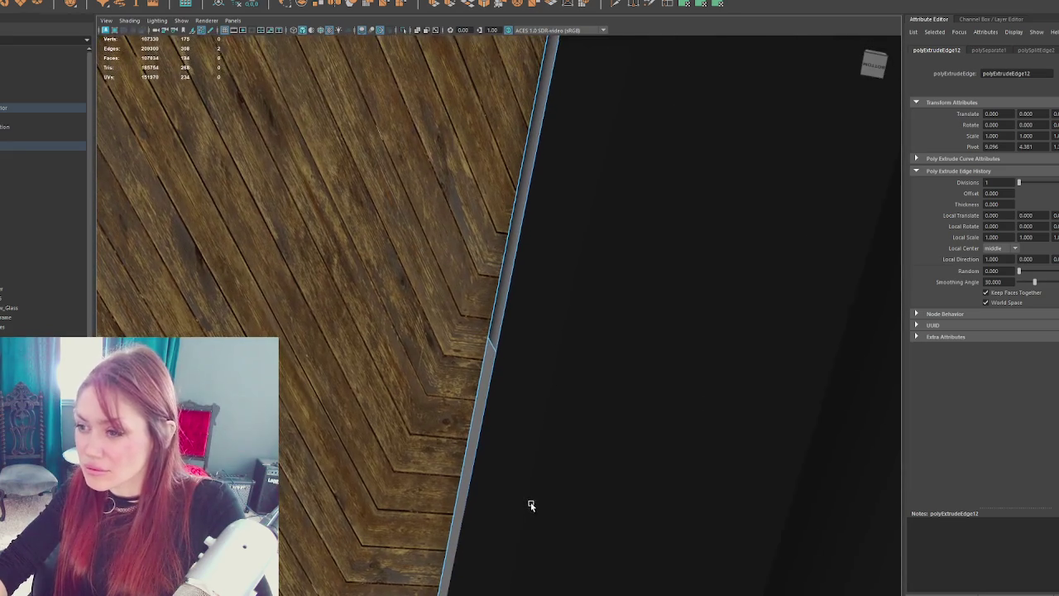
- Extrude the ceiling trim's edge again and orbit until it runs horizontally
click(495, 348)
mouse_move(495, 347)
alt+mouse_down()
mouse_move(579, 315)
mouse_move(572, 166)
mouse_move(402, 256)
mouse_move(721, 196)
alt+mouse_up()
key(4)
shift+right_click(695, 187)
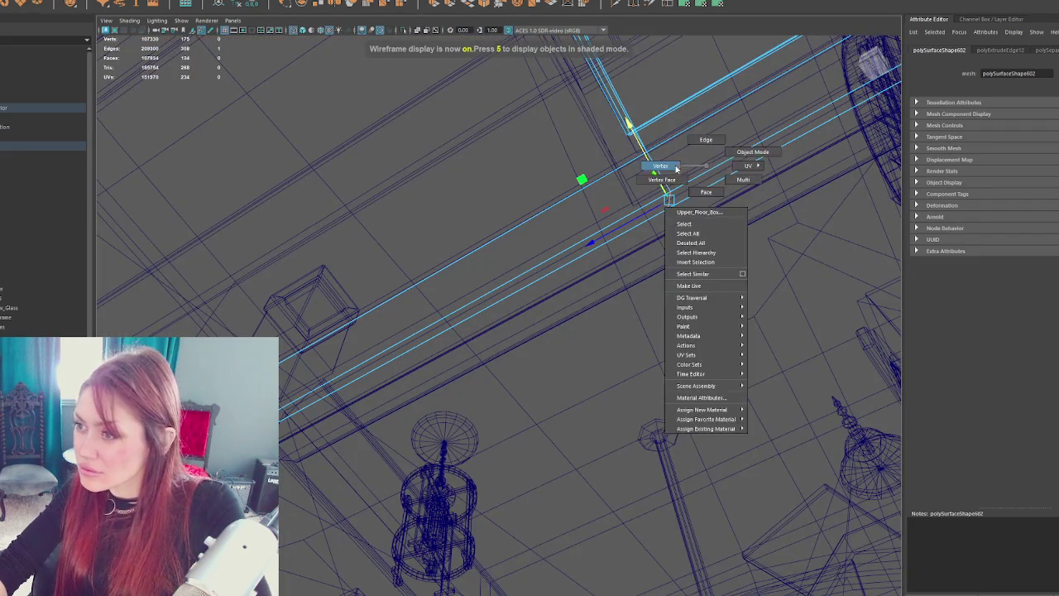
click(705, 137)
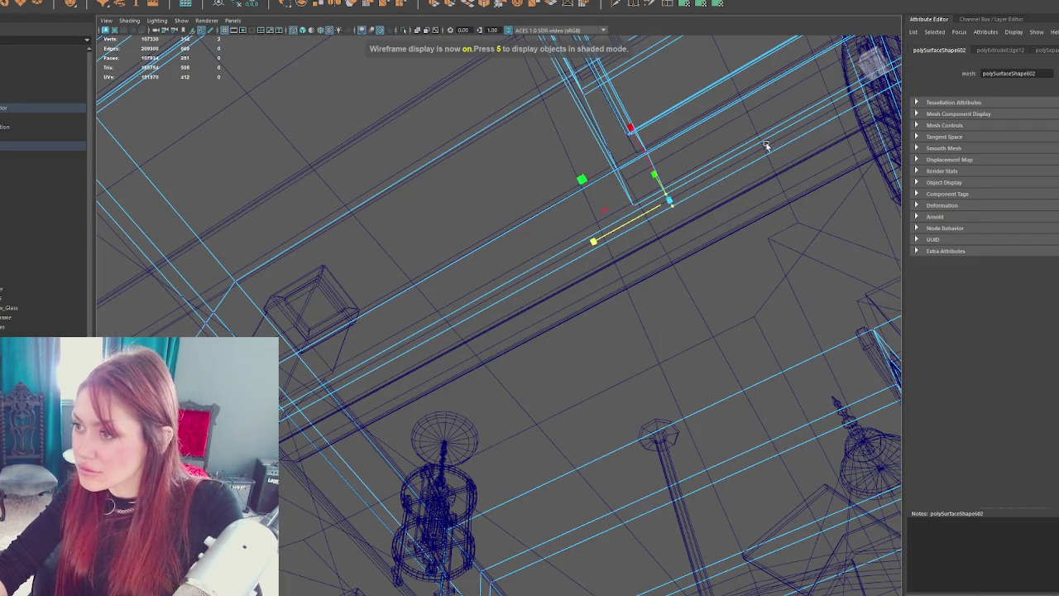
key(6)
alt+drag(615, 201, 586, 201)
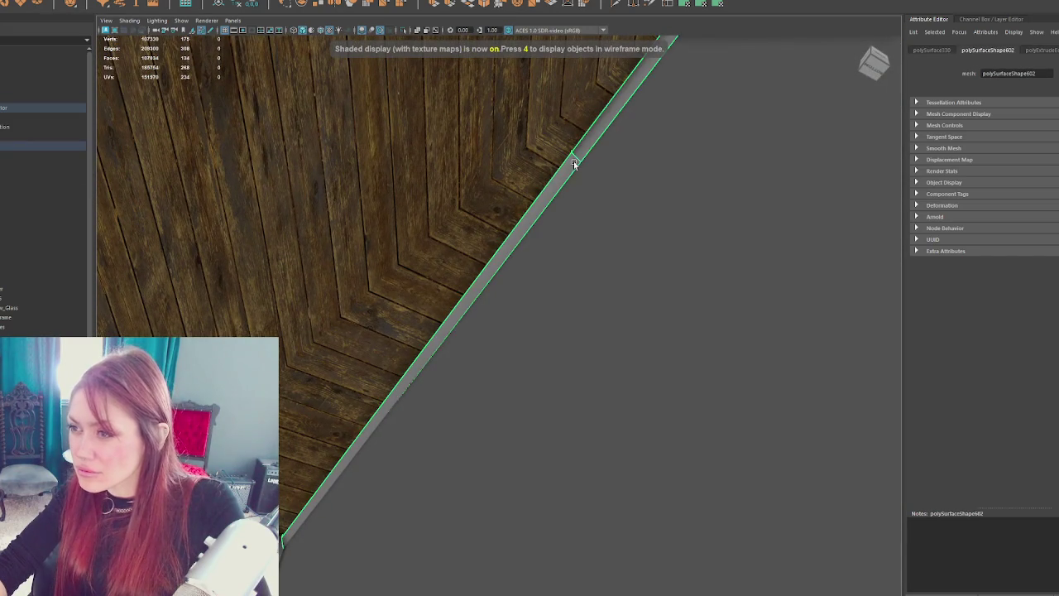
alt+drag(573, 162, 648, 186)
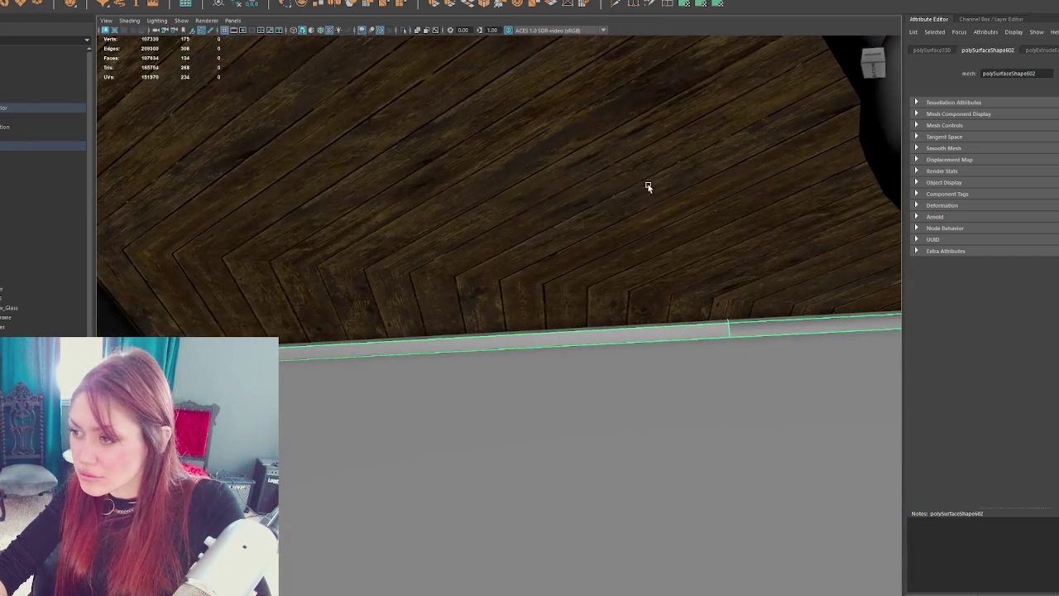
key(4)
key(w)
- Select the floor face above the porch, then nudge the trim's corner vertices along X
key(F11)
click(494, 296)
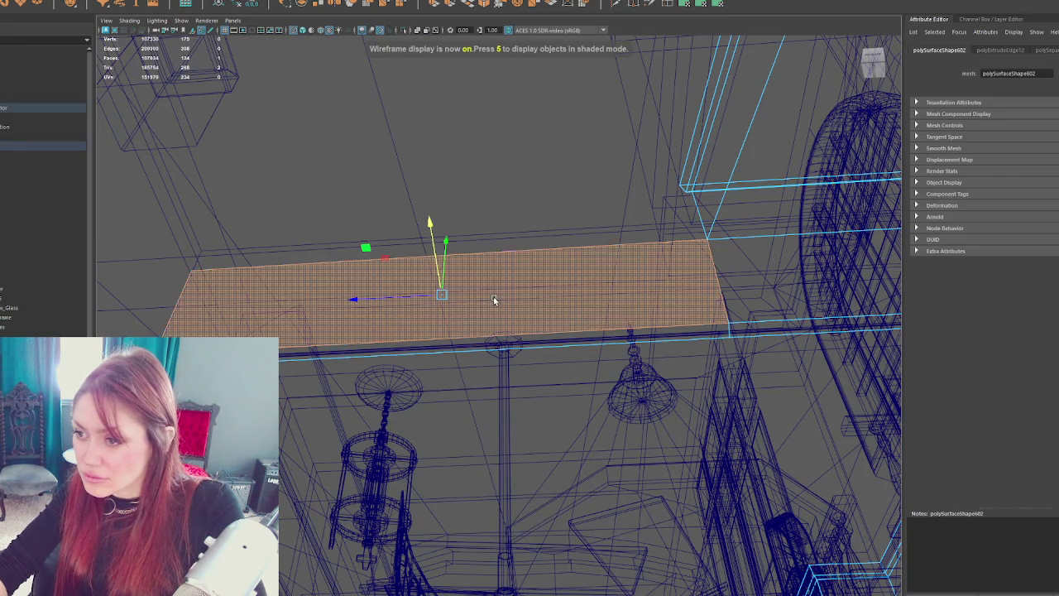
key(6)
mouse_move(490, 297)
alt+mouse_down()
mouse_move(819, 371)
mouse_move(689, 369)
mouse_move(693, 343)
mouse_move(677, 338)
alt+mouse_up()
click(823, 248)
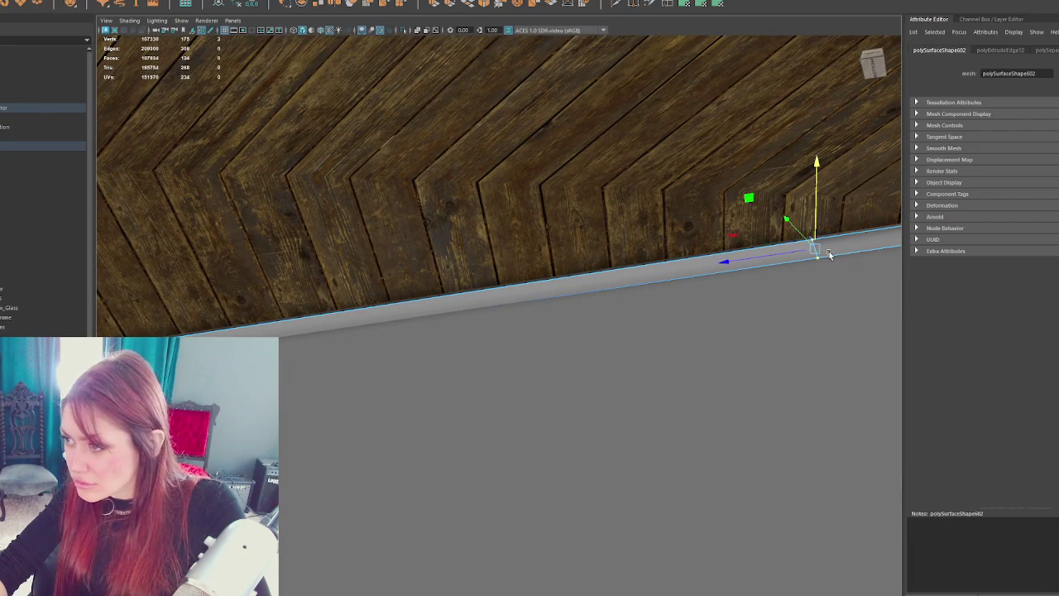
mouse_move(812, 264)
mouse_down()
mouse_move(773, 276)
mouse_move(728, 313)
mouse_move(508, 343)
mouse_move(482, 377)
mouse_up()
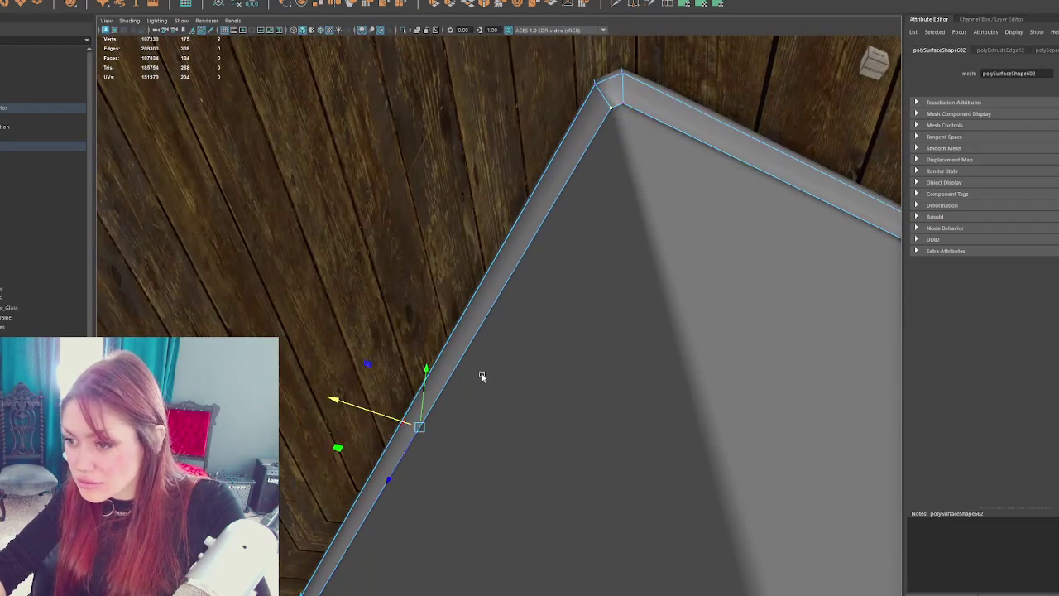
drag(381, 414, 384, 412)
click(623, 105)
drag(610, 123, 611, 122)
mouse_move(749, 159)
alt+mouse_down()
mouse_move(633, 231)
mouse_move(262, 88)
mouse_move(395, 168)
mouse_move(383, 205)
mouse_move(413, 137)
mouse_move(673, 300)
mouse_move(660, 310)
mouse_move(559, 249)
alt+mouse_up()
- Pick the trim's corner vertices above the window and slide them into the wall corner
shift+click(528, 230)
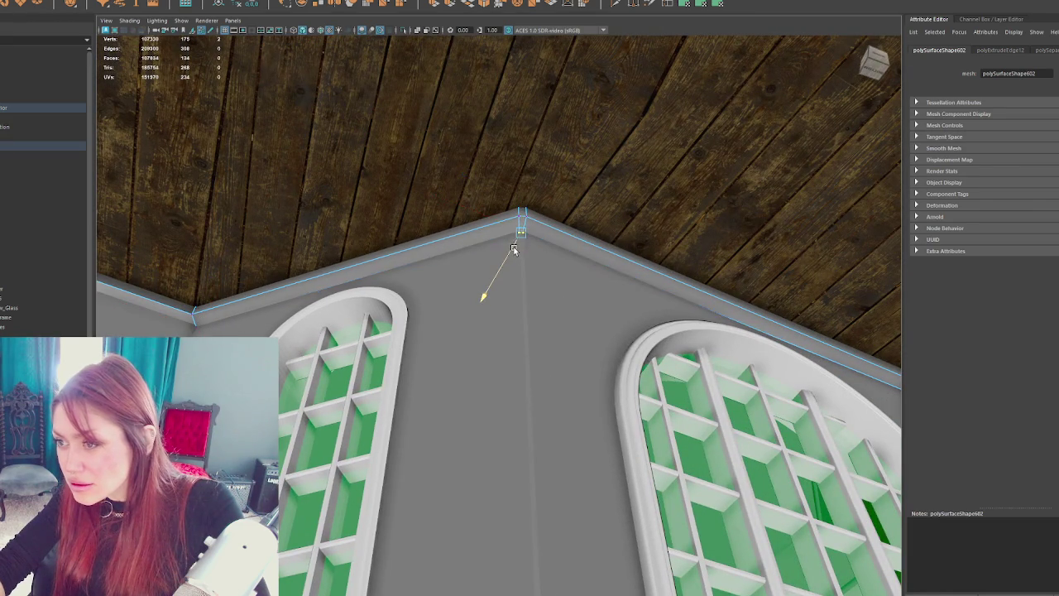
mouse_move(503, 223)
alt+mouse_down()
mouse_move(641, 246)
mouse_move(695, 364)
alt+mouse_up()
click(700, 354)
mouse_move(687, 315)
alt+mouse_down()
mouse_move(485, 246)
mouse_move(607, 279)
mouse_move(667, 144)
alt+mouse_up()
click(709, 115)
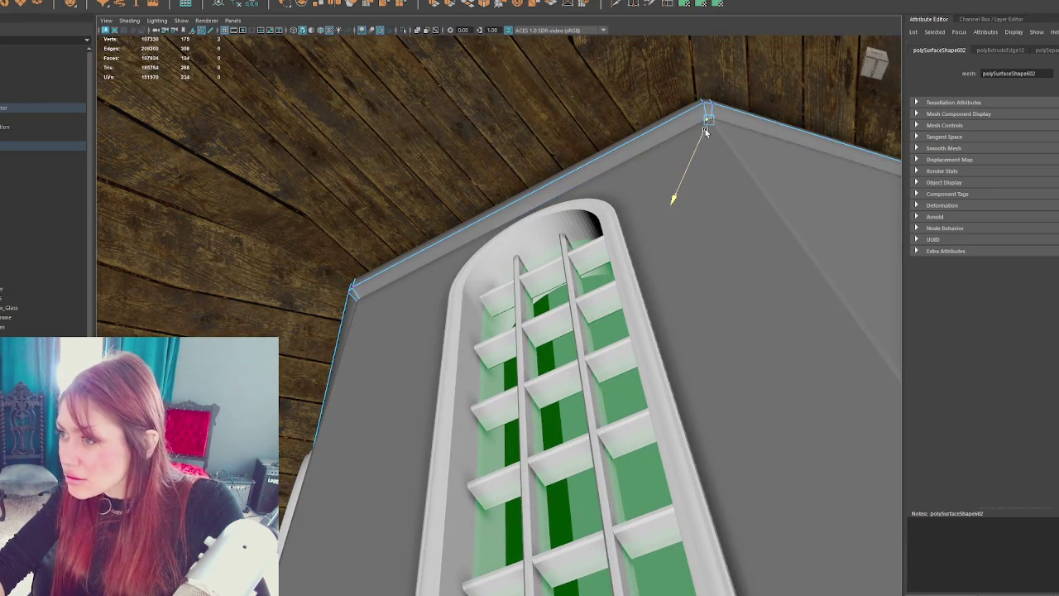
mouse_move(729, 131)
alt+mouse_down()
mouse_move(634, 182)
mouse_move(629, 210)
mouse_move(785, 255)
mouse_move(740, 215)
mouse_move(578, 307)
alt+mouse_up()
drag(613, 132, 617, 131)
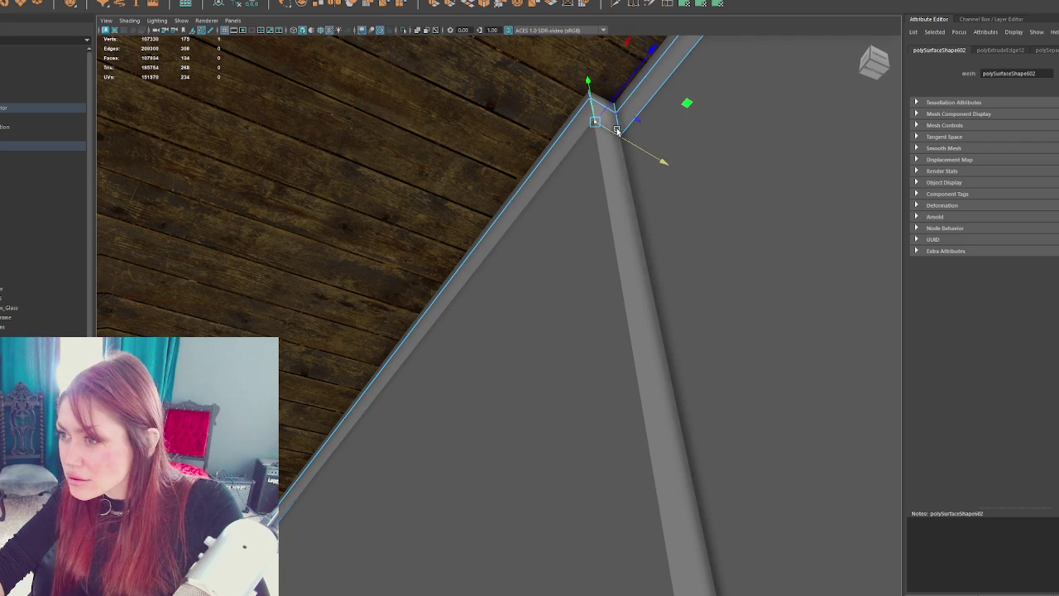
click(622, 135)
mouse_move(638, 144)
alt+mouse_down()
mouse_move(771, 93)
mouse_move(456, 184)
mouse_move(510, 185)
mouse_move(723, 324)
mouse_move(767, 328)
mouse_move(758, 327)
alt+mouse_up()
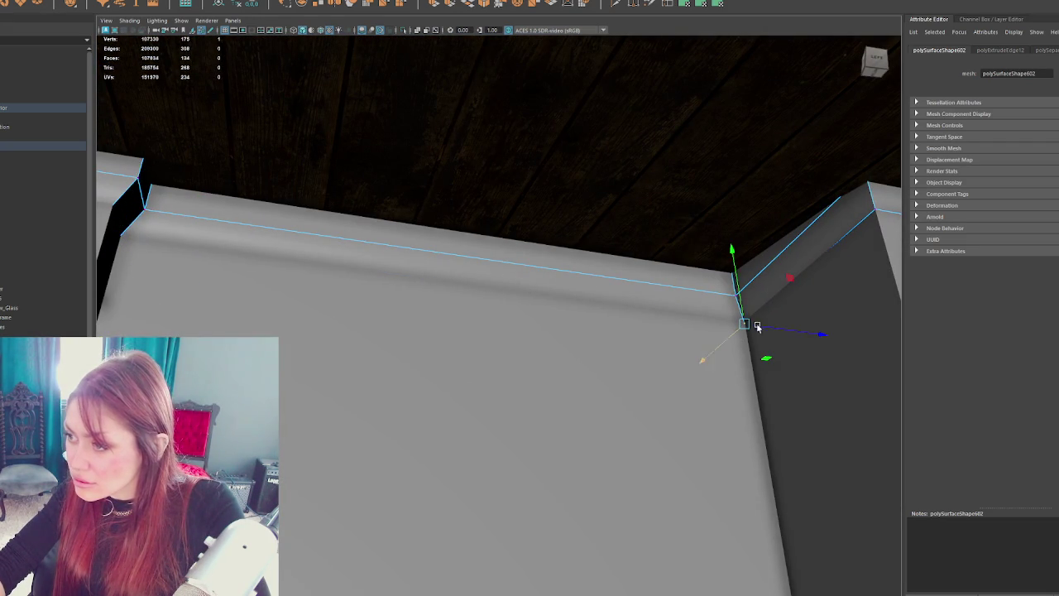
click(874, 209)
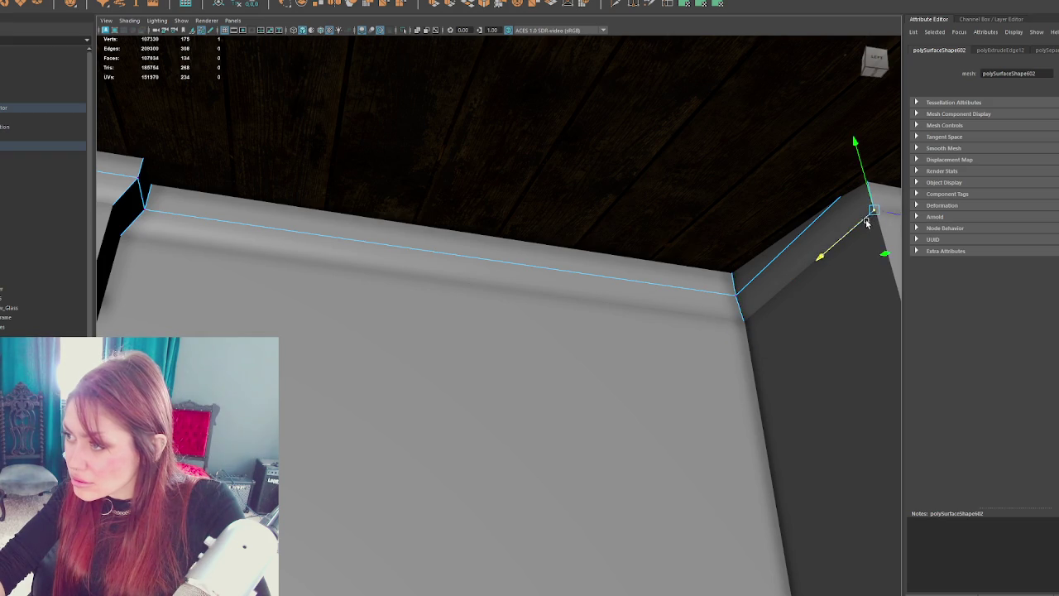
mouse_move(885, 216)
mouse_down()
mouse_move(709, 288)
mouse_move(159, 104)
mouse_move(723, 208)
mouse_up()
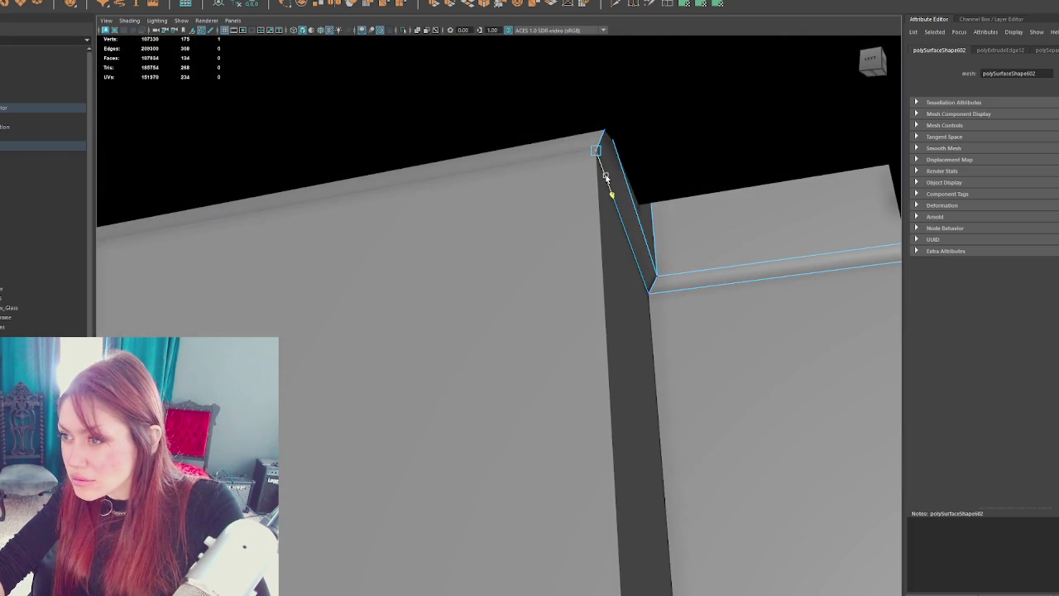
mouse_move(652, 291)
mouse_down()
mouse_move(439, 286)
mouse_move(662, 272)
mouse_move(571, 292)
mouse_move(617, 259)
mouse_move(672, 272)
mouse_move(574, 289)
mouse_move(648, 303)
mouse_move(477, 301)
mouse_move(533, 311)
mouse_move(537, 272)
mouse_move(338, 342)
mouse_move(690, 315)
mouse_move(397, 310)
mouse_up()
- Select the trim's top edge through the wireframe view
key(4)
click(568, 295)
key(5)
key(4)
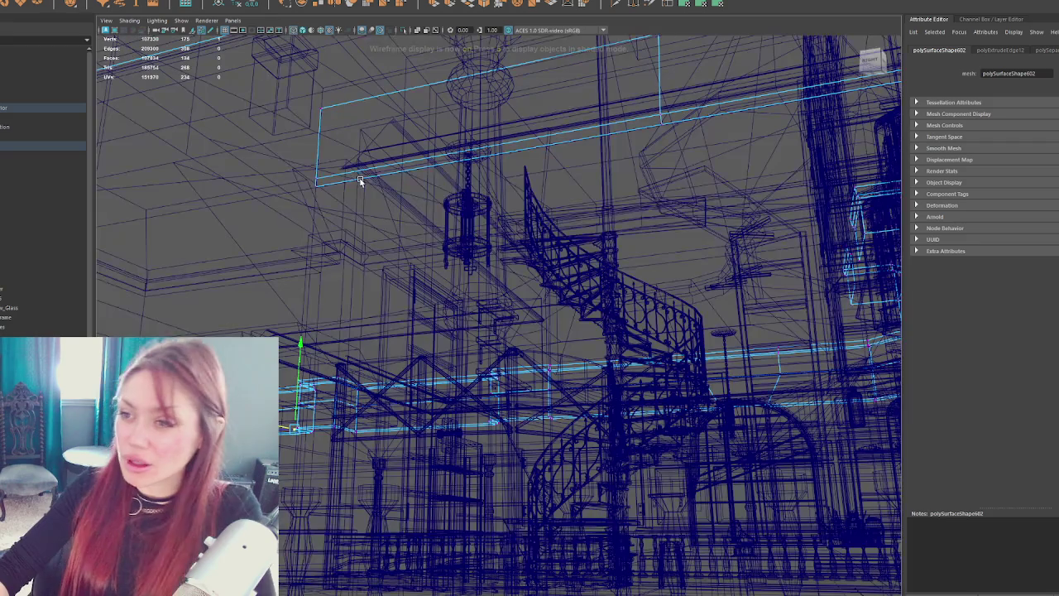
mouse_move(333, 77)
mouse_down()
mouse_move(414, 166)
mouse_move(520, 210)
mouse_move(416, 240)
mouse_move(466, 253)
mouse_move(670, 185)
mouse_move(673, 199)
mouse_move(651, 53)
mouse_up()
key(5)
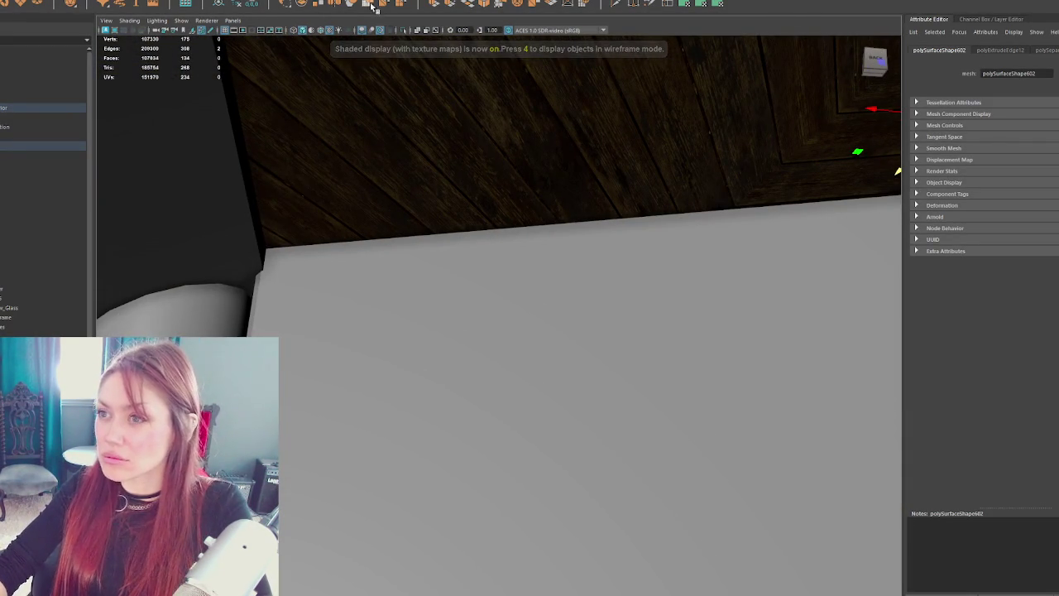
- Extrude the edge and drag it along X, lowering it onto the box's front top edge
click(437, 4)
mouse_move(721, 165)
mouse_down()
mouse_move(771, 190)
mouse_move(505, 220)
mouse_move(773, 188)
mouse_move(473, 184)
mouse_move(427, 157)
mouse_move(442, 306)
mouse_move(465, 184)
mouse_up()
click(772, 191)
mouse_move(329, 214)
mouse_down()
mouse_move(407, 212)
mouse_move(331, 228)
mouse_up()
drag(366, 182, 363, 206)
- Undo the recent trim changes and reselect a trim vertex under the beam
mouse_move(377, 199)
mouse_down()
mouse_move(464, 201)
mouse_move(497, 189)
mouse_move(470, 196)
mouse_up()
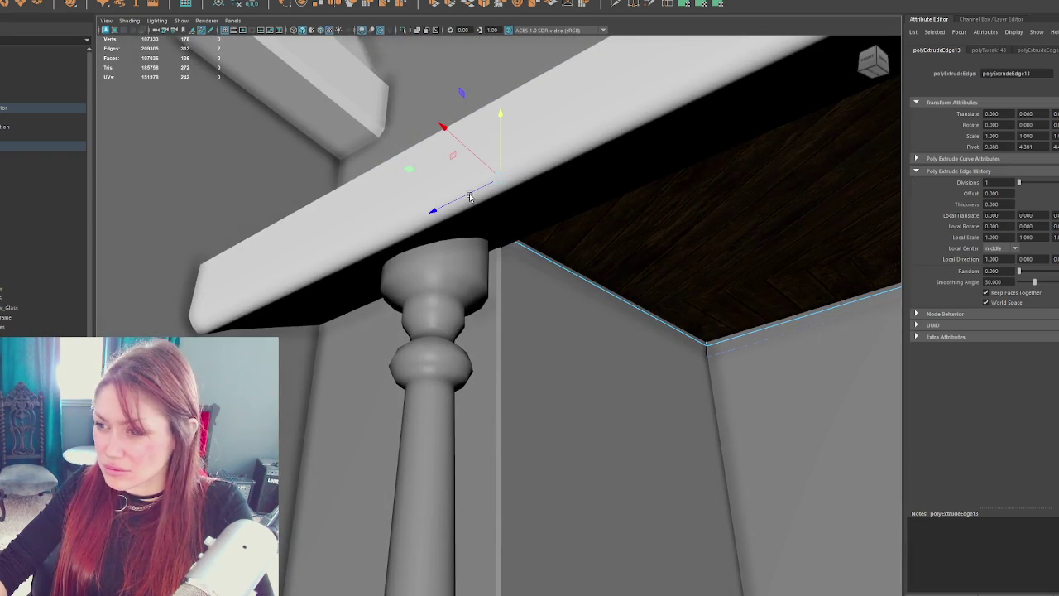
mouse_move(509, 52)
mouse_down()
mouse_move(551, 38)
mouse_move(503, 59)
mouse_up()
drag(383, 196, 363, 197)
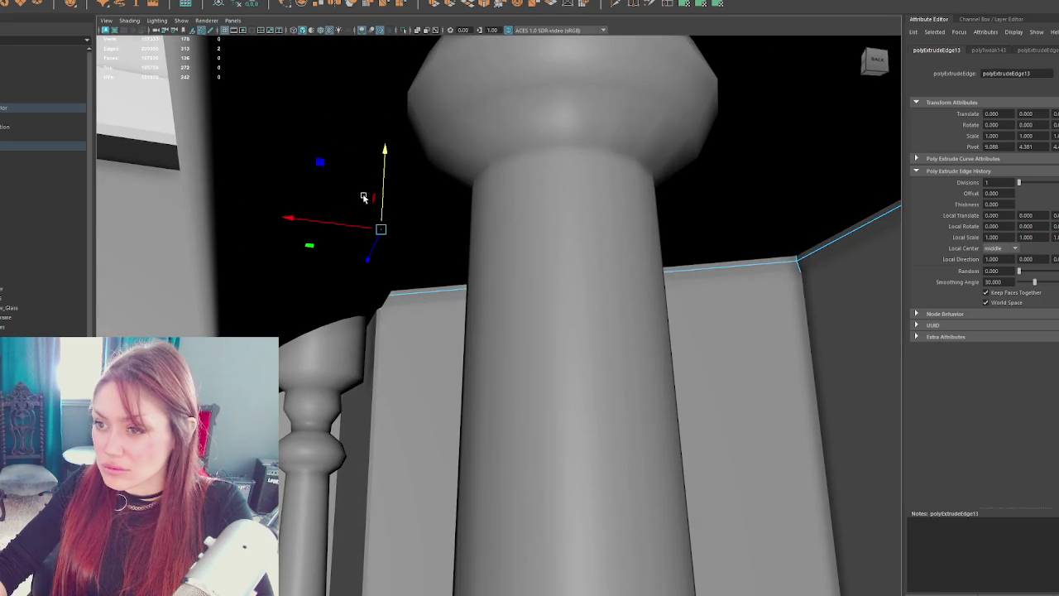
key(ctrl+z)
key(ctrl+z)
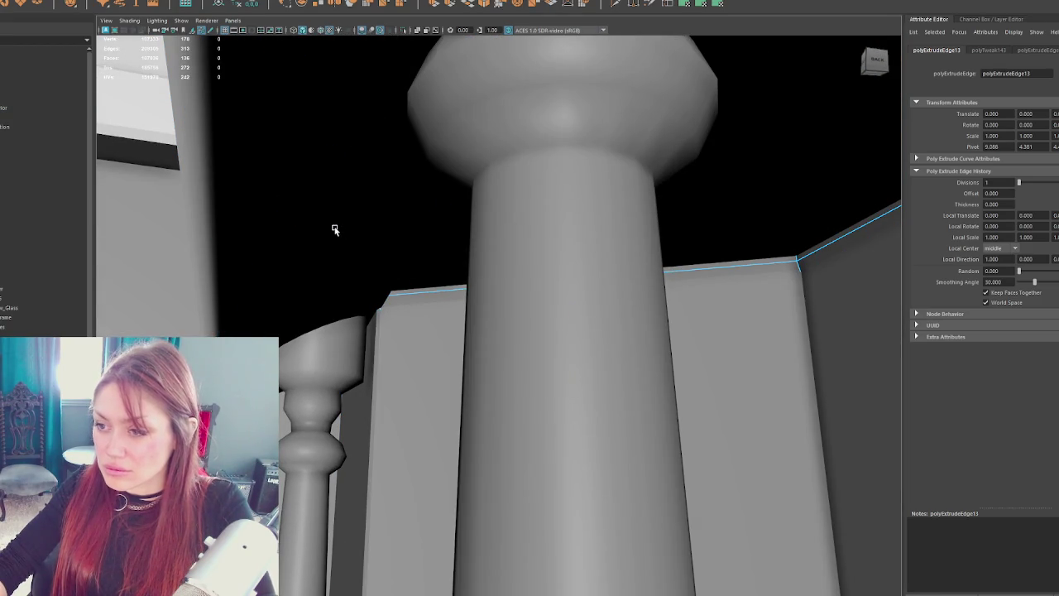
key(4)
click(370, 327)
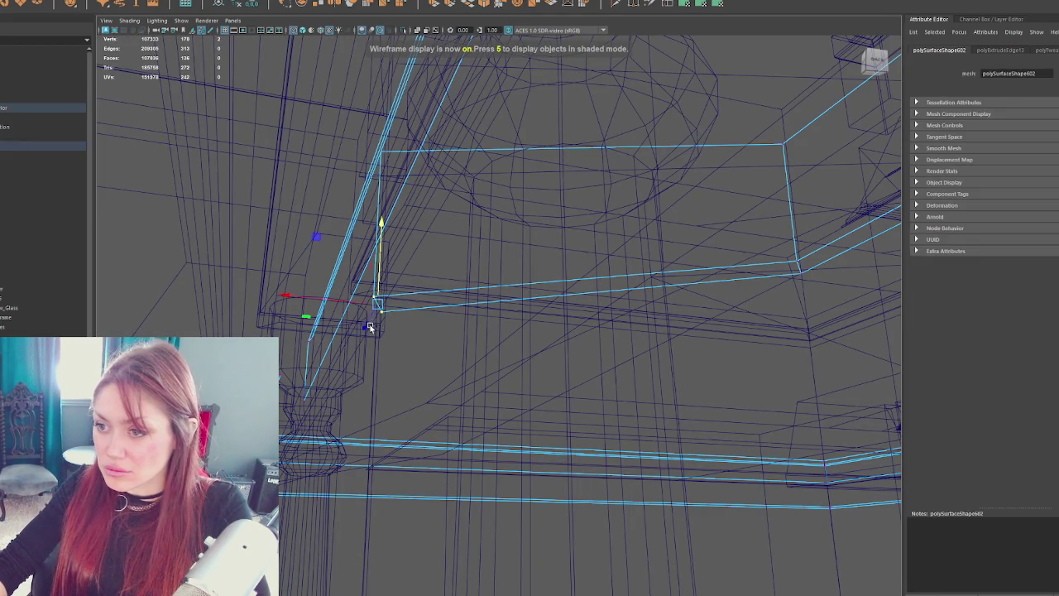
key(ctrl+z)
key(6)
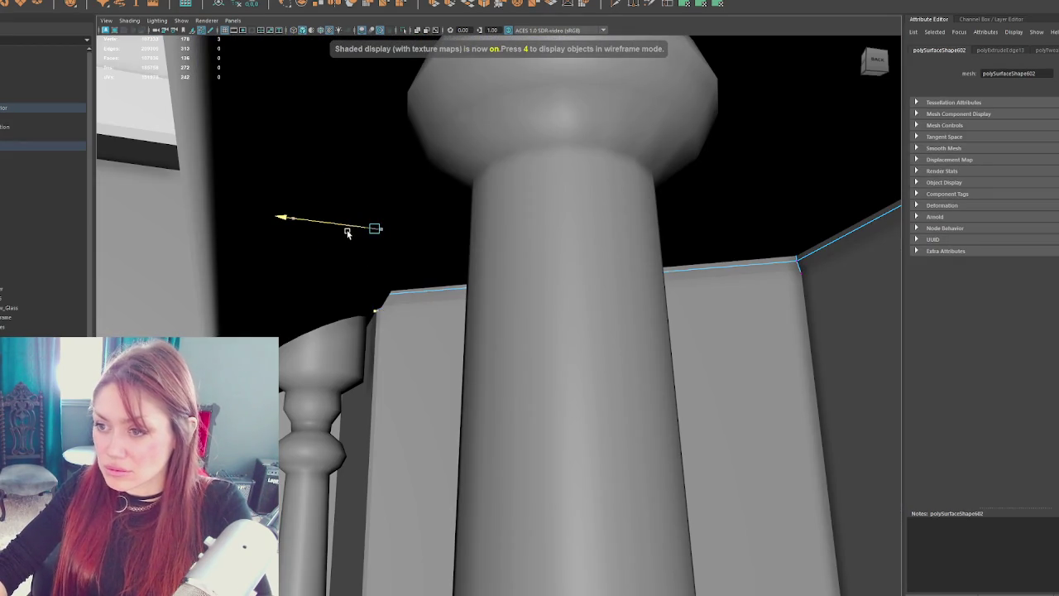
- Soften the wall's left vertical edge
alt+drag(342, 235, 368, 228)
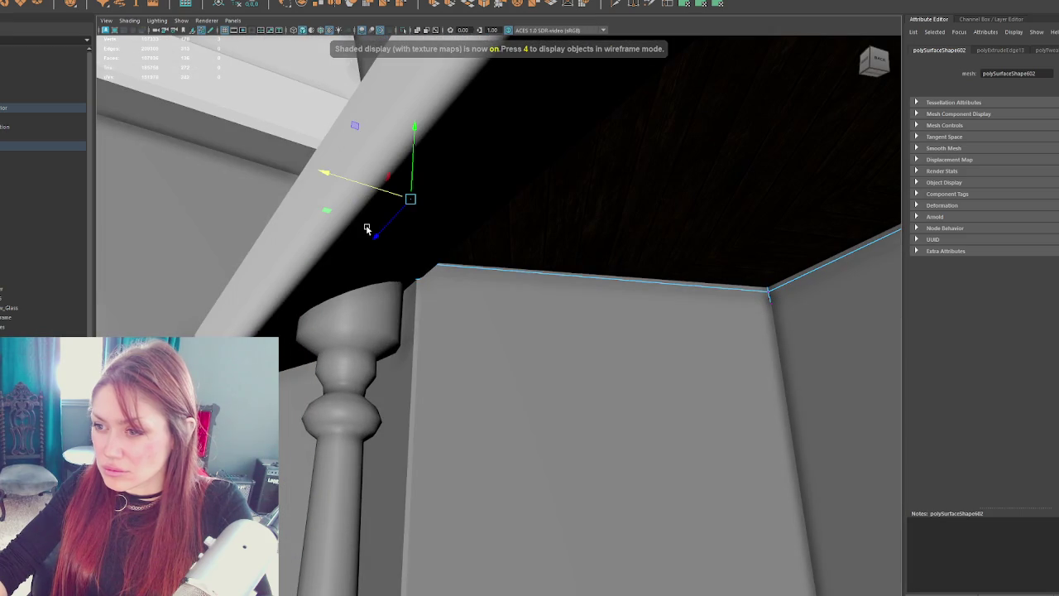
click(420, 297)
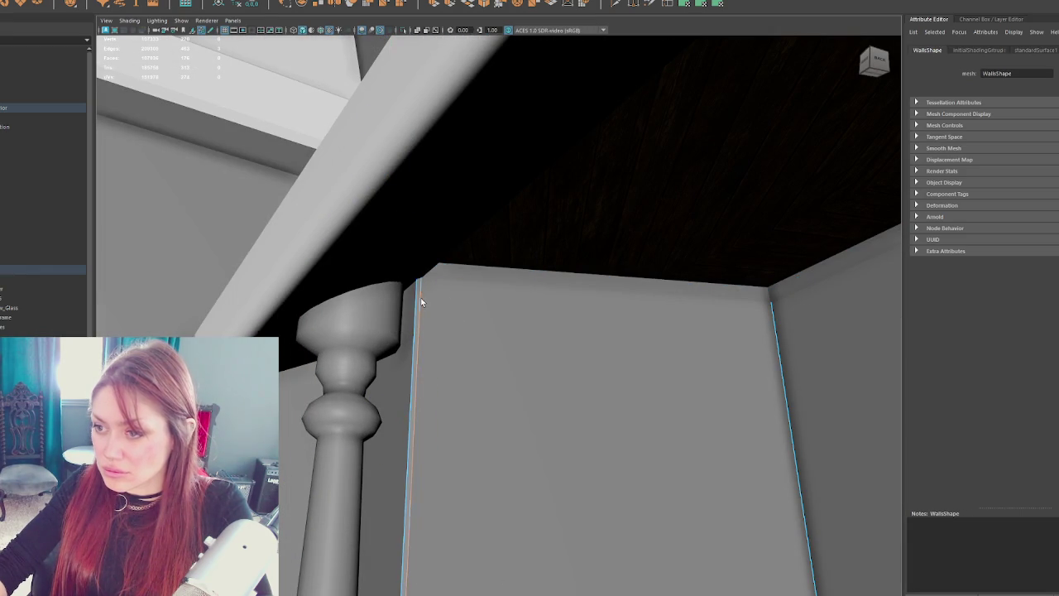
shift+right_click(460, 286)
click(567, 297)
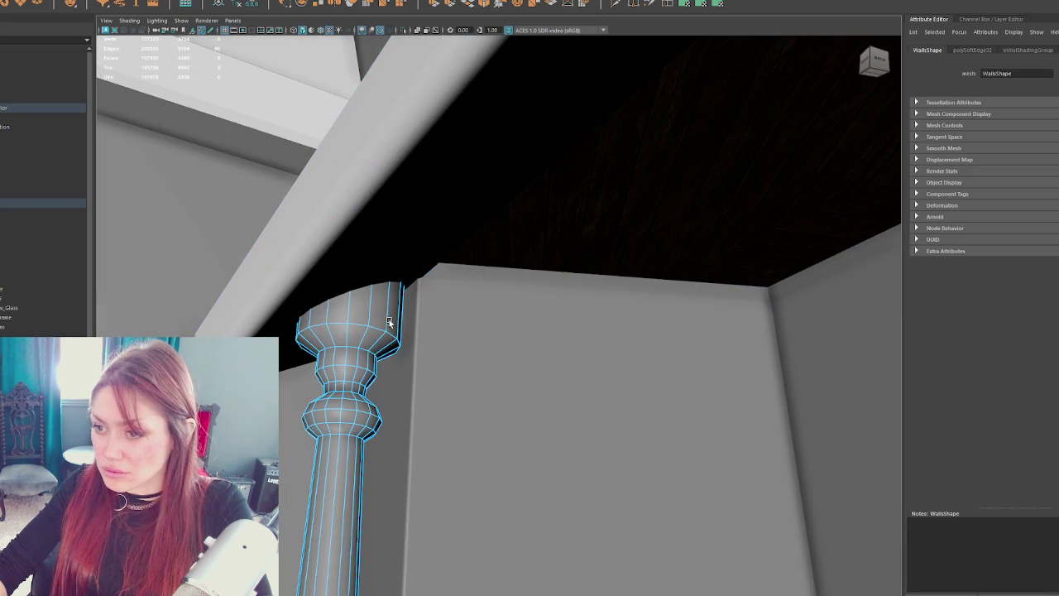
- Select both pillars and soften their edges
click(508, 273)
key(f)
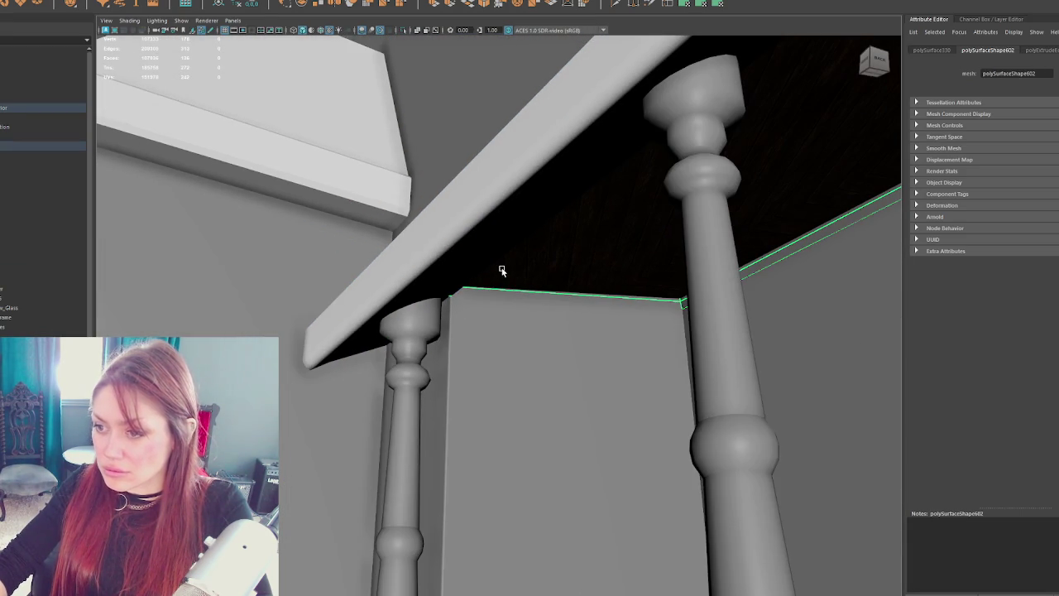
drag(502, 271, 496, 283)
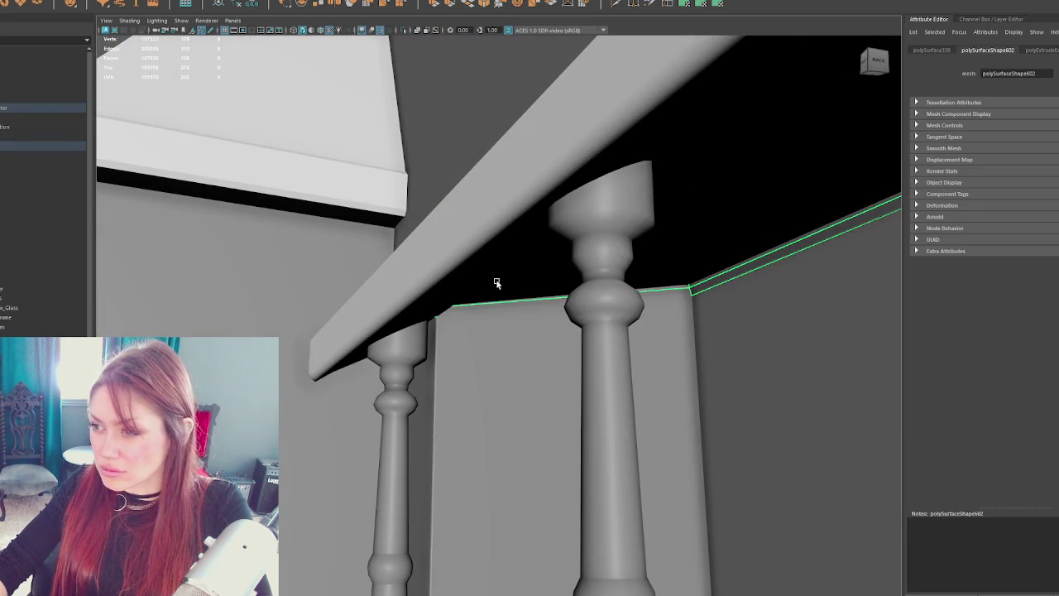
right_click(401, 354)
click(426, 319)
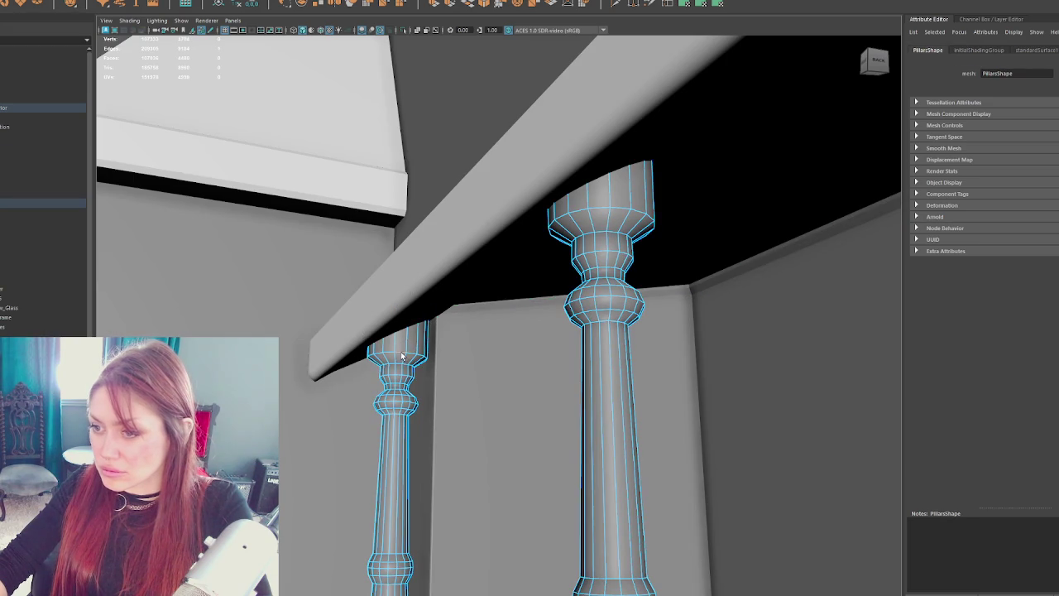
right_click(618, 191)
click(740, 229)
- Hide the ground and fence group with Ctrl+H, leaving only the house visible
mouse_move(619, 257)
mouse_down()
mouse_move(347, 107)
mouse_move(421, 171)
mouse_move(369, 92)
mouse_move(530, 130)
mouse_up()
mouse_move(592, 265)
mouse_down()
mouse_move(653, 230)
mouse_move(600, 227)
mouse_move(639, 284)
mouse_move(485, 220)
mouse_move(573, 409)
mouse_up()
click(573, 409)
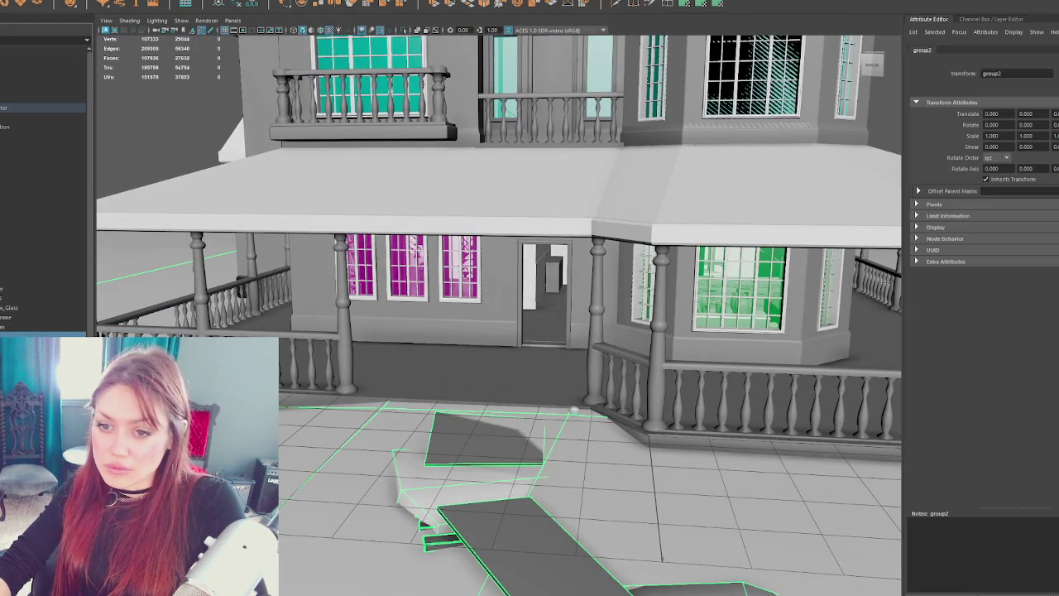
key(f)
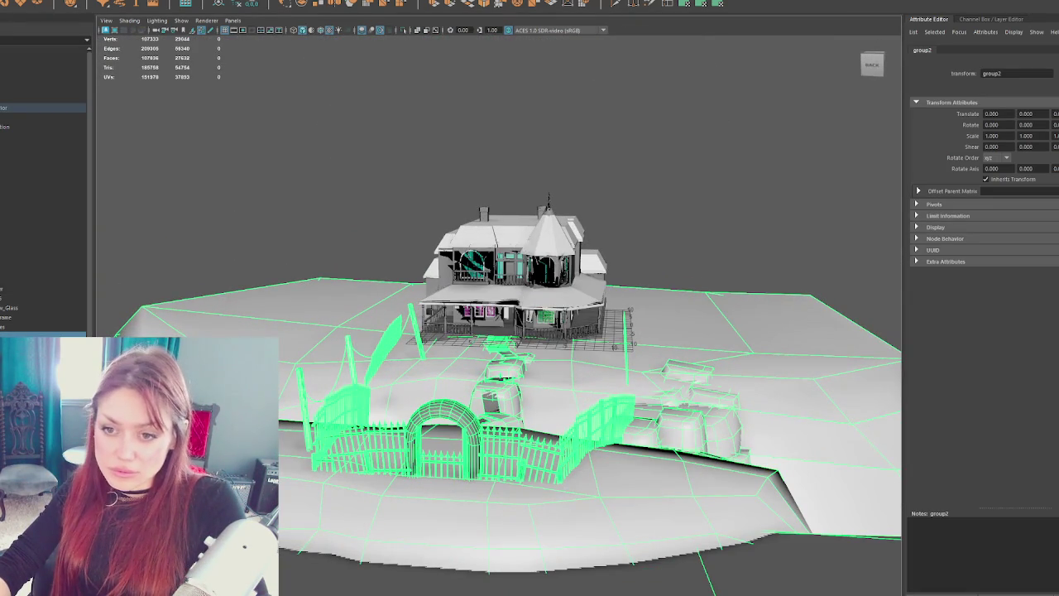
key(ctrl+h)
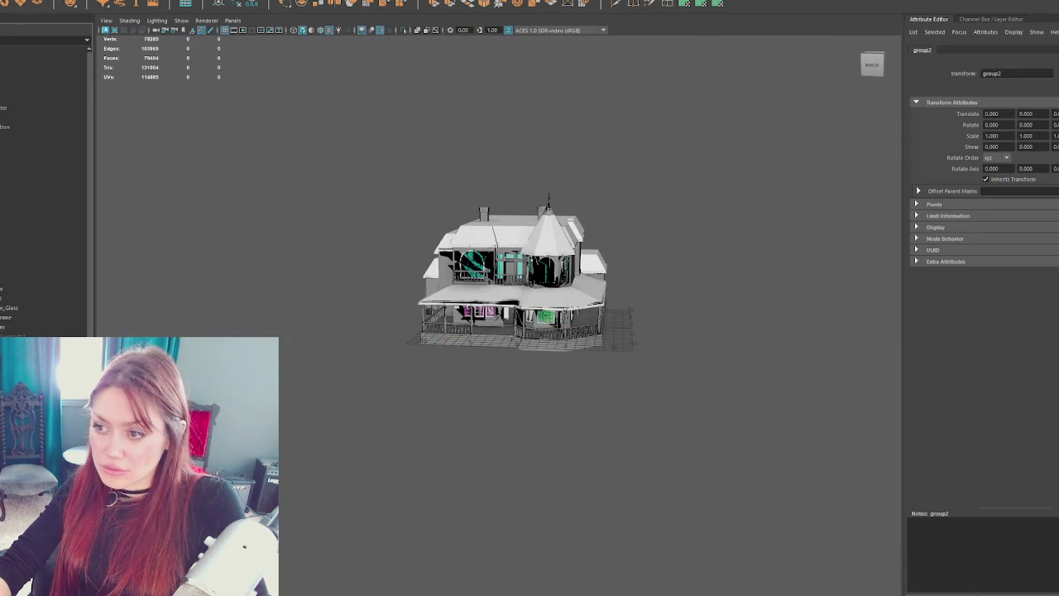
click(575, 351)
scroll(589, 329, up, 6)
mouse_move(605, 400)
mouse_down()
mouse_move(610, 371)
mouse_move(645, 373)
mouse_move(571, 372)
mouse_up()
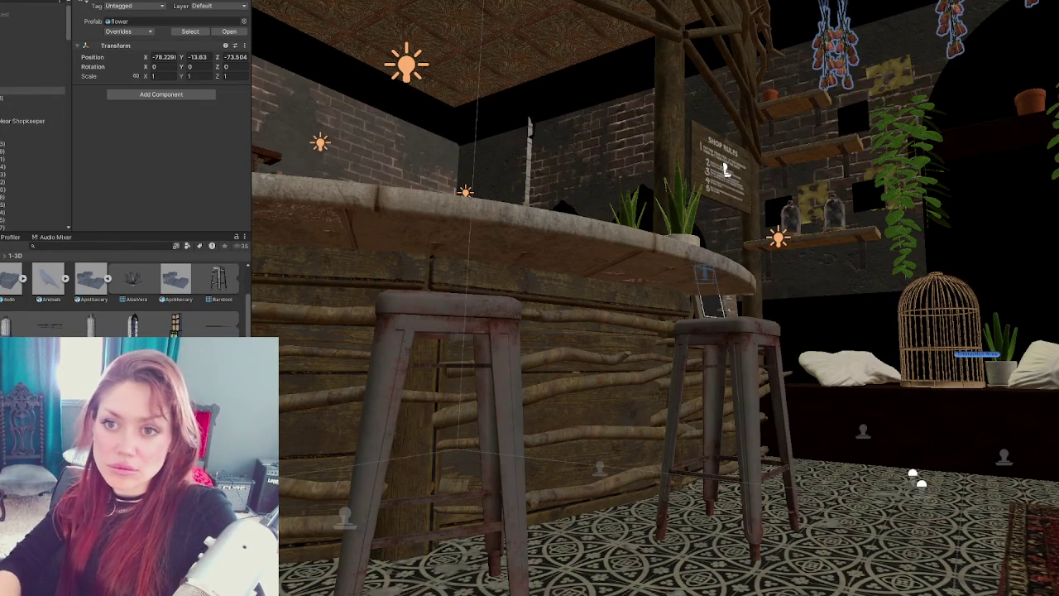
- Fly the scene view out to the garden and inspect the Apothecary prefab's transform
click(725, 170)
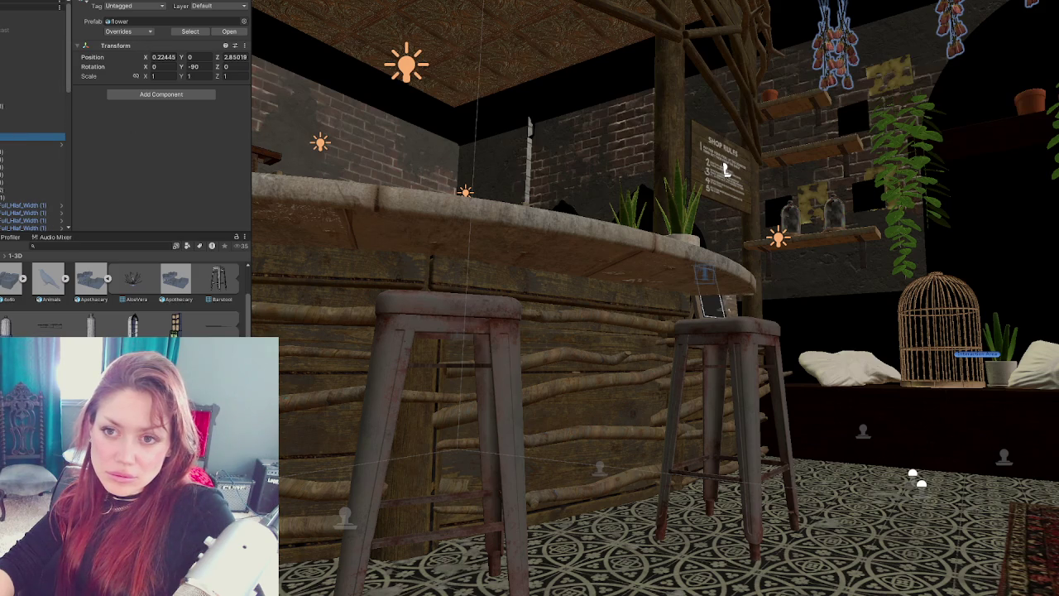
double_click(25, 106)
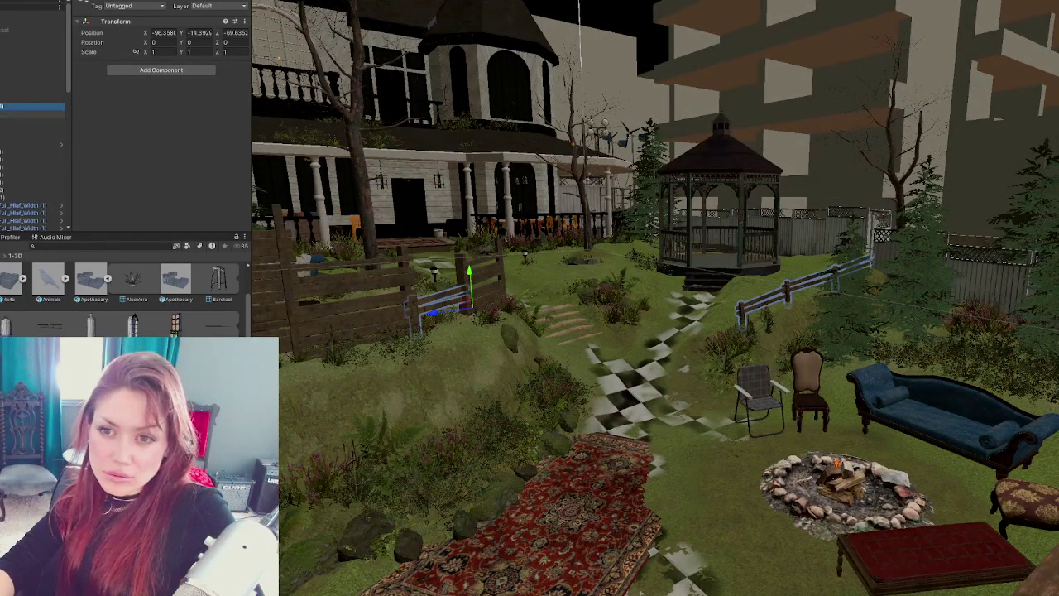
scroll(33, 124, down, 3)
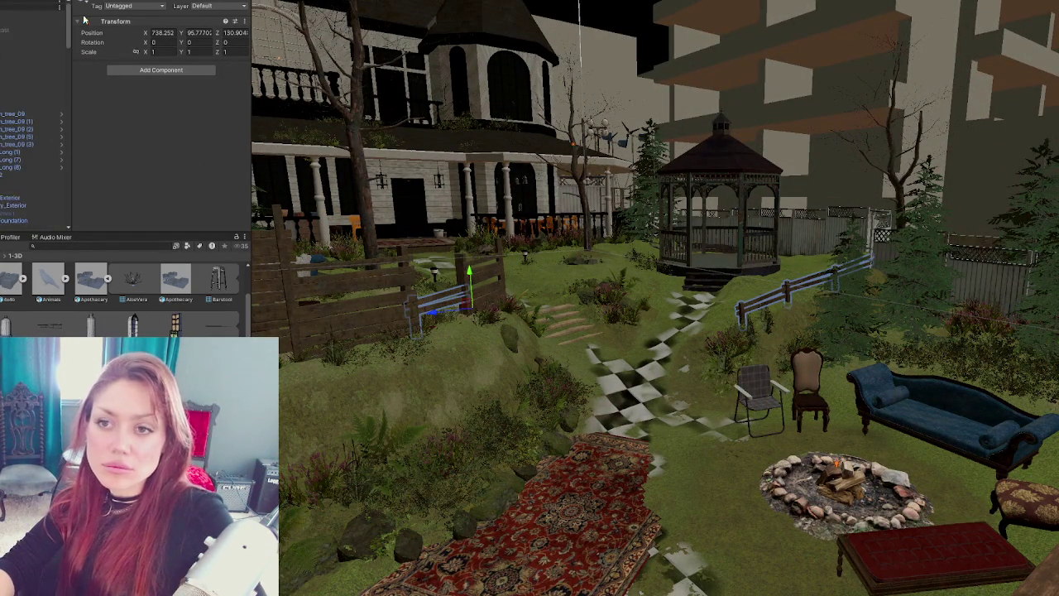
scroll(33, 124, down, 3)
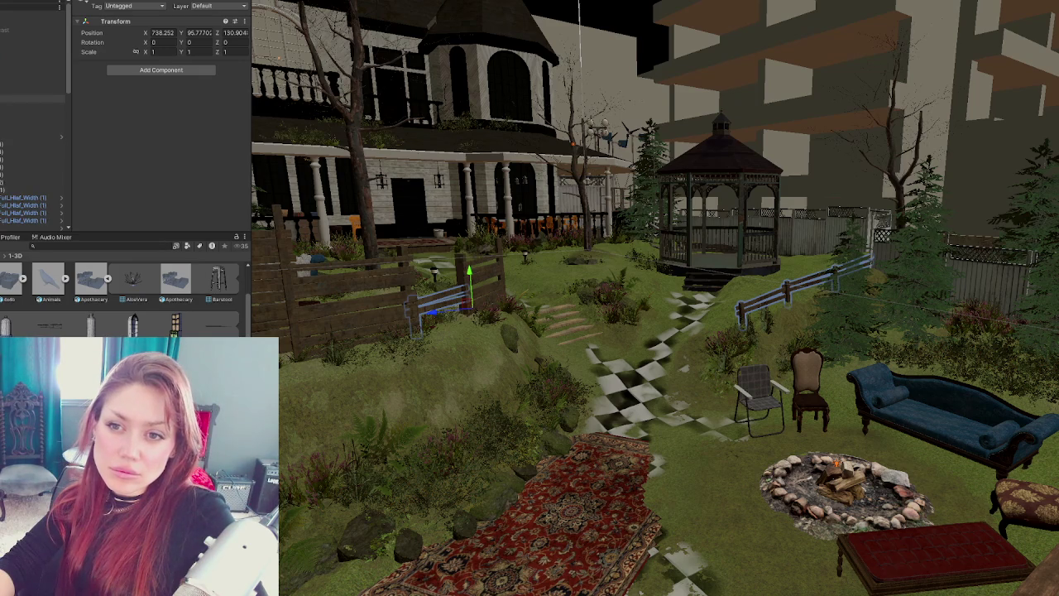
click(455, 211)
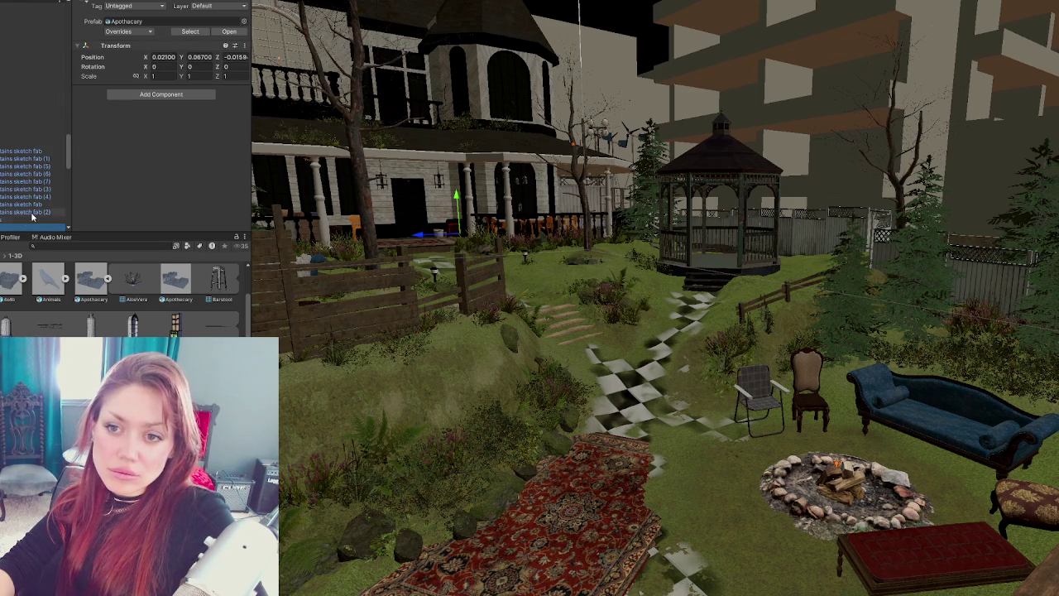
- Move Bear ShopKeeper lower in the Hierarchy, then check the Terrain and Sink colliders
scroll(15, 181, up, 5)
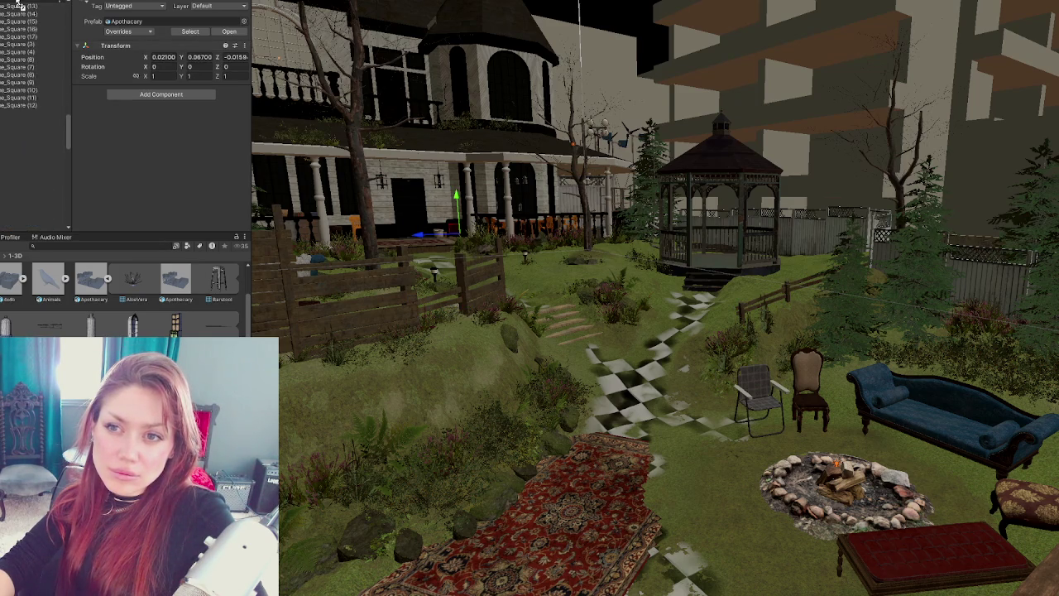
scroll(21, 7, up, 3)
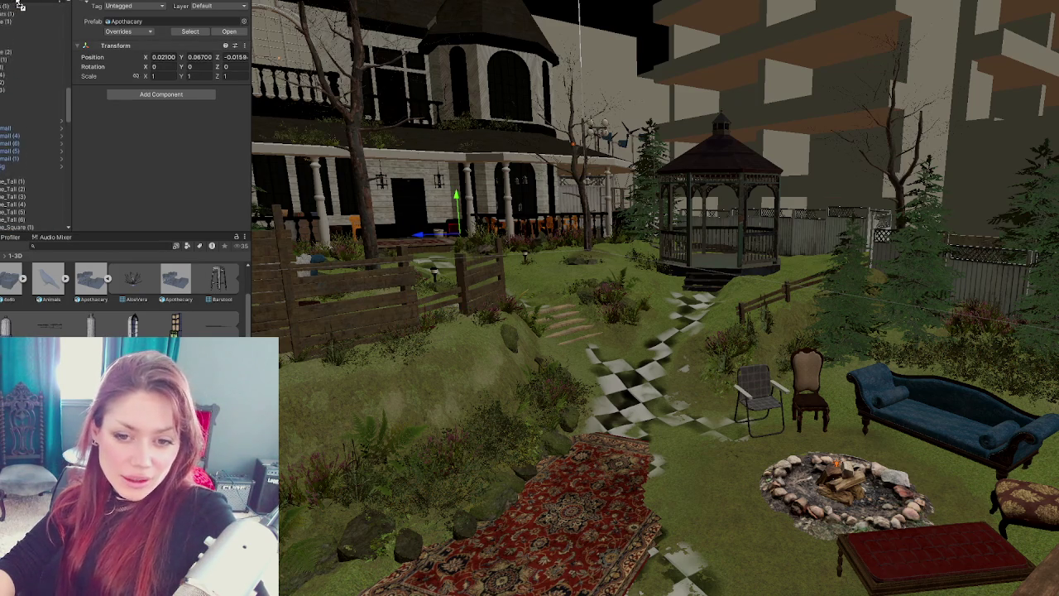
scroll(21, 7, up, 5)
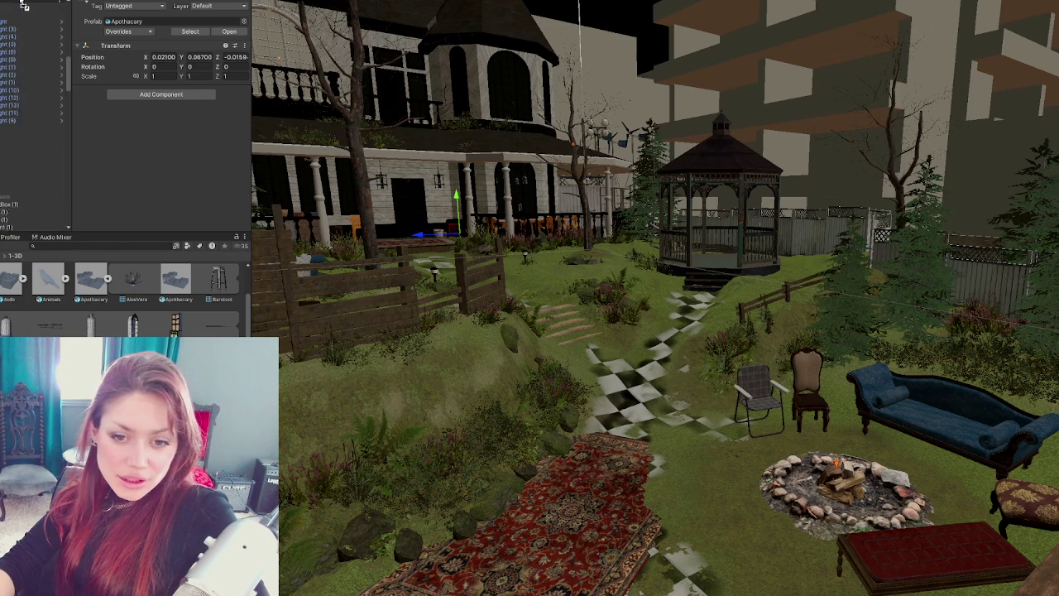
scroll(23, 5, up, 3)
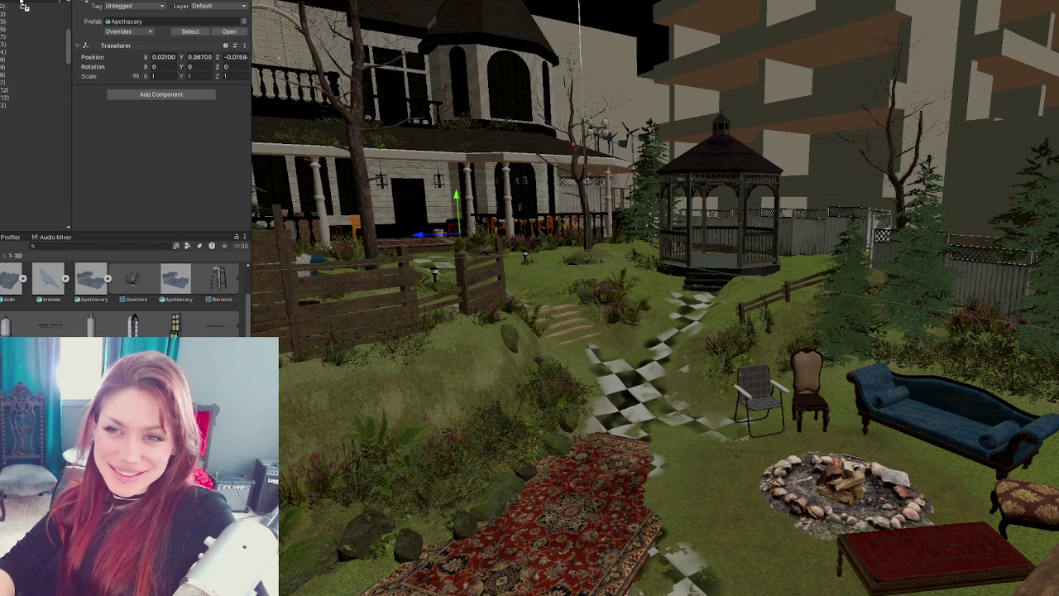
drag(25, 5, 36, 65)
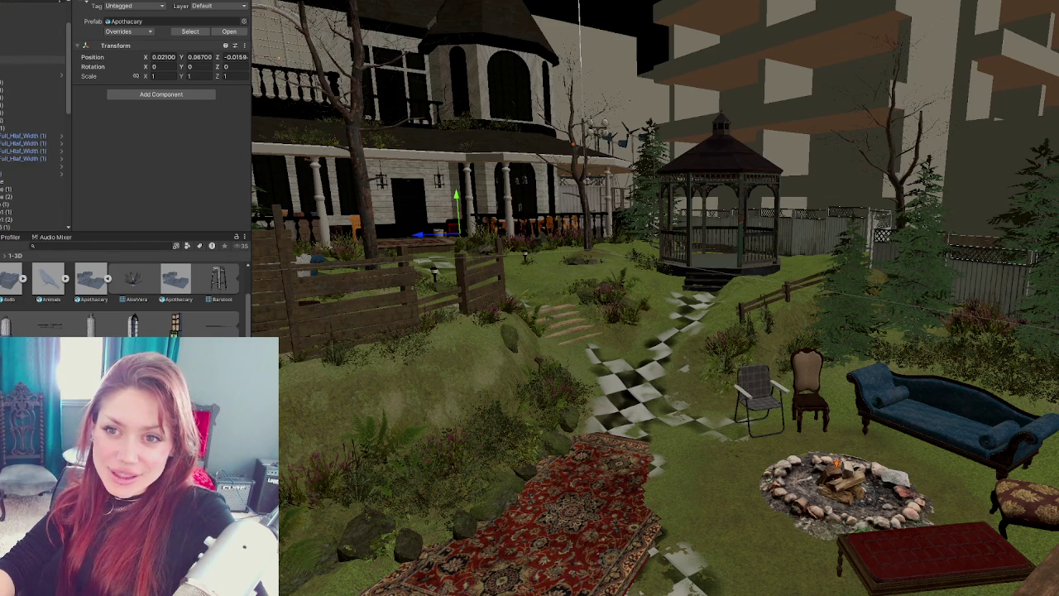
click(33, 67)
click(33, 75)
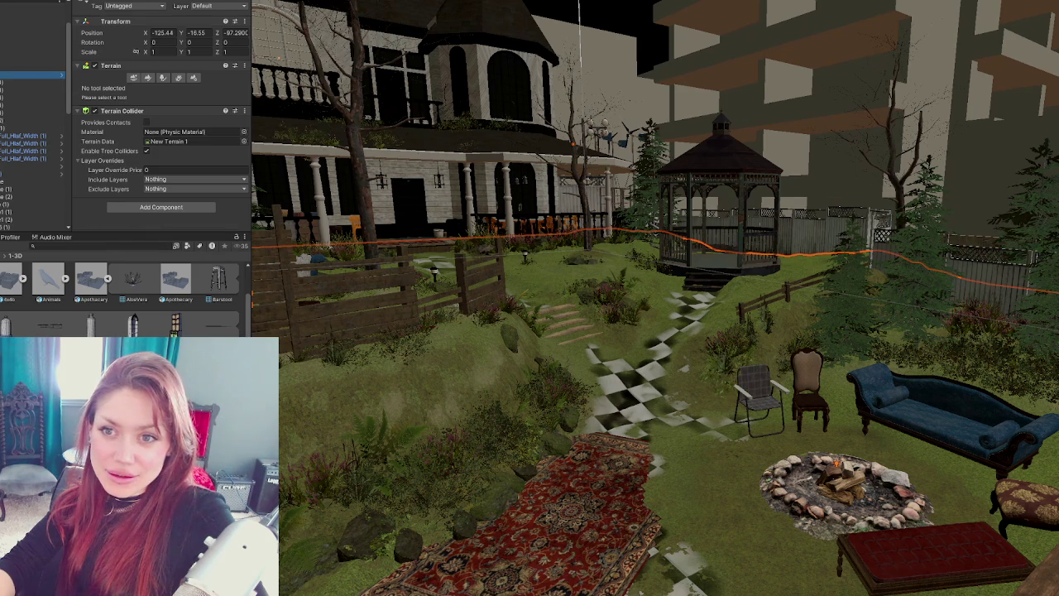
- Frame the Sink, Wood_Planks, picket fence and following objects to check their mesh colliders
key(f)
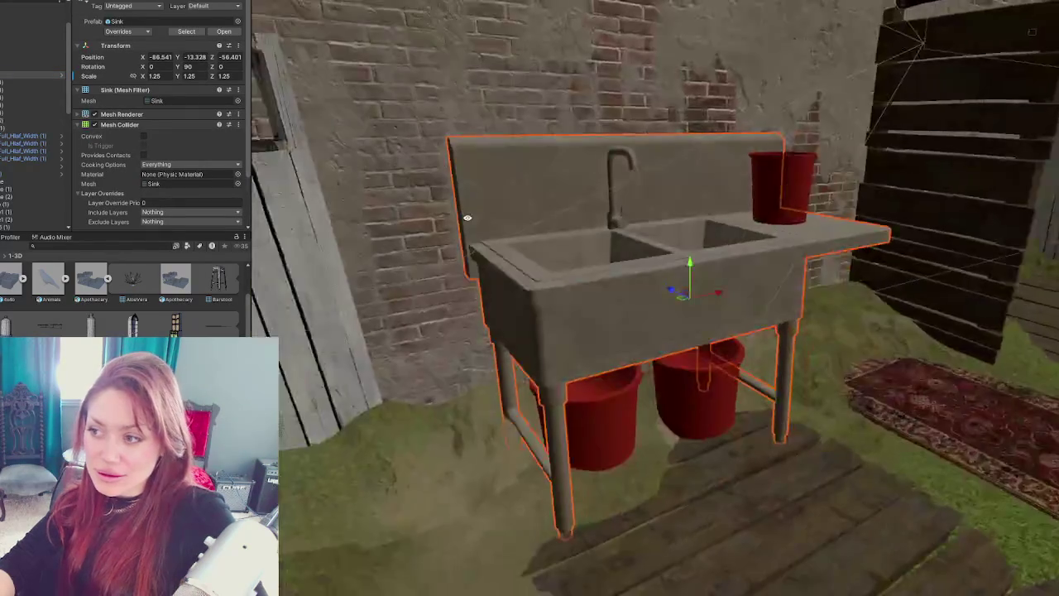
click(33, 83)
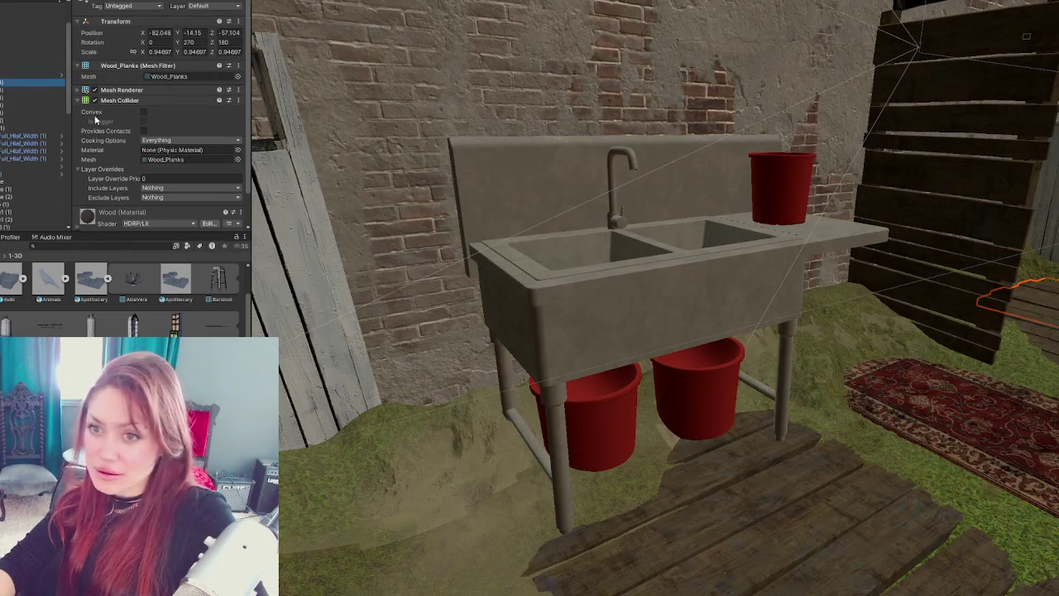
click(37, 143)
key(f)
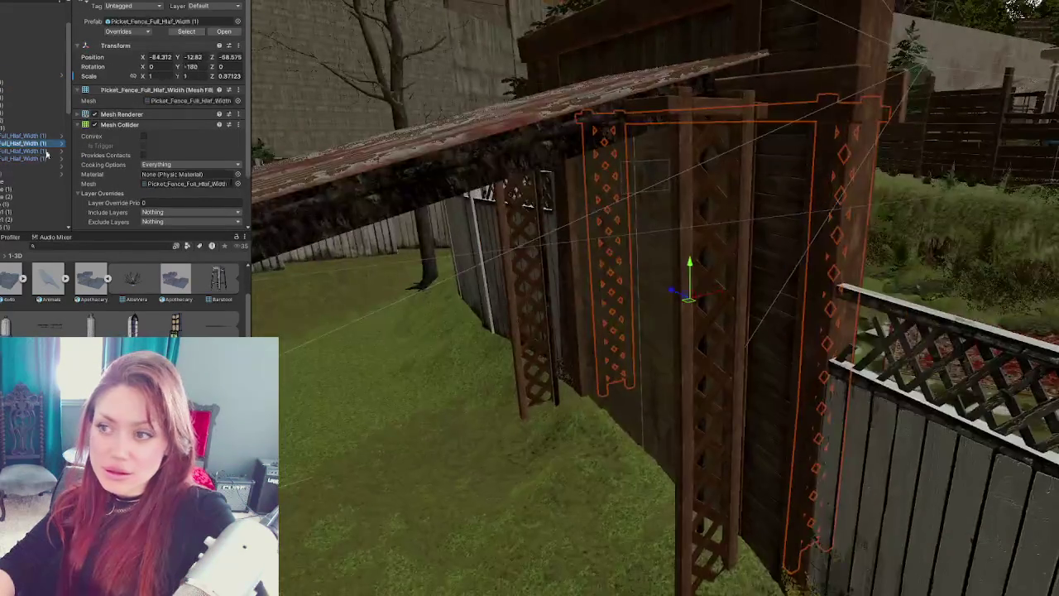
click(47, 150)
key(f)
click(26, 189)
key(f)
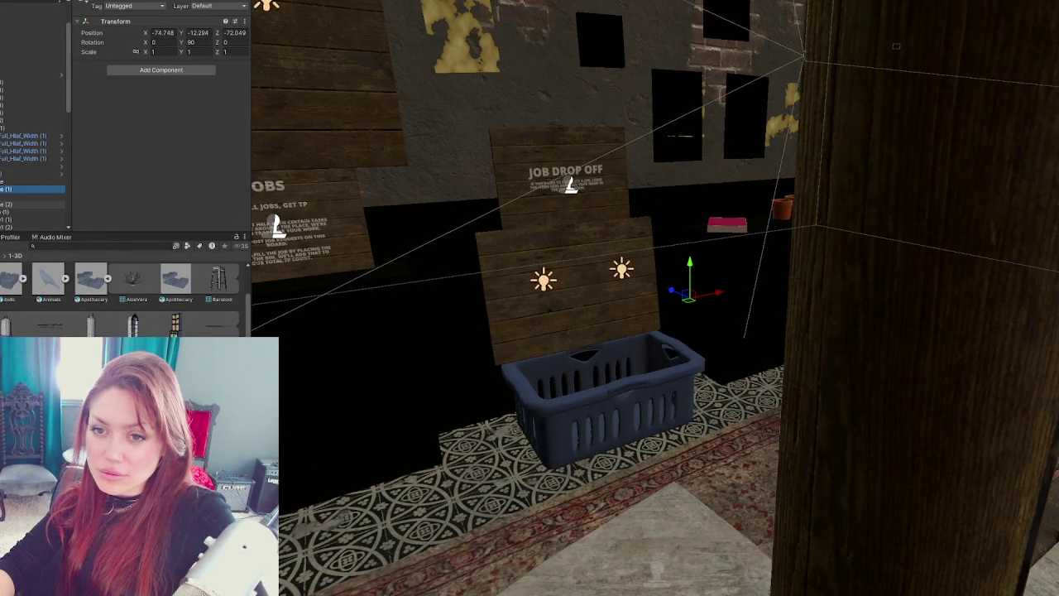
- Isolate and frame the missing-mesh object to check its mesh collider
shift+click(25, 196)
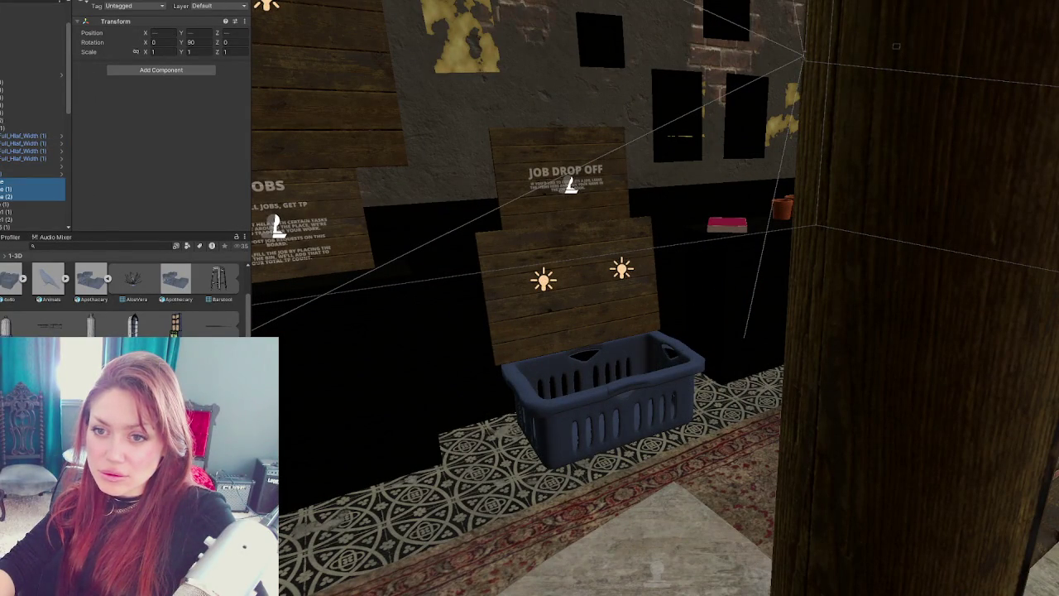
click(24, 181)
key(f)
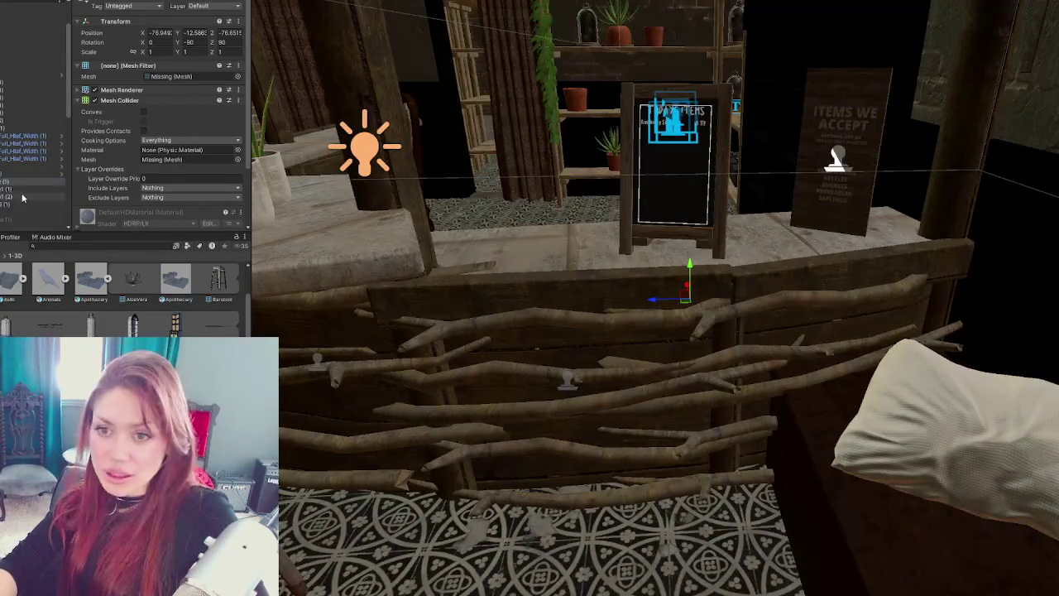
shift+click(23, 197)
click(22, 181)
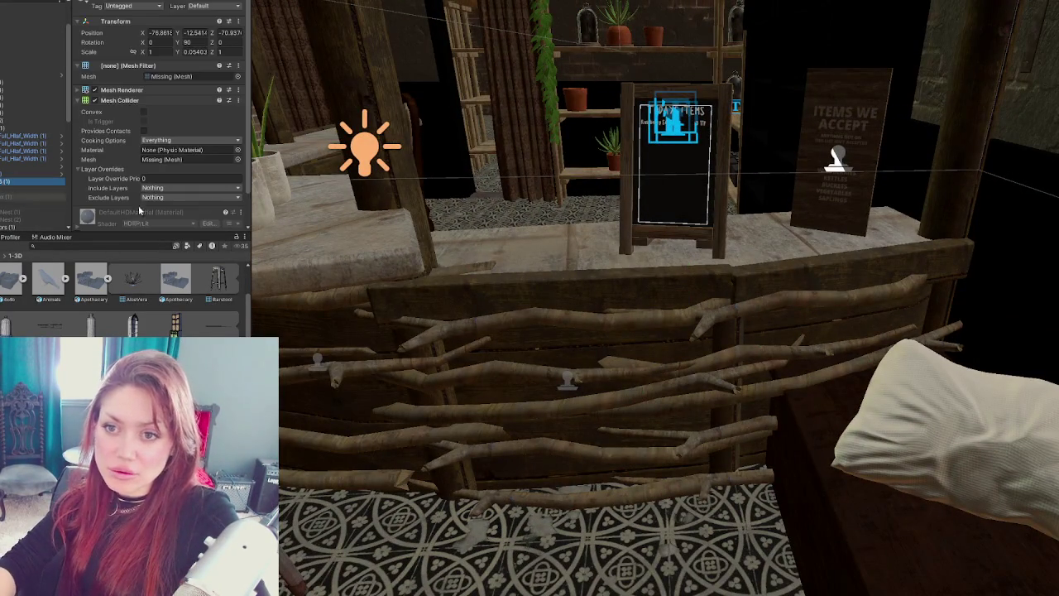
key(f)
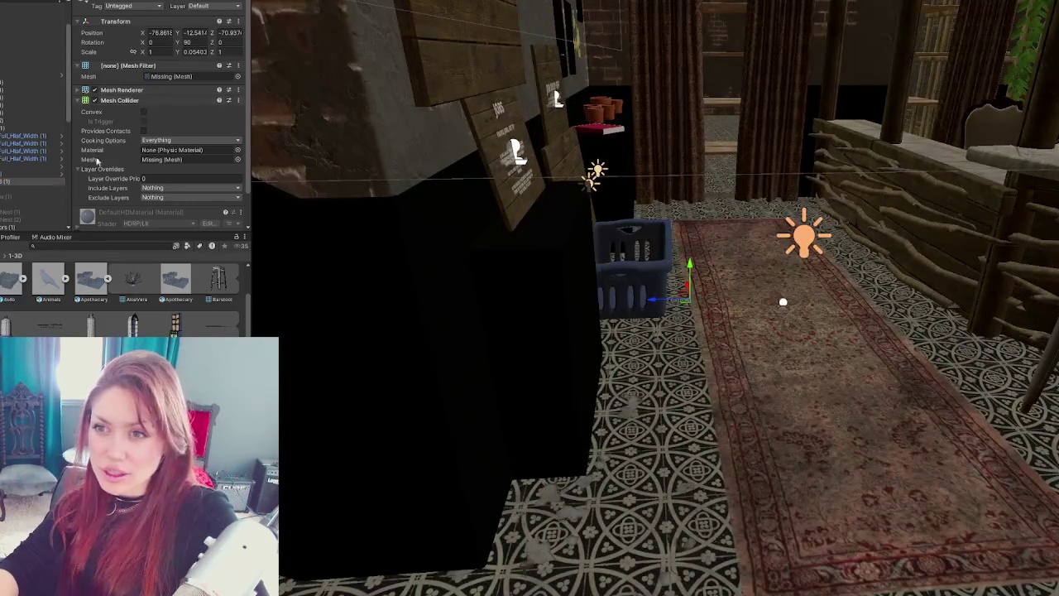
- Frame and inspect the Upper_Floor_Box ceiling, then delete it
click(16, 191)
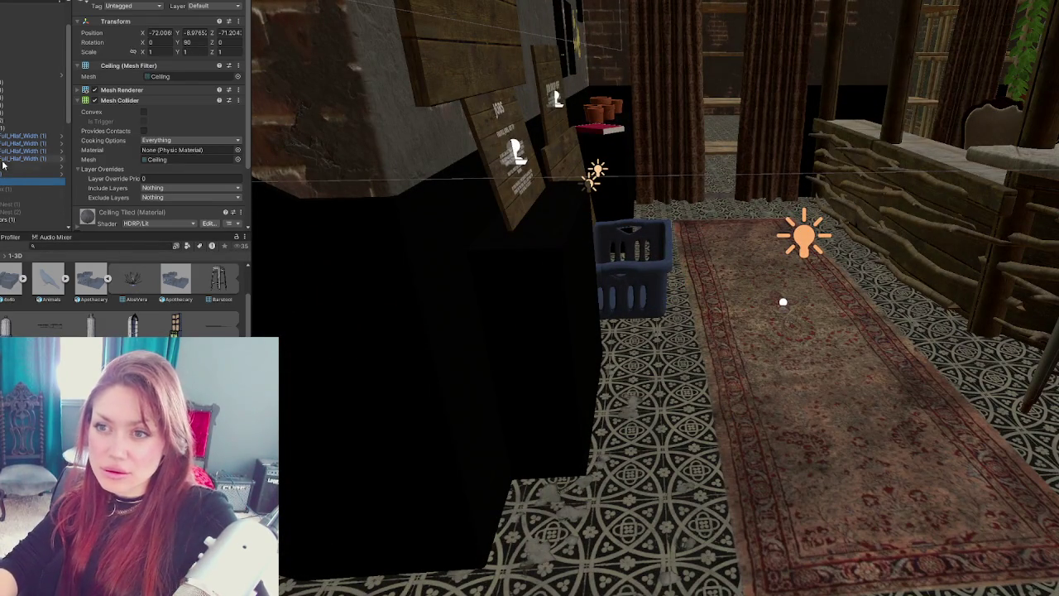
key(f)
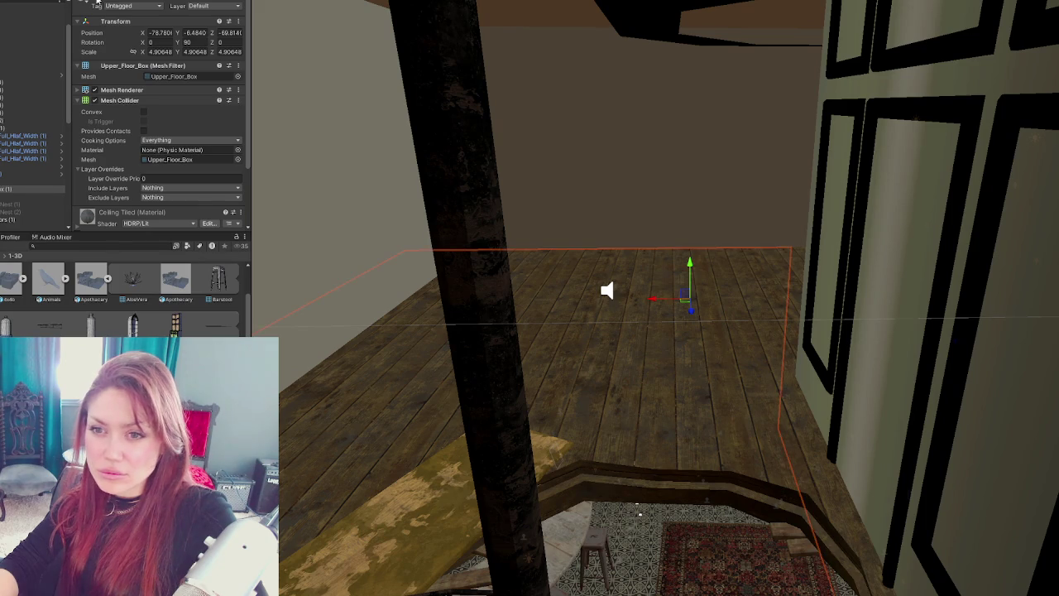
mouse_move(386, 309)
mouse_down()
mouse_move(499, 350)
mouse_move(464, 525)
mouse_move(709, 476)
mouse_move(700, 446)
mouse_move(739, 405)
mouse_move(563, 438)
mouse_move(634, 448)
mouse_move(744, 495)
mouse_up()
scroll(647, 441, down, 10)
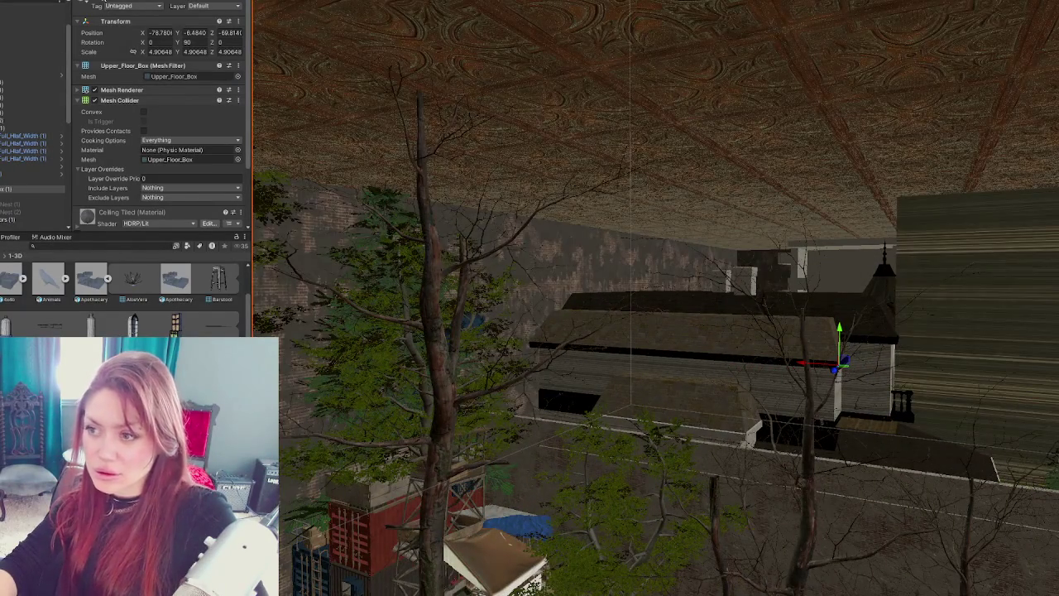
click(33, 189)
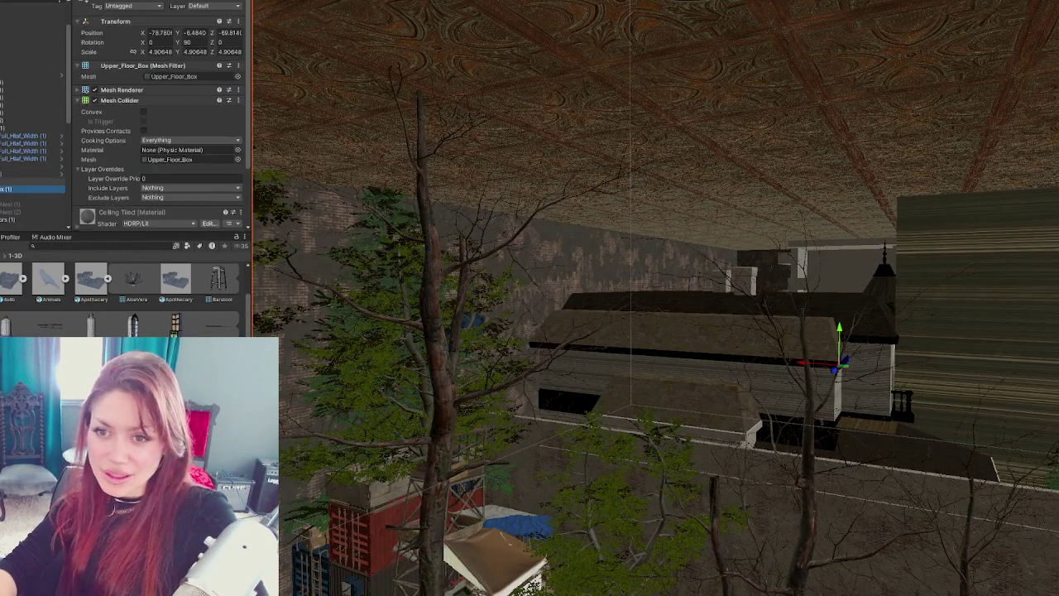
key(Delete)
- Delete the three stray objects with missing meshes near the porch
double_click(2, 184)
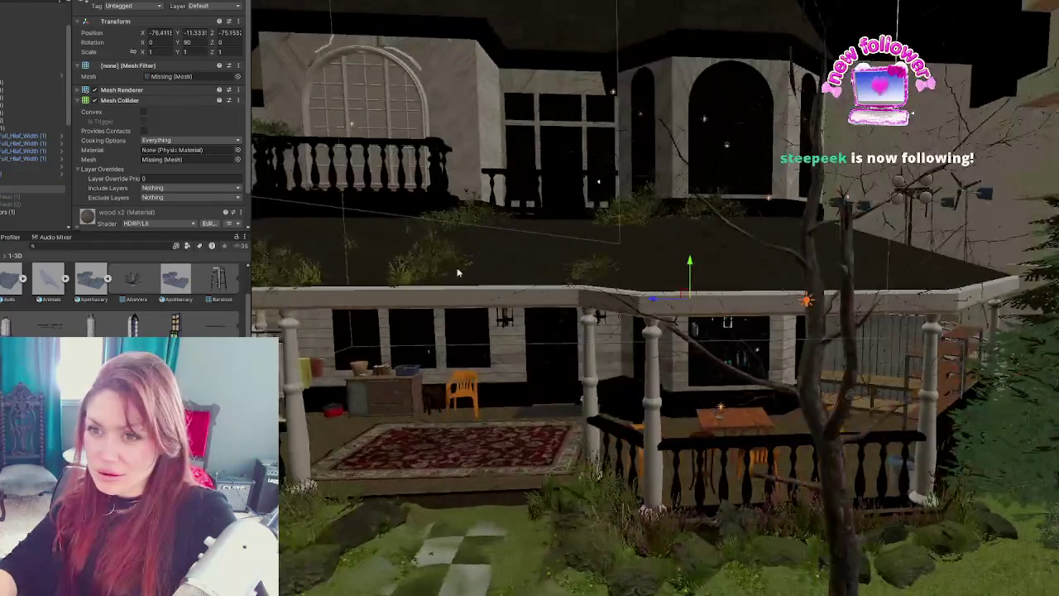
click(8, 220)
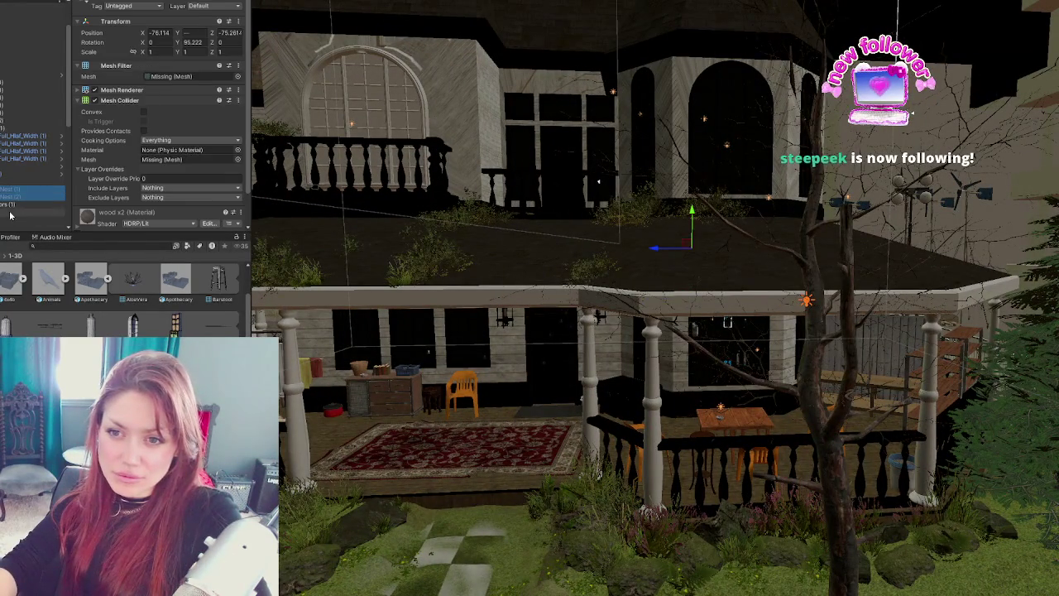
key(Delete)
click(8, 219)
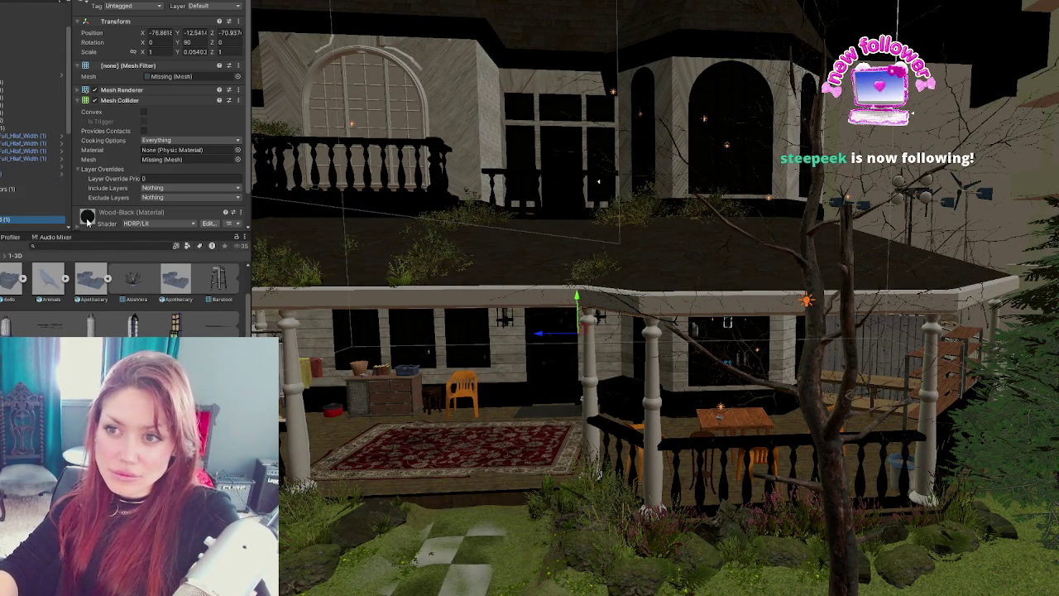
key(Delete)
click(22, 190)
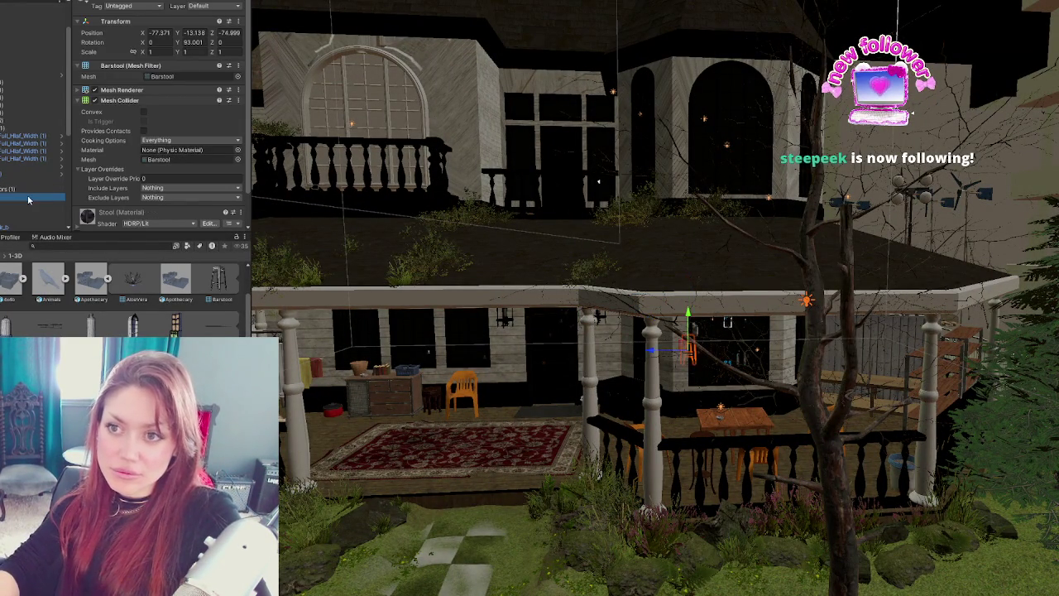
click(22, 189)
key(Delete)
- Inspect Rug3, Chest Low, SM_Carpet_01, RatCage_01_final and Carpet_Sketchfab, framing the carpet
click(10, 181)
click(5, 212)
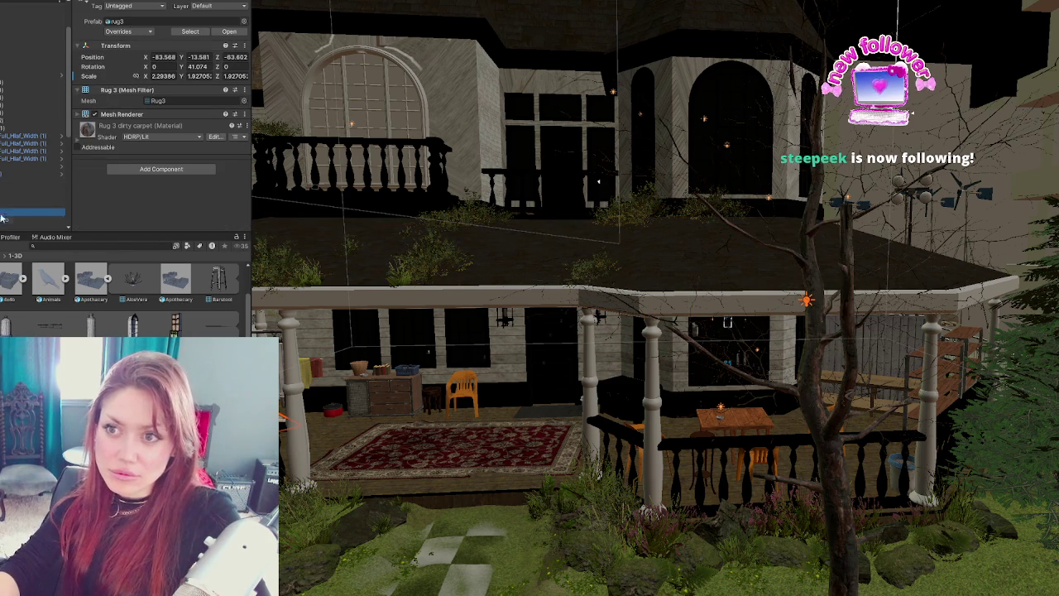
scroll(25, 165, down, 2)
click(4, 171)
click(4, 186)
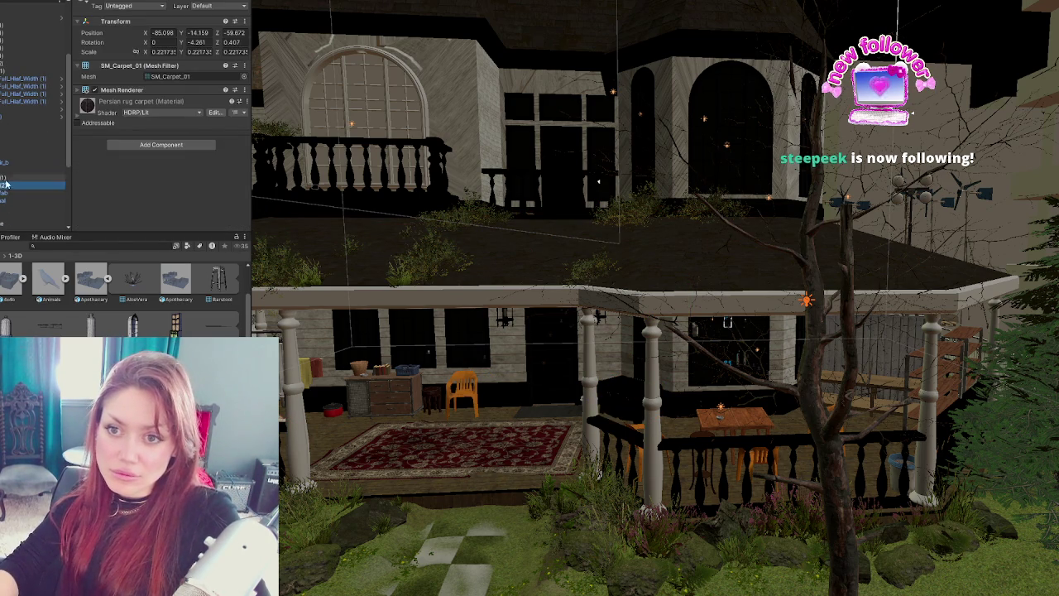
click(4, 200)
click(8, 193)
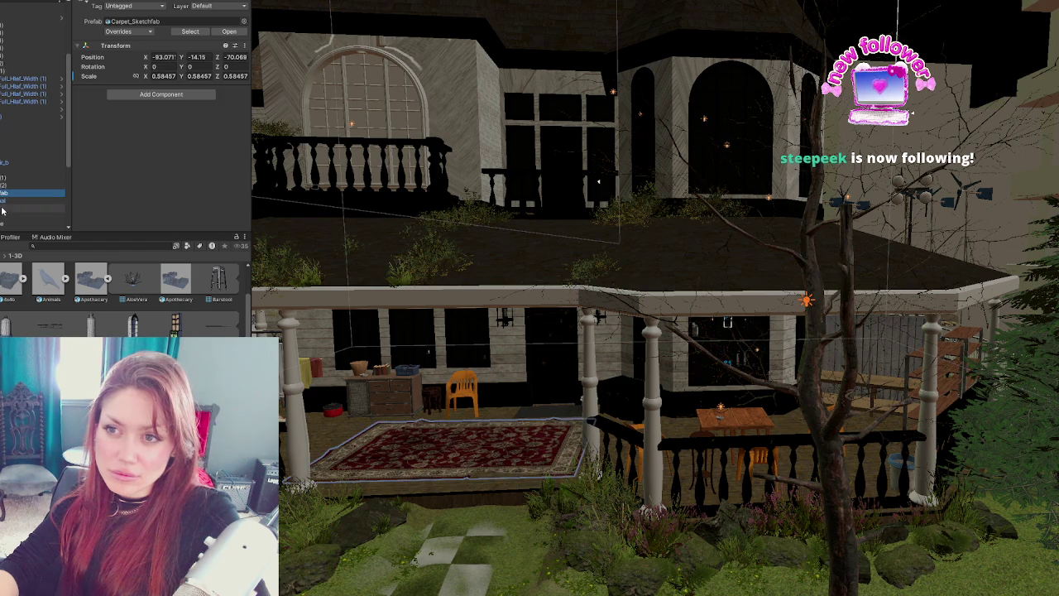
key(f)
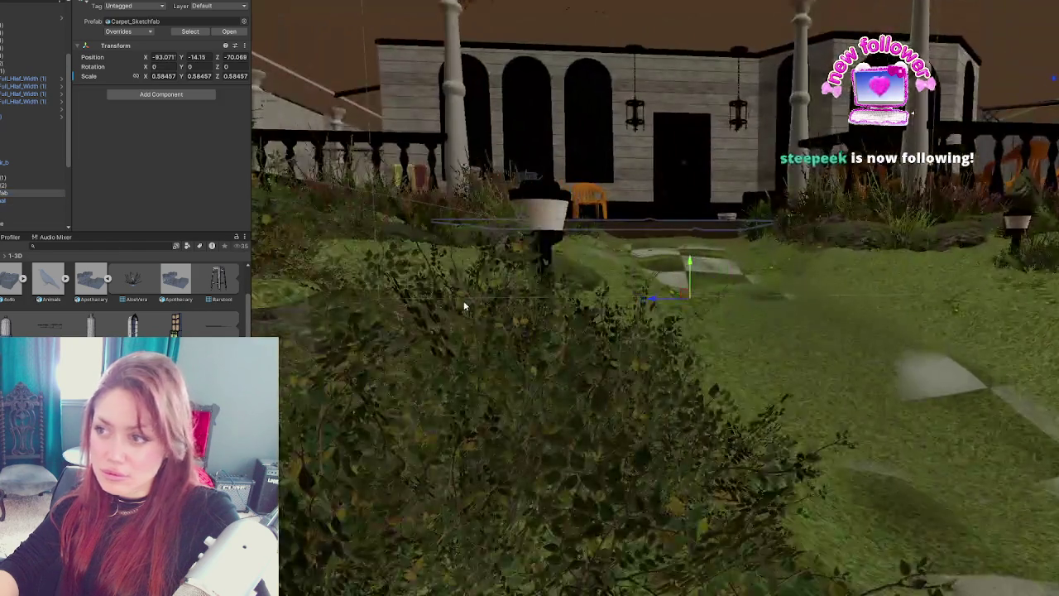
right_click(463, 301)
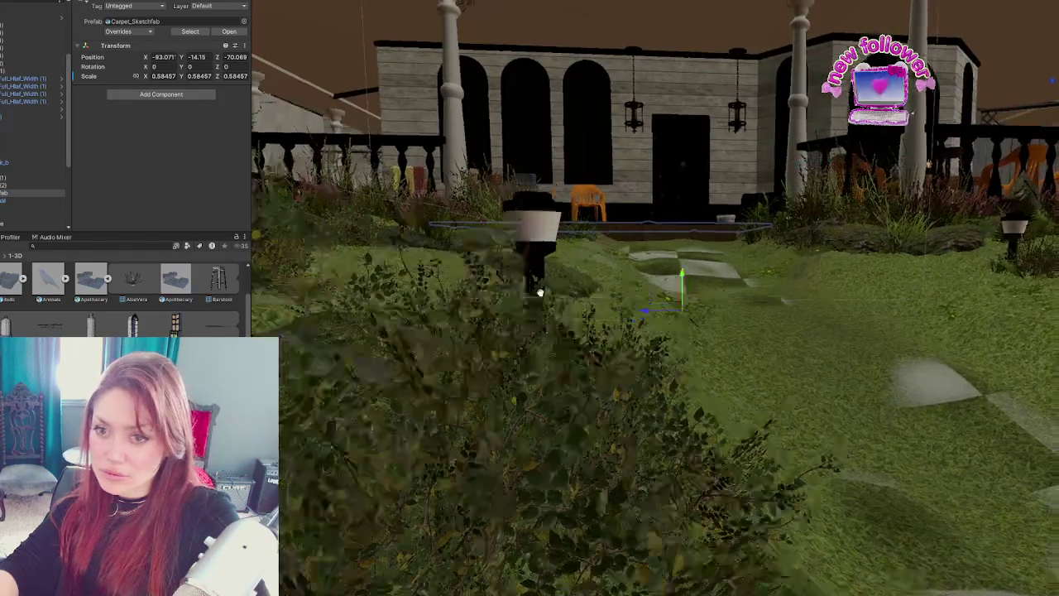
click(8, 208)
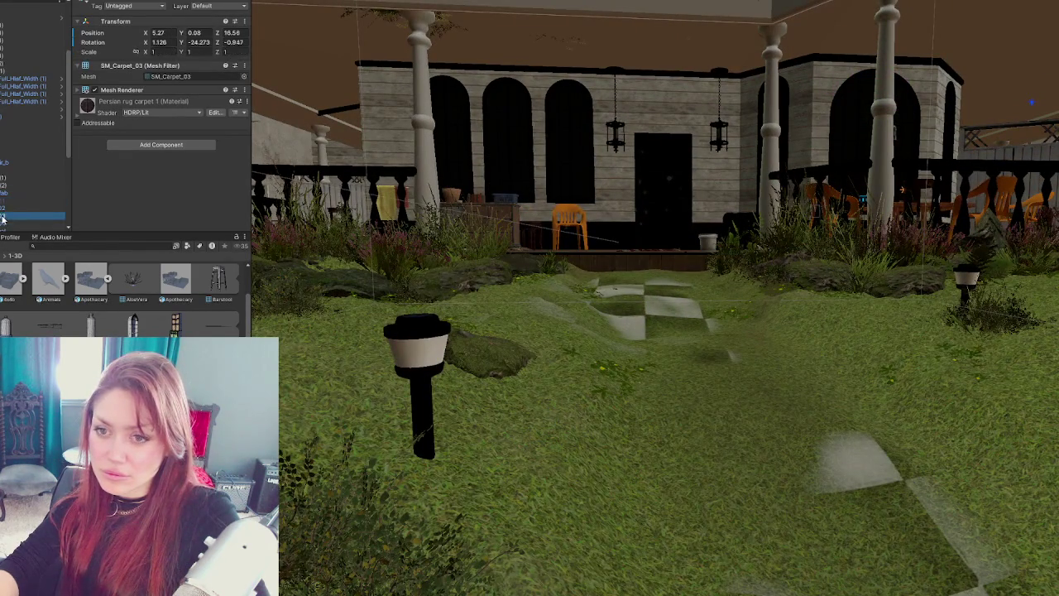
key(f)
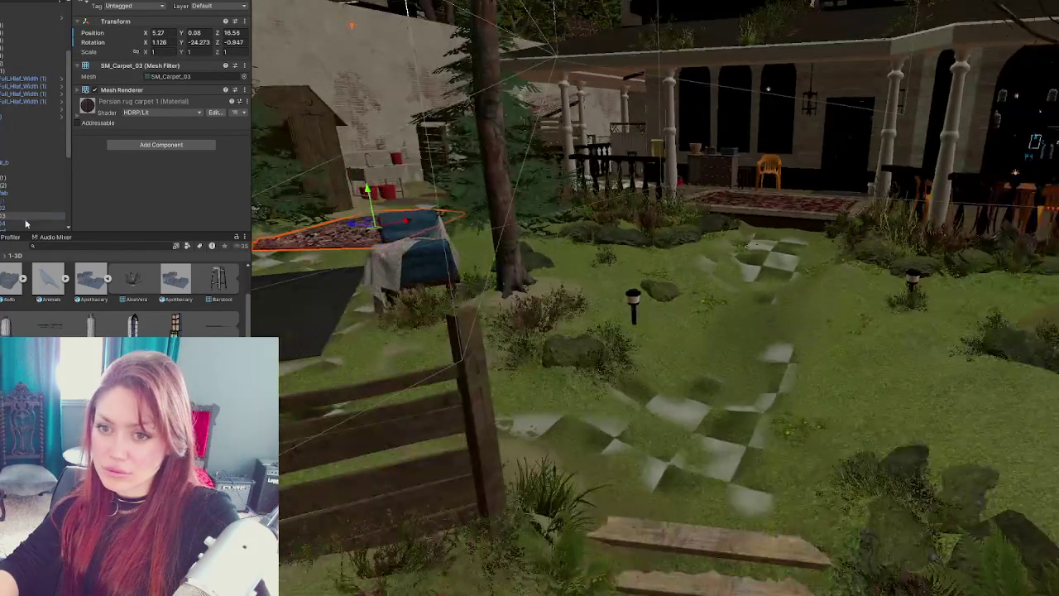
click(25, 208)
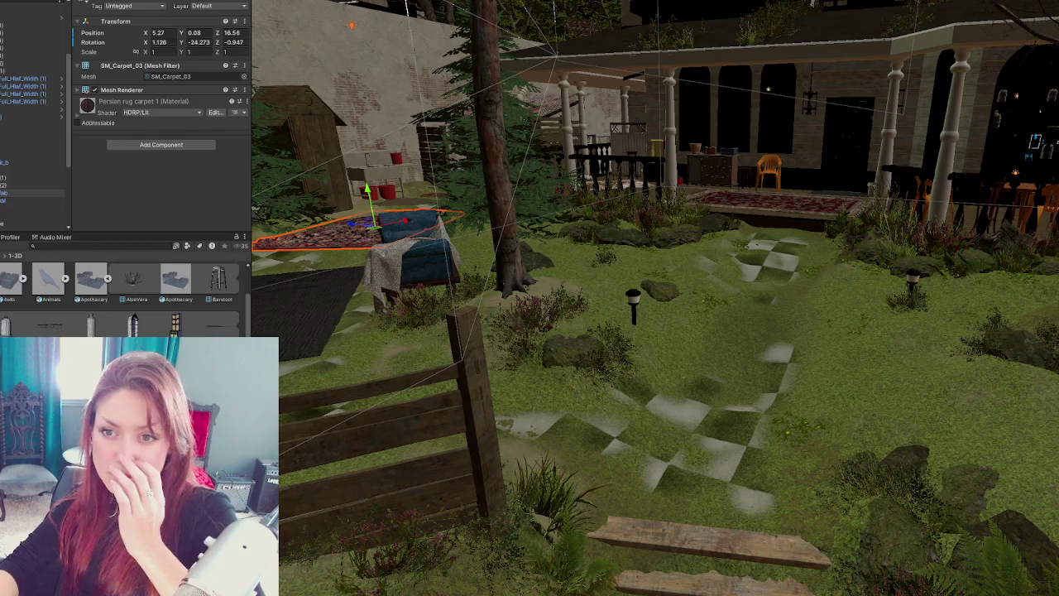
click(25, 222)
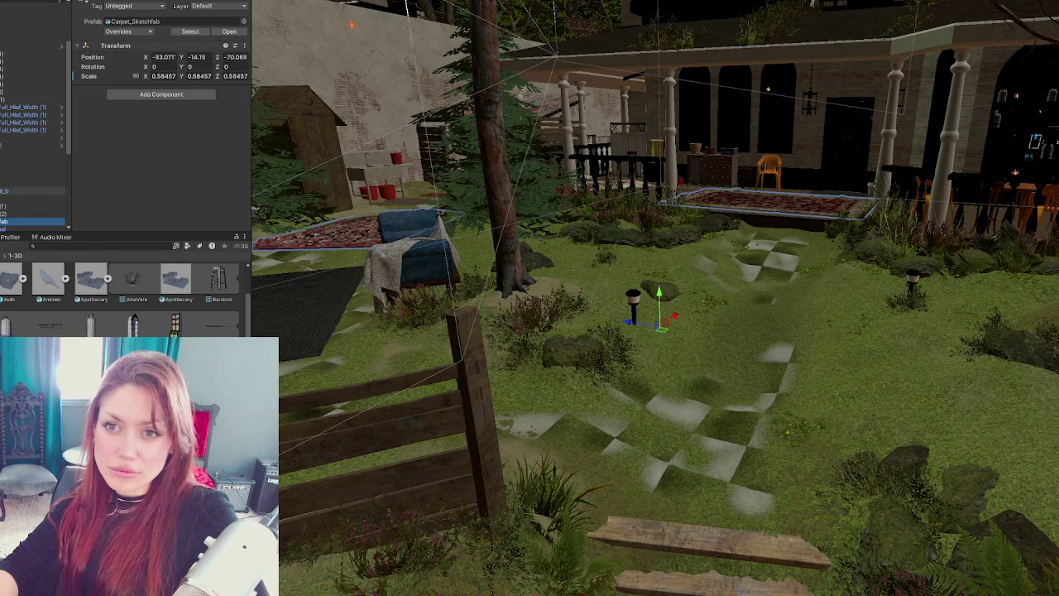
click(4, 208)
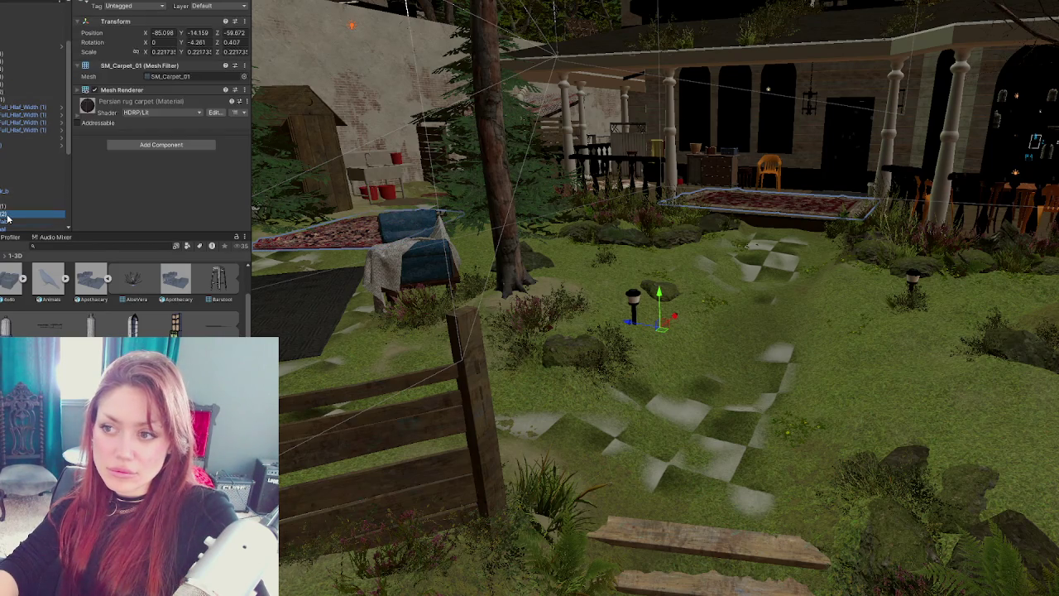
click(7, 201)
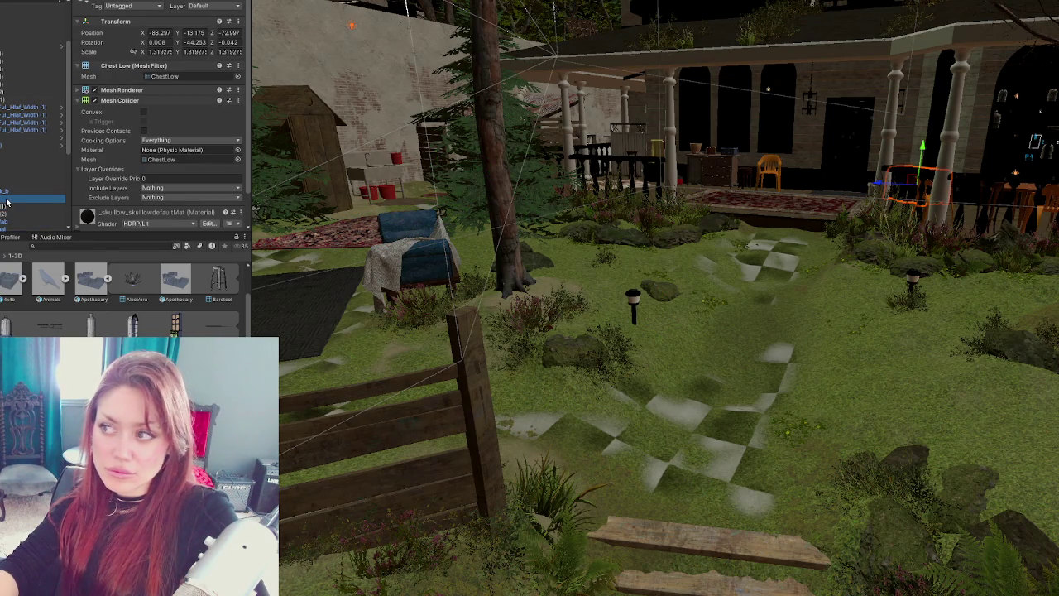
shift+click(6, 215)
click(7, 182)
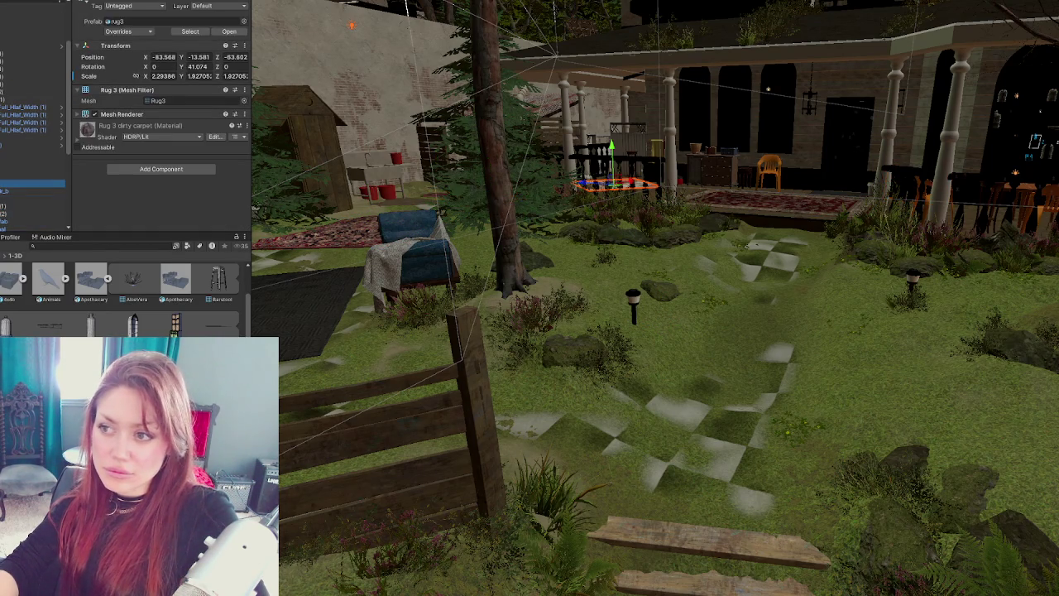
click(7, 175)
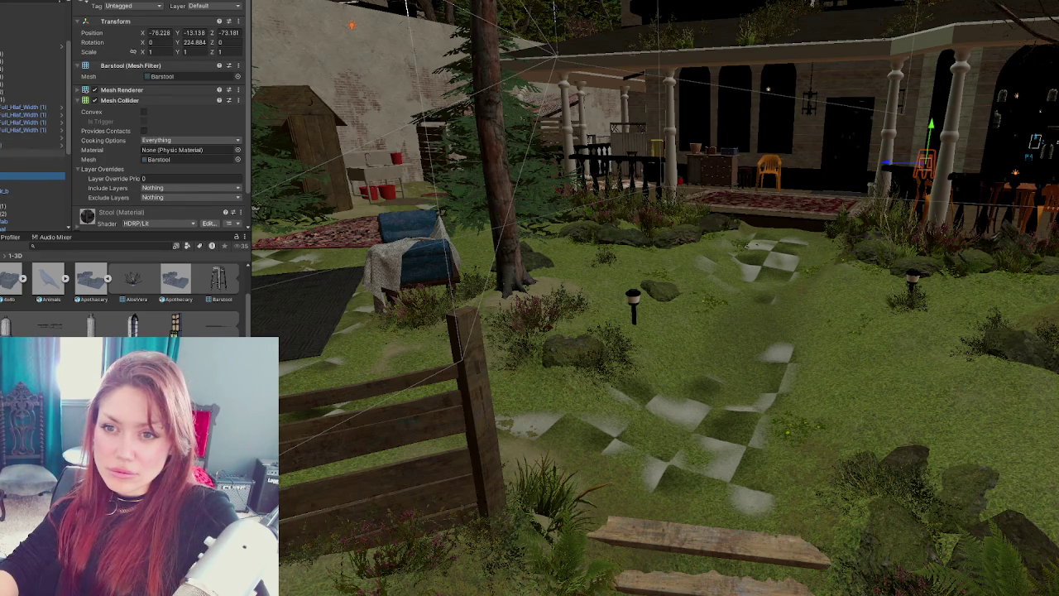
shift+click(7, 150)
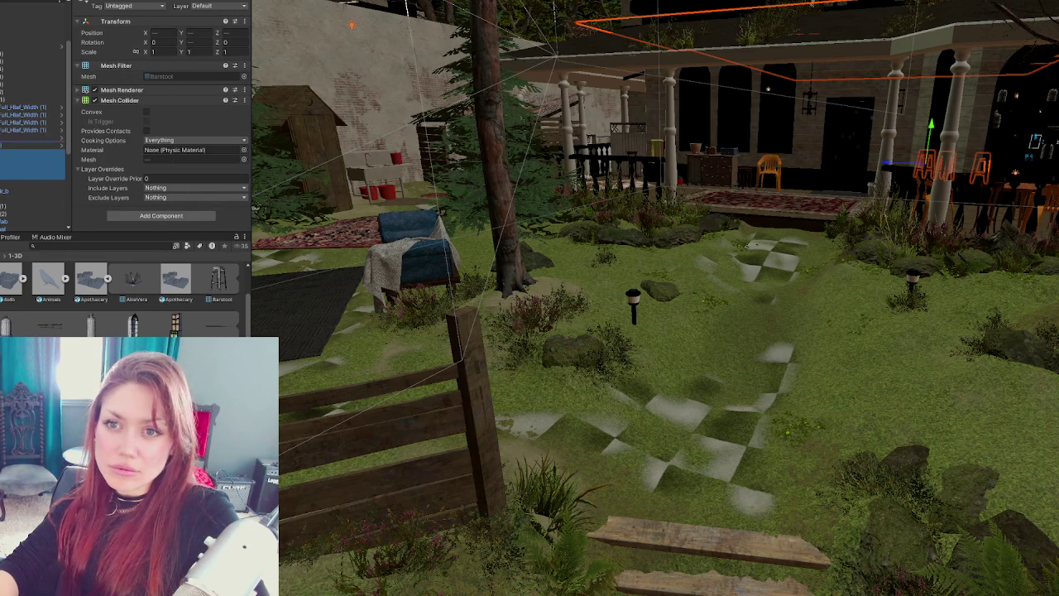
scroll(34, 124, up, 5)
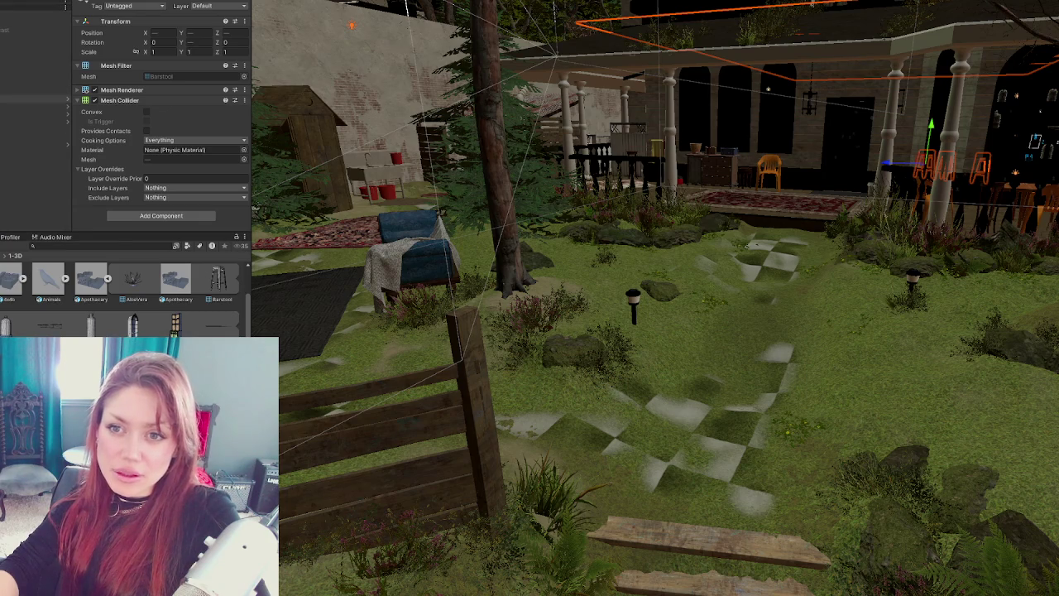
click(33, 100)
shift+click(33, 120)
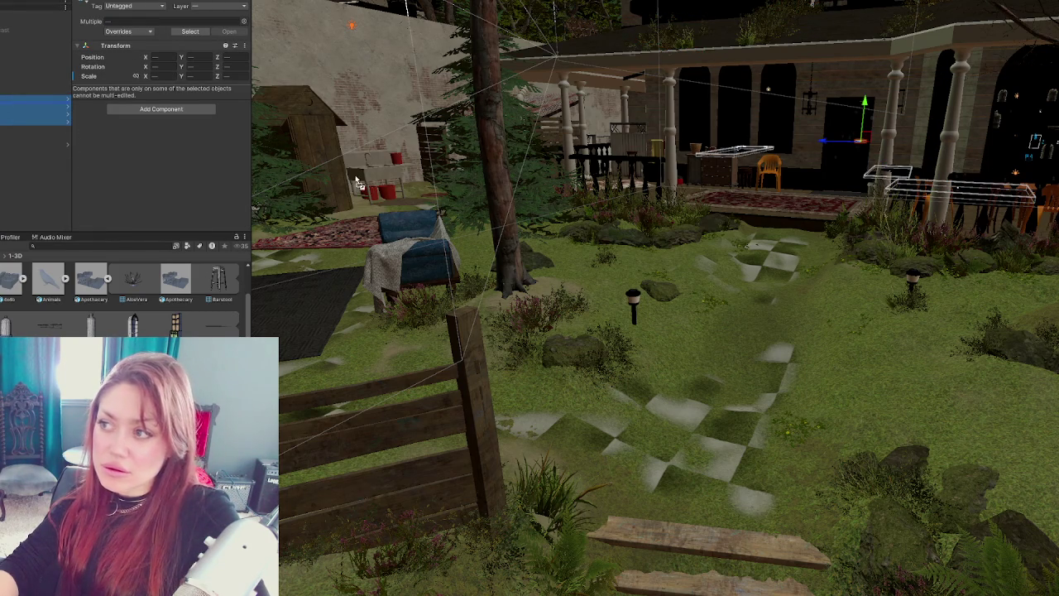
drag(552, 163, 95, 269)
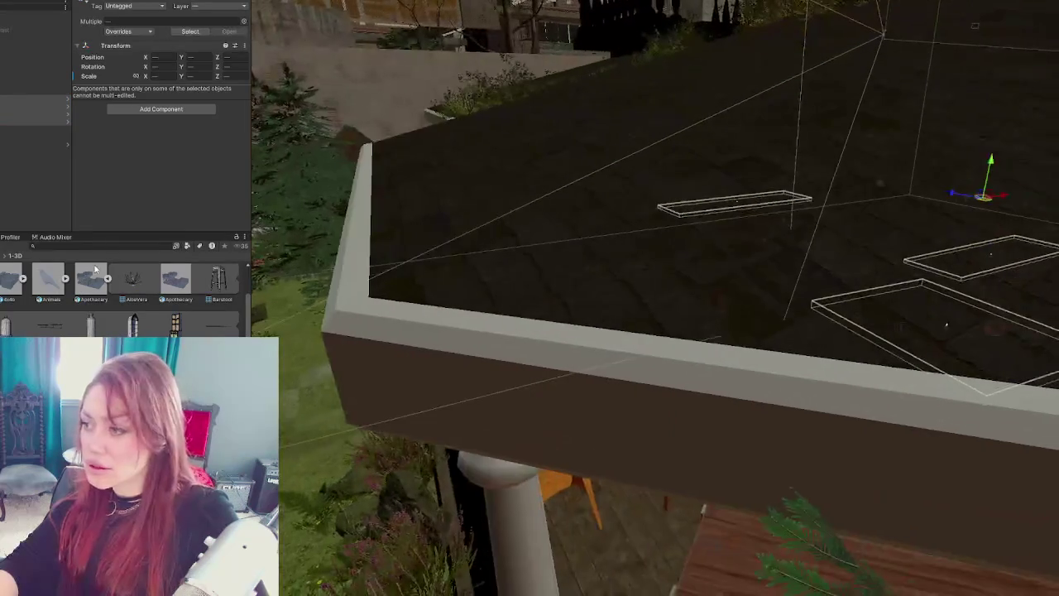
- Drag the selected porch prop rows to a new position in the Hierarchy
scroll(33, 124, down, 3)
scroll(33, 124, down, 5)
scroll(2, 143, down, 5)
scroll(3, 140, down, 5)
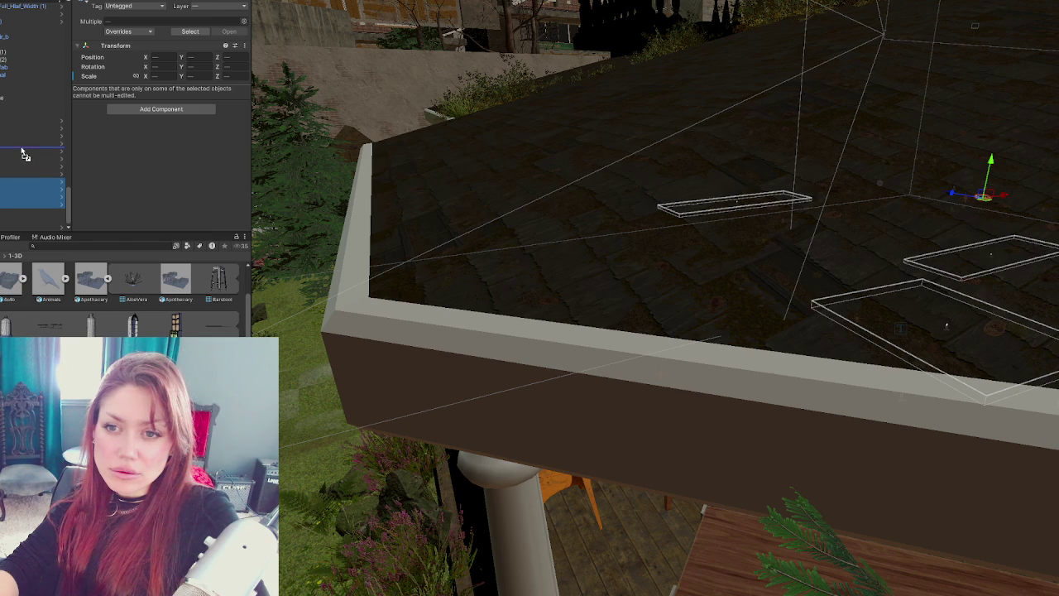
drag(22, 153, 22, 155)
scroll(8, 149, up, 5)
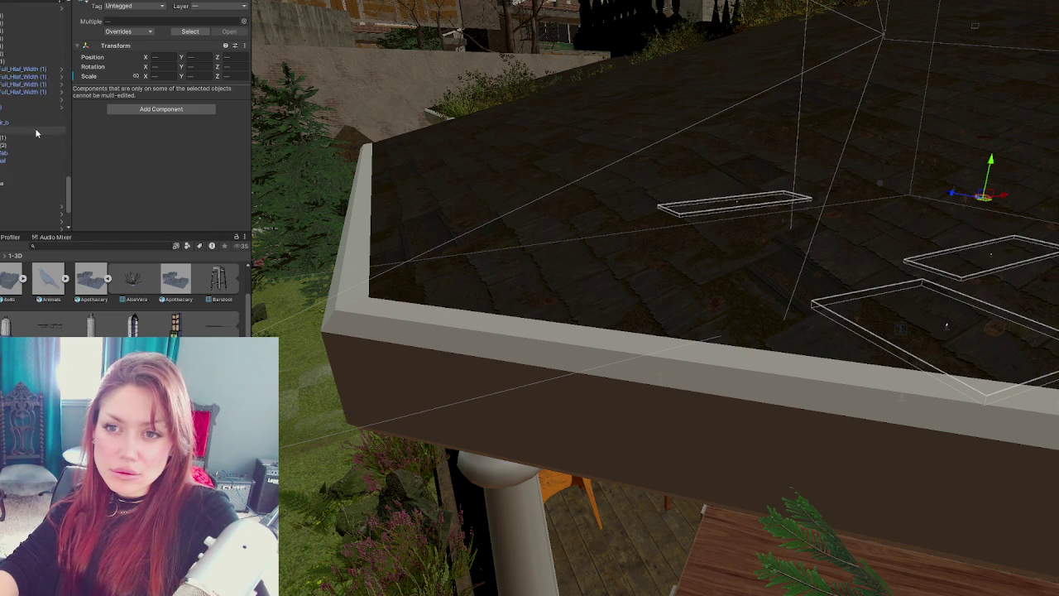
- Check the roof object and Sink, then select the props range and frame it from above
click(9, 136)
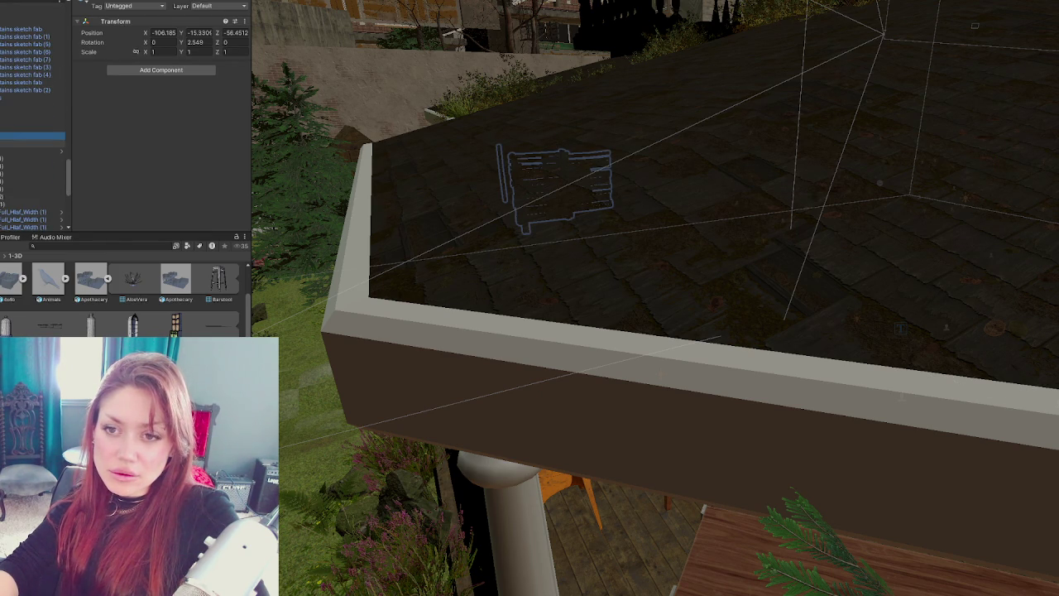
click(8, 152)
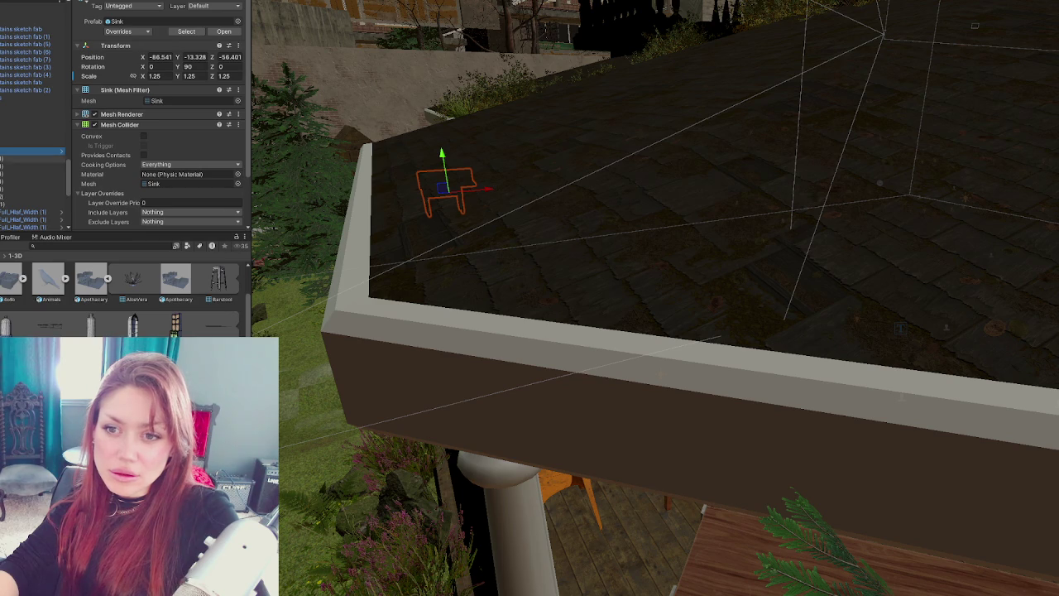
scroll(33, 149, down, 5)
click(17, 145)
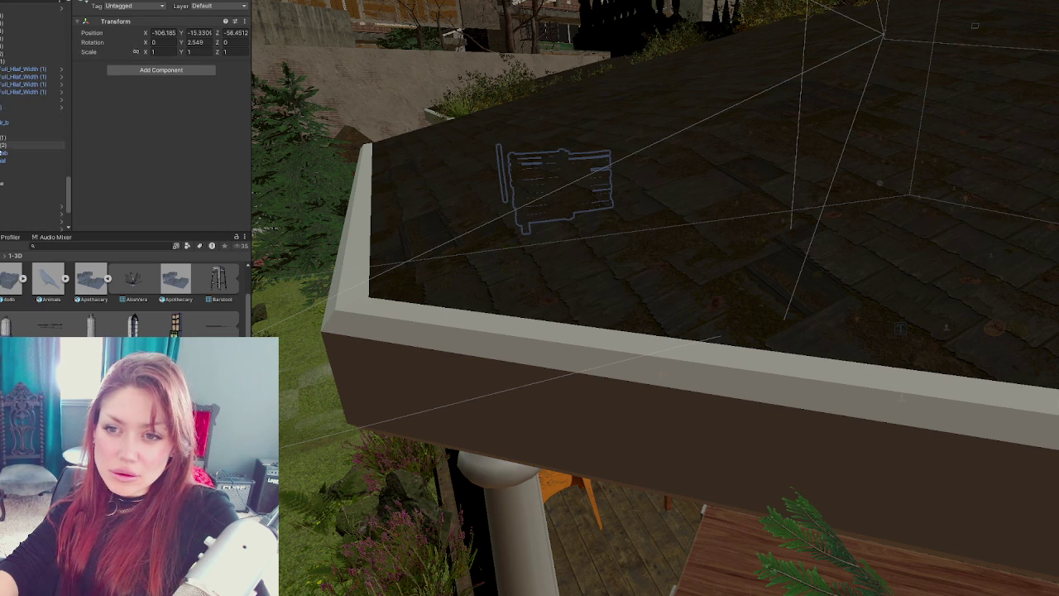
shift+click(17, 7)
key(f)
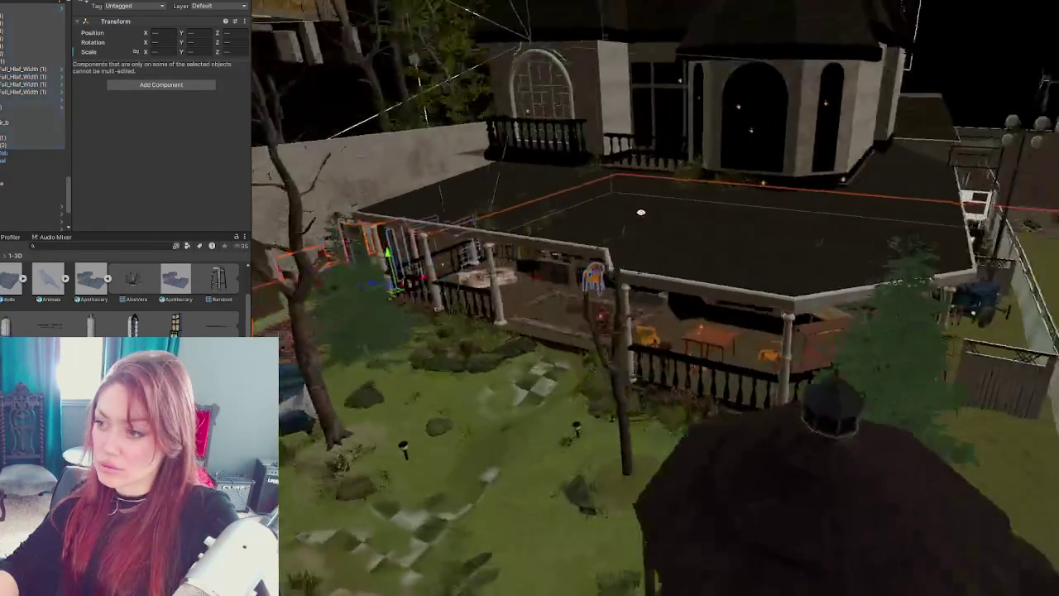
- Adjust the porch prop selection, adding the rug and removing several objects
ctrl+click(8, 155)
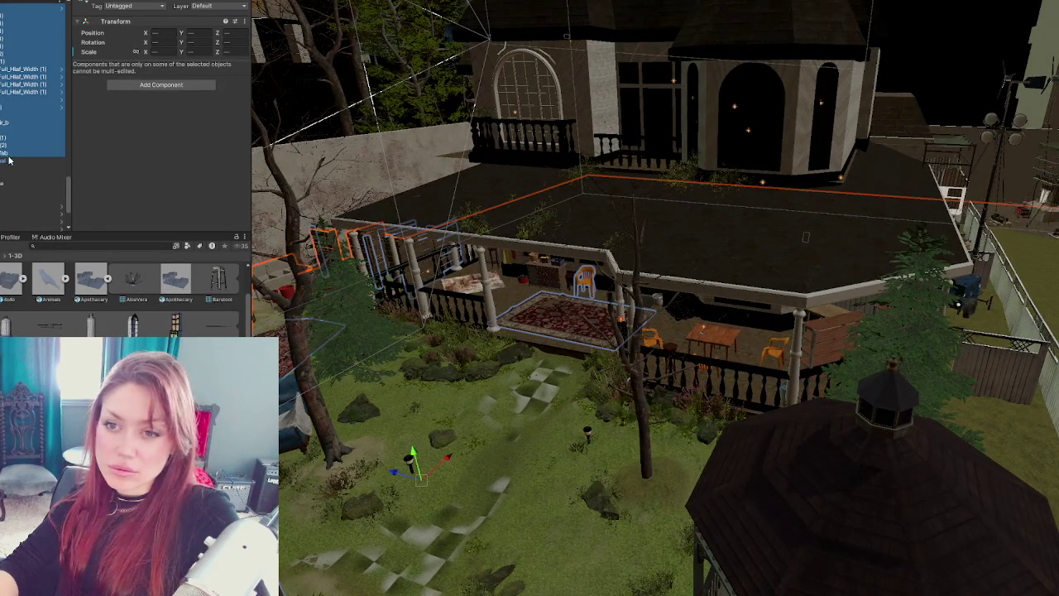
ctrl+click(12, 168)
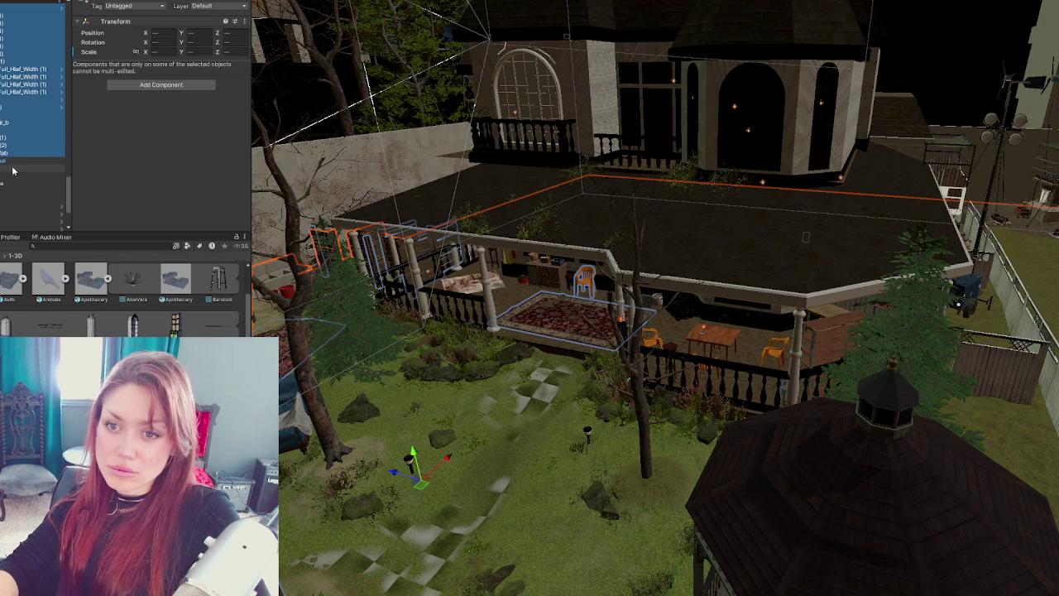
ctrl+click(12, 169)
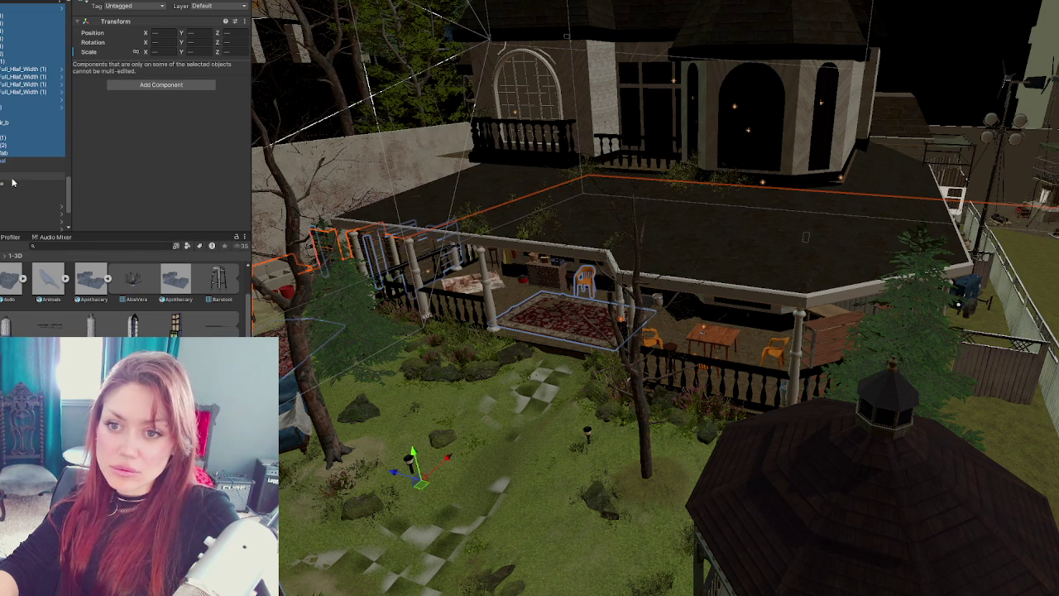
ctrl+click(13, 177)
ctrl+click(14, 185)
ctrl+click(15, 184)
ctrl+click(17, 196)
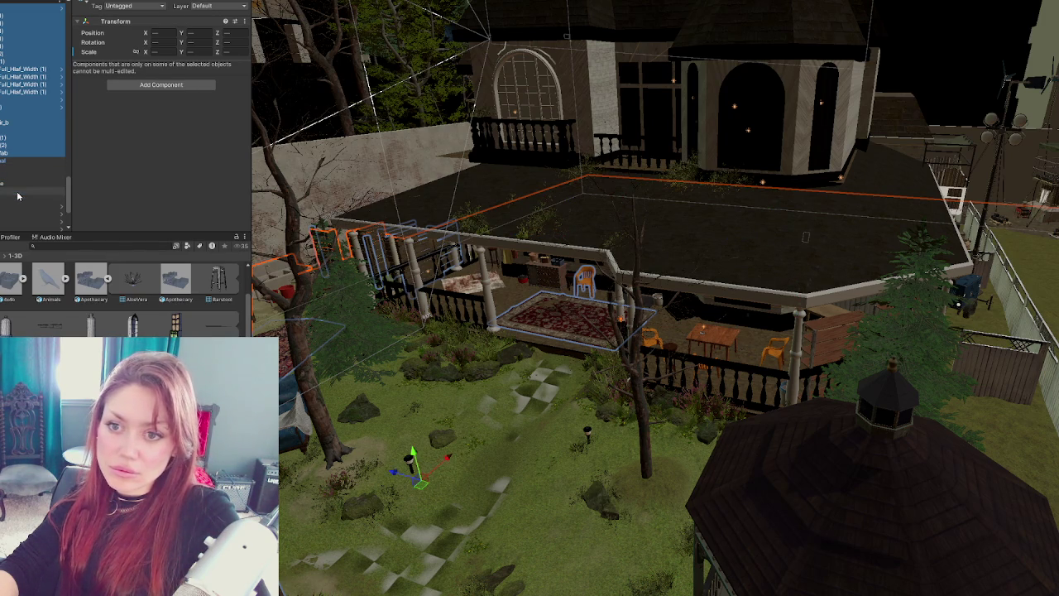
scroll(21, 199, down, 3)
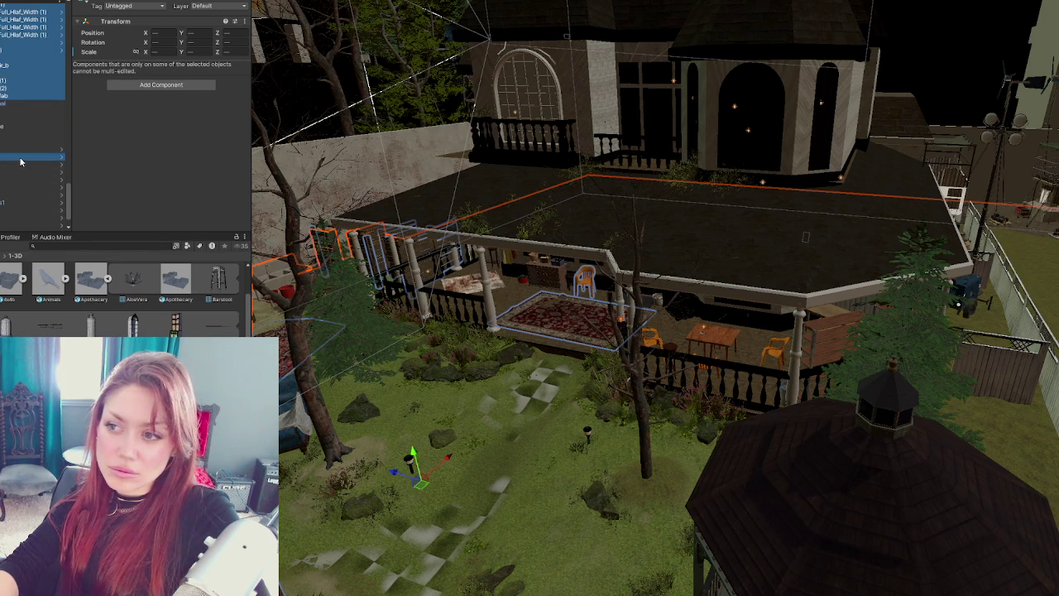
ctrl+click(21, 162)
- Move the selected objects to a new place in the Hierarchy
scroll(17, 166, up, 3)
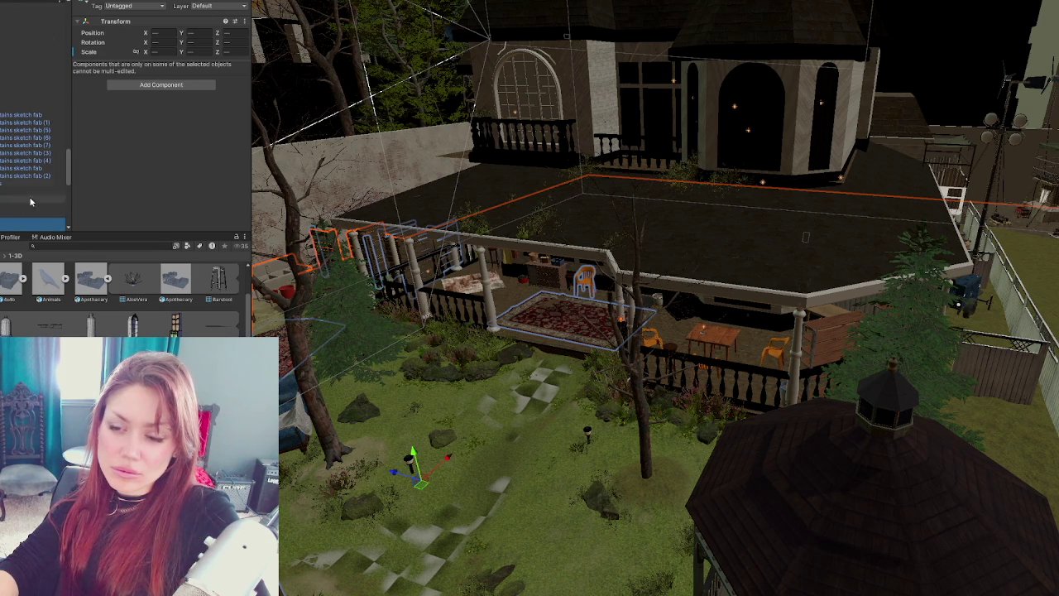
scroll(33, 116, up, 5)
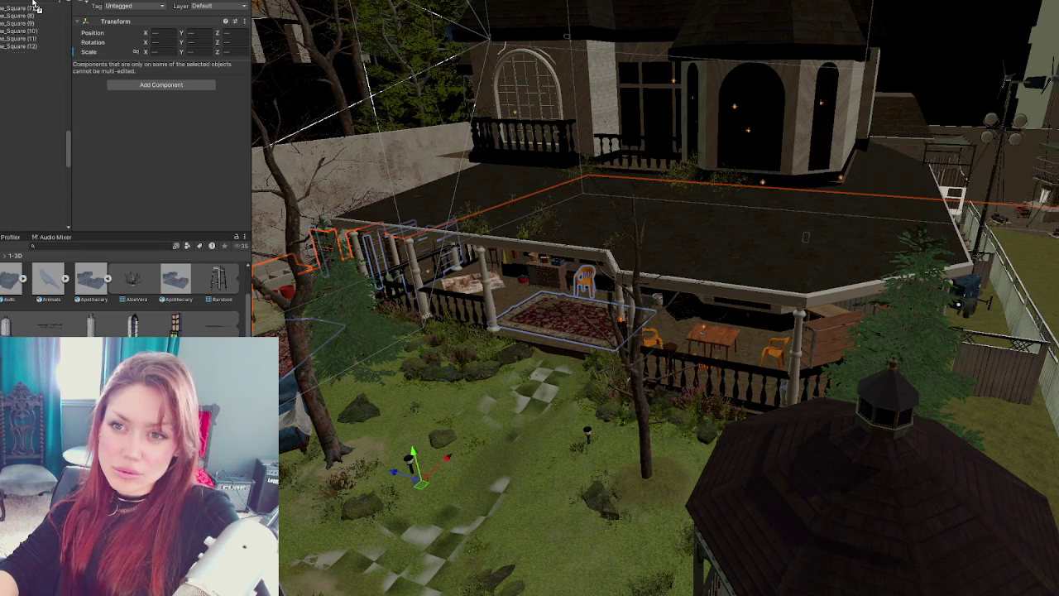
scroll(35, 9, up, 5)
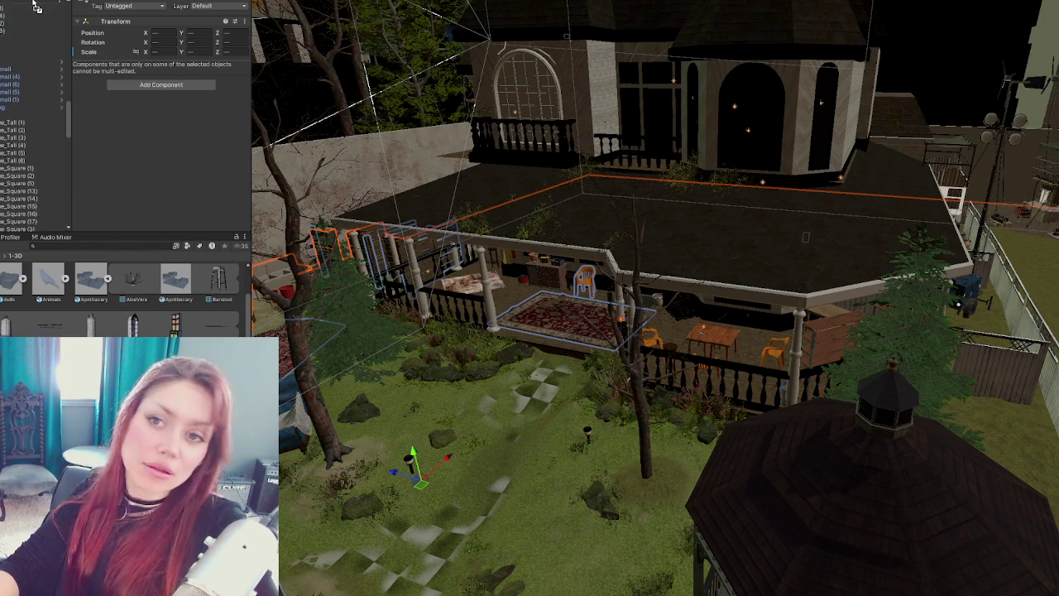
scroll(36, 7, up, 5)
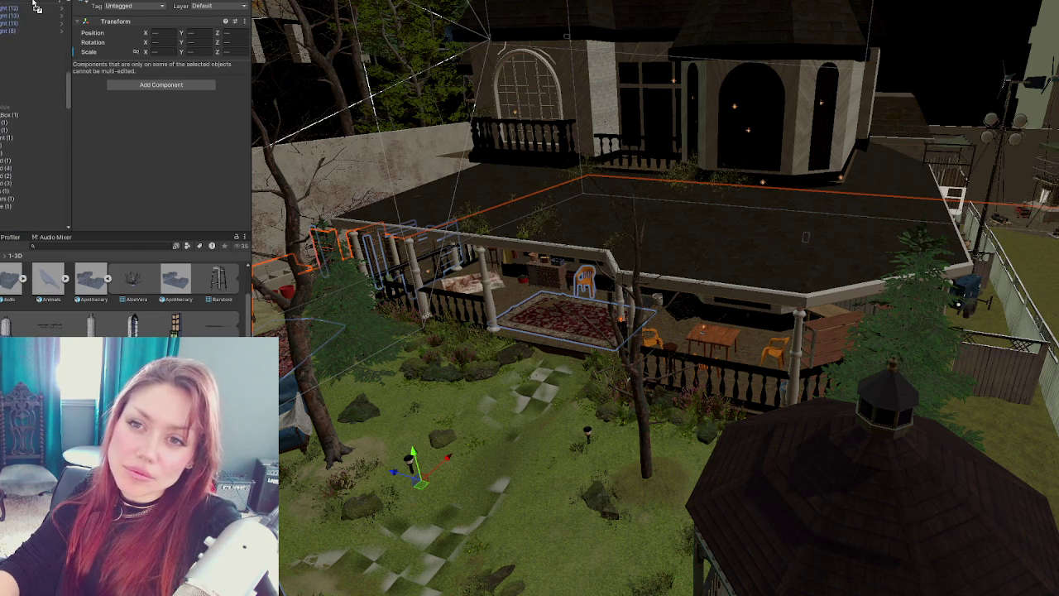
scroll(36, 7, up, 5)
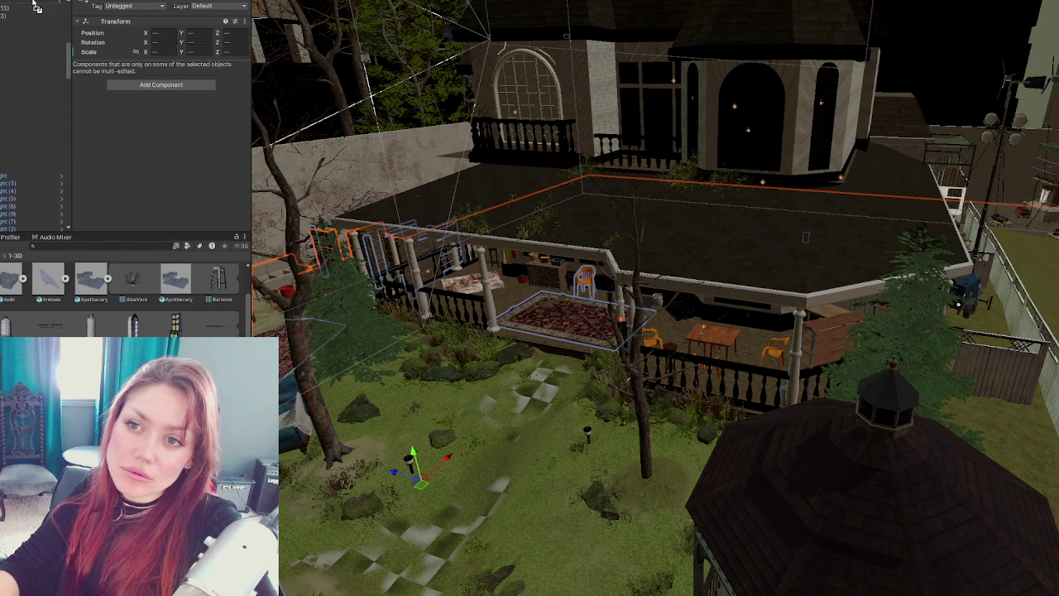
drag(35, 7, 8, 60)
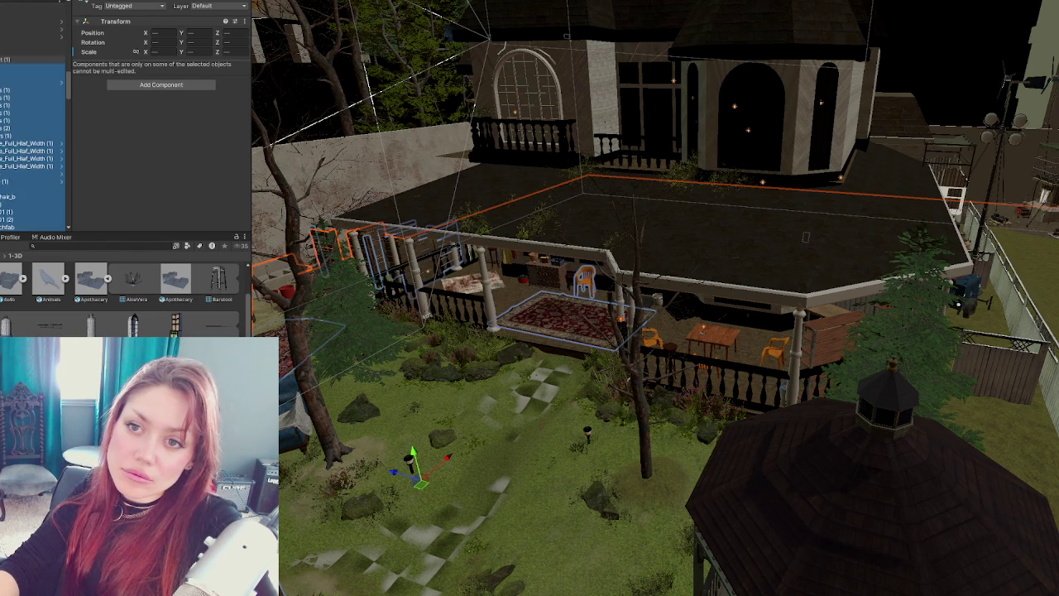
- Select and frame the RatCage_01_final bird cage
scroll(33, 99, down, 5)
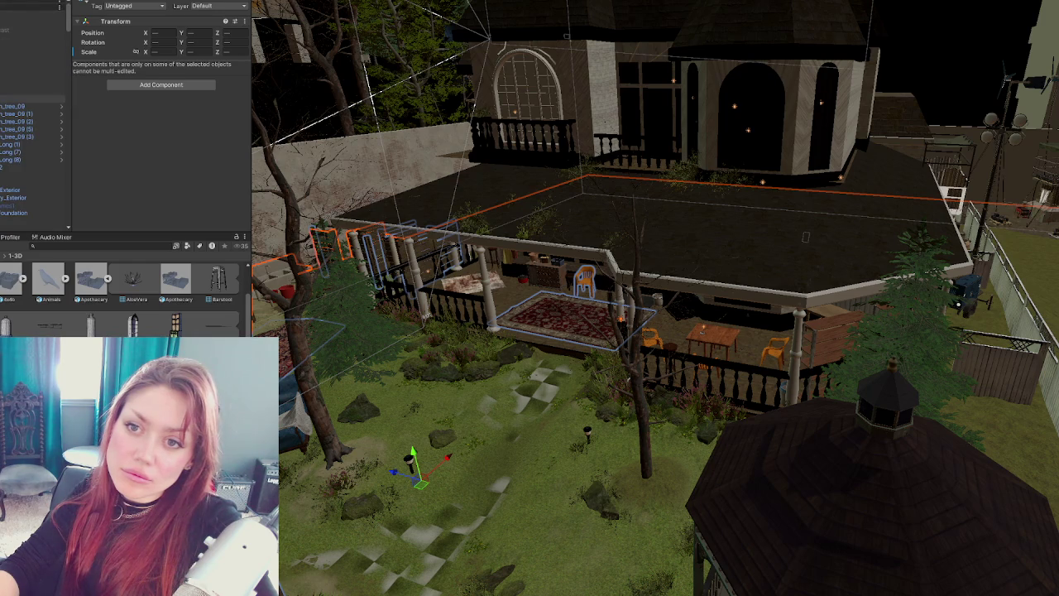
click(25, 114)
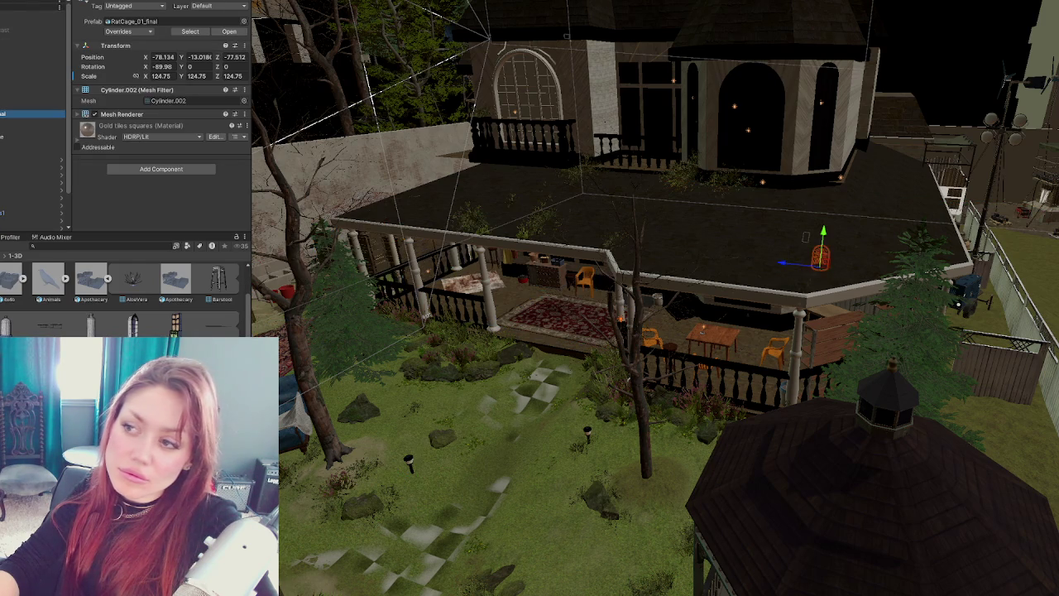
key(f)
key(f)
- Re-parent Sofa020 under another Hierarchy object, keeping it in place
scroll(2, 109, up, 5)
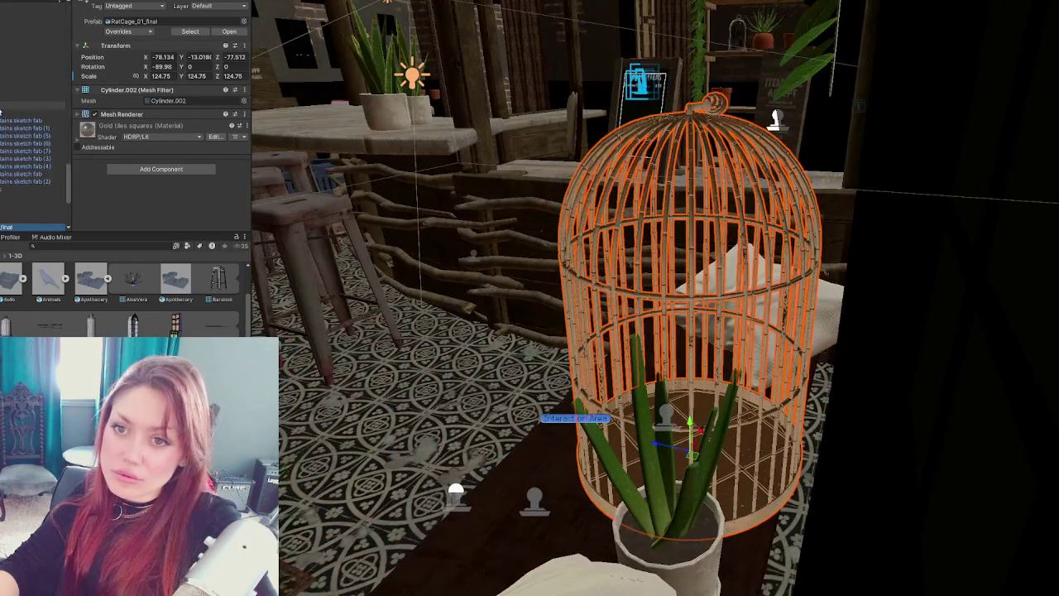
scroll(70, 172, up, 5)
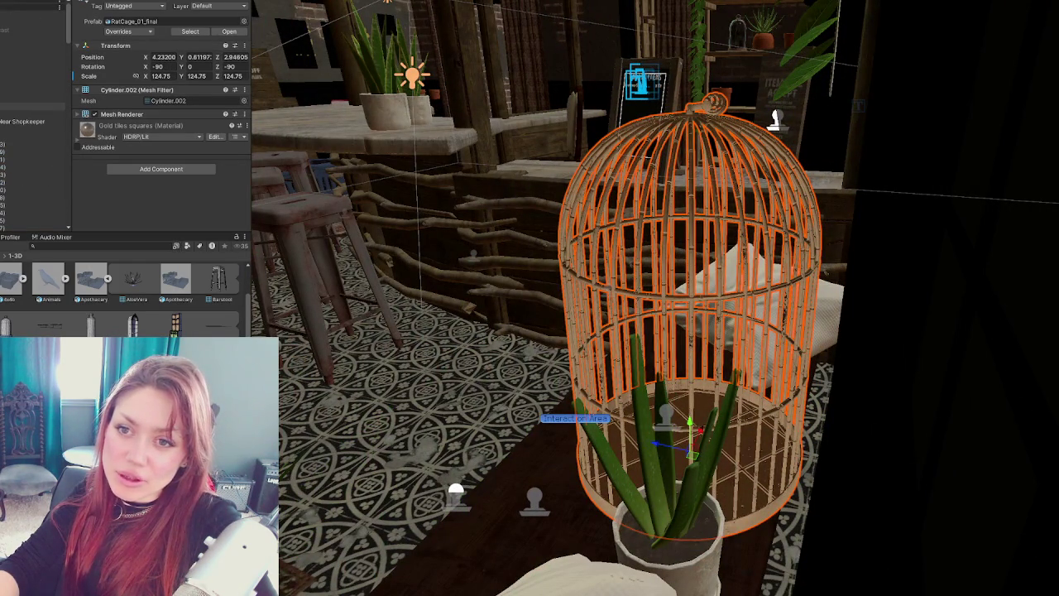
double_click(33, 114)
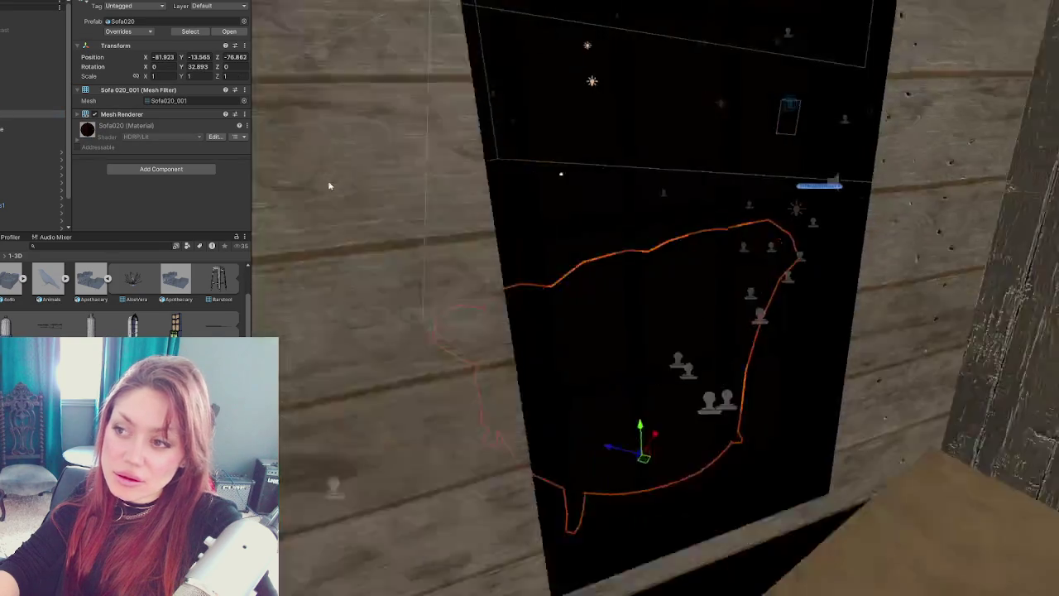
mouse_move(33, 114)
mouse_down()
mouse_move(4, 49)
mouse_move(4, 108)
mouse_move(5, 66)
mouse_move(4, 82)
mouse_up()
scroll(3, 83, up, 5)
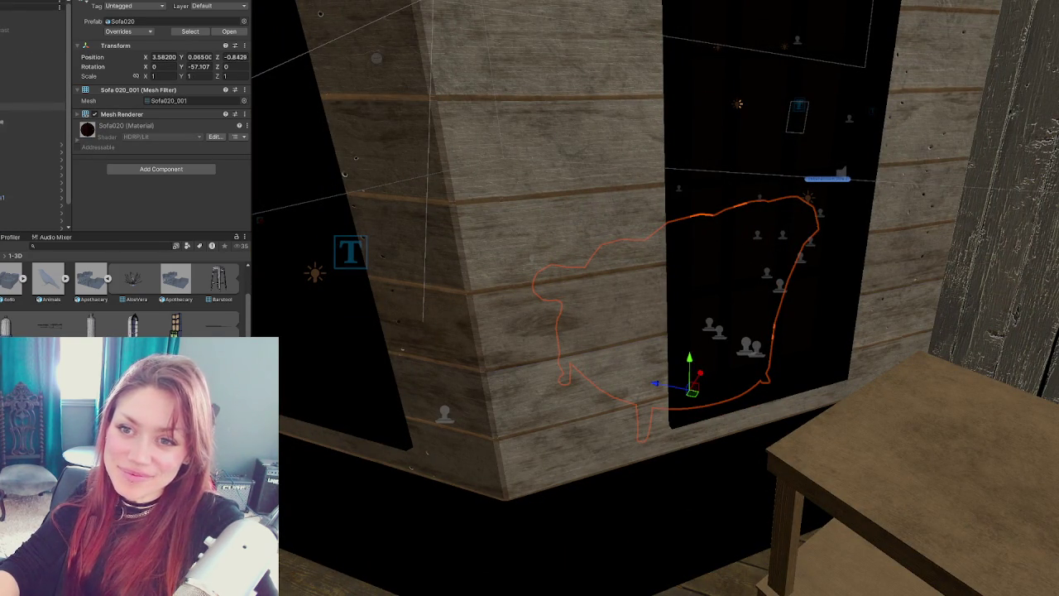
- Frame the nearby chairs one at a time, then both together
click(25, 122)
key(f)
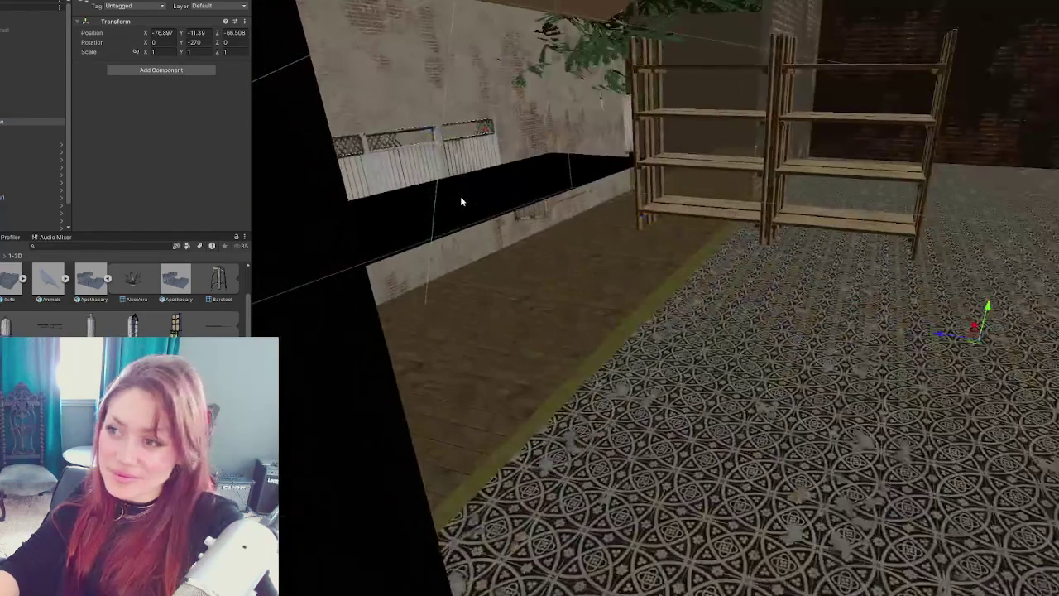
click(33, 130)
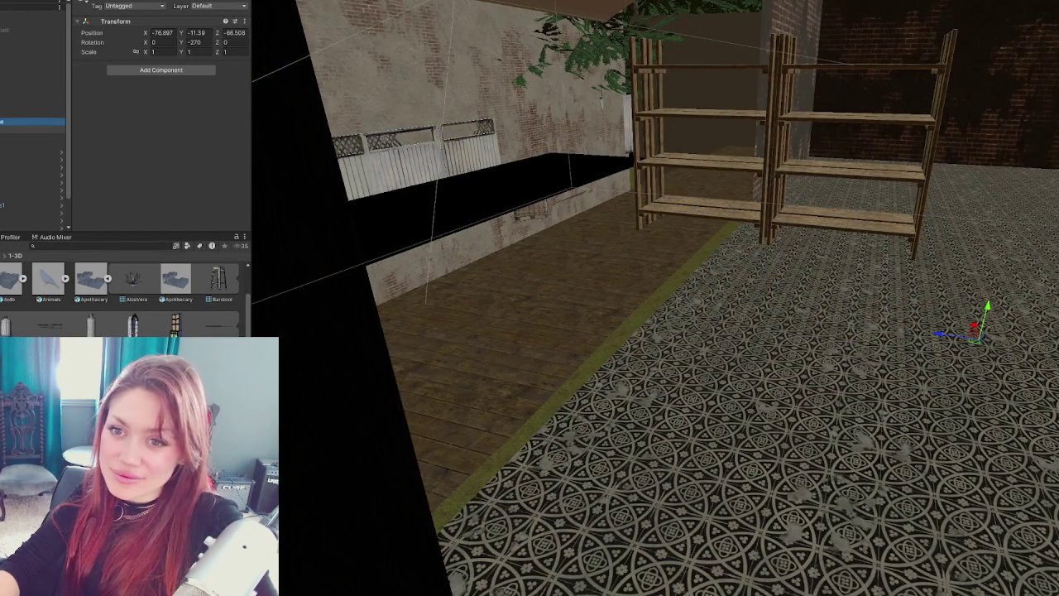
key(Down)
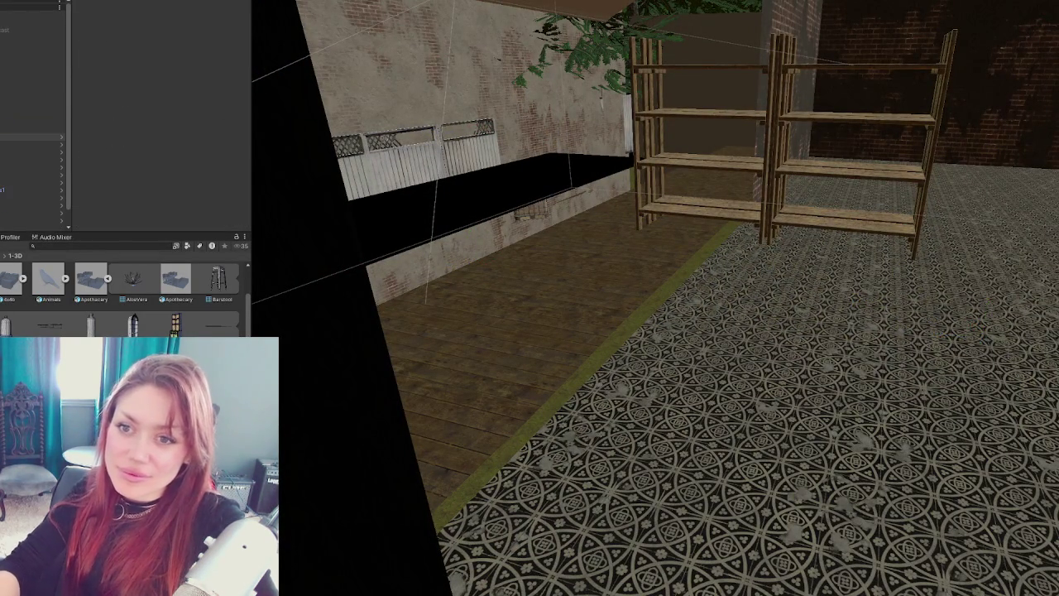
key(Up)
key(Up)
key(f)
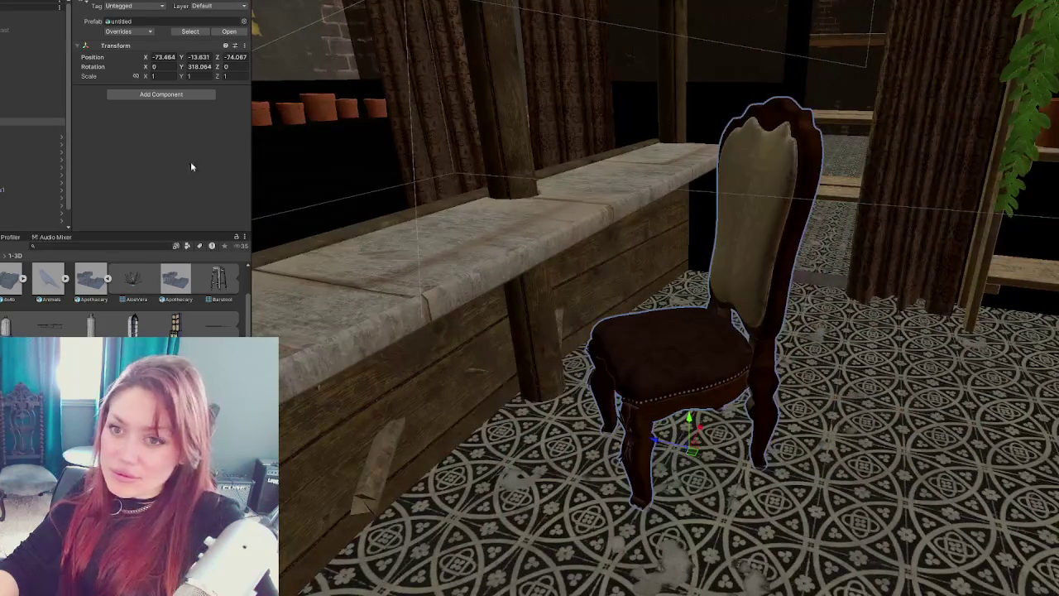
click(24, 130)
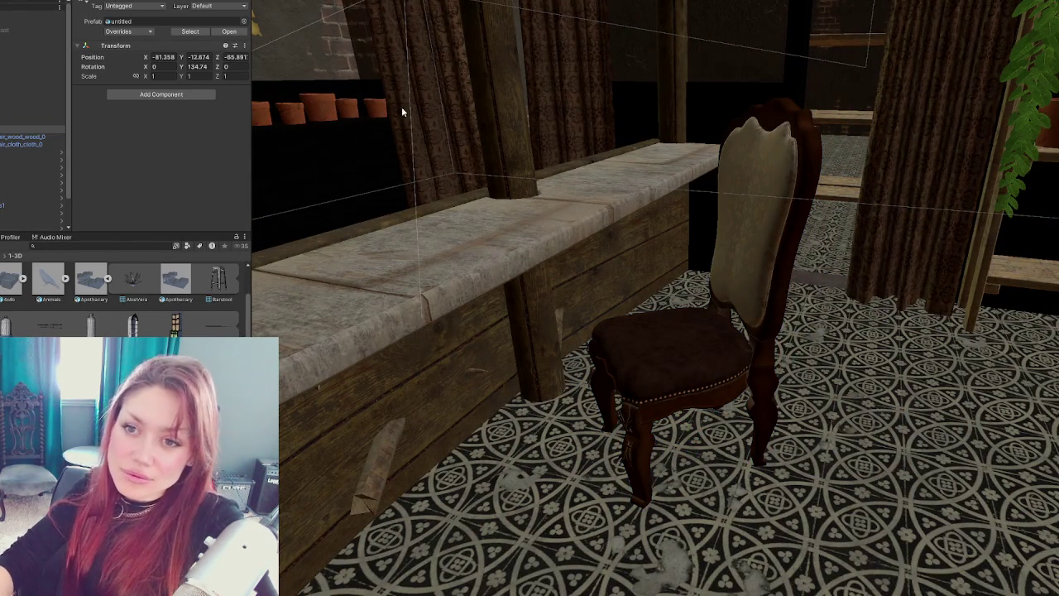
click(25, 122)
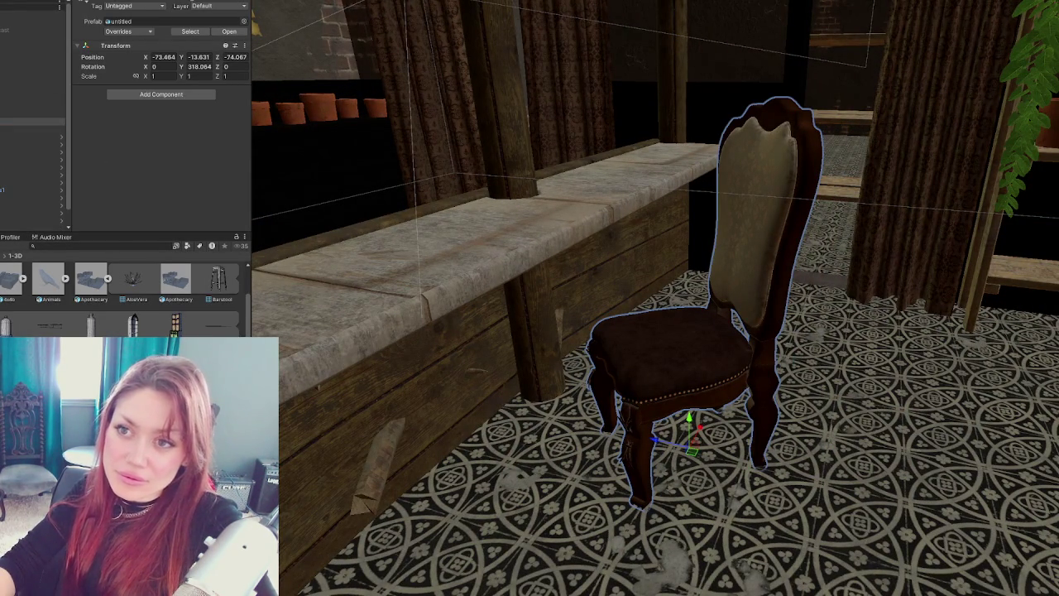
ctrl+click(21, 130)
key(f)
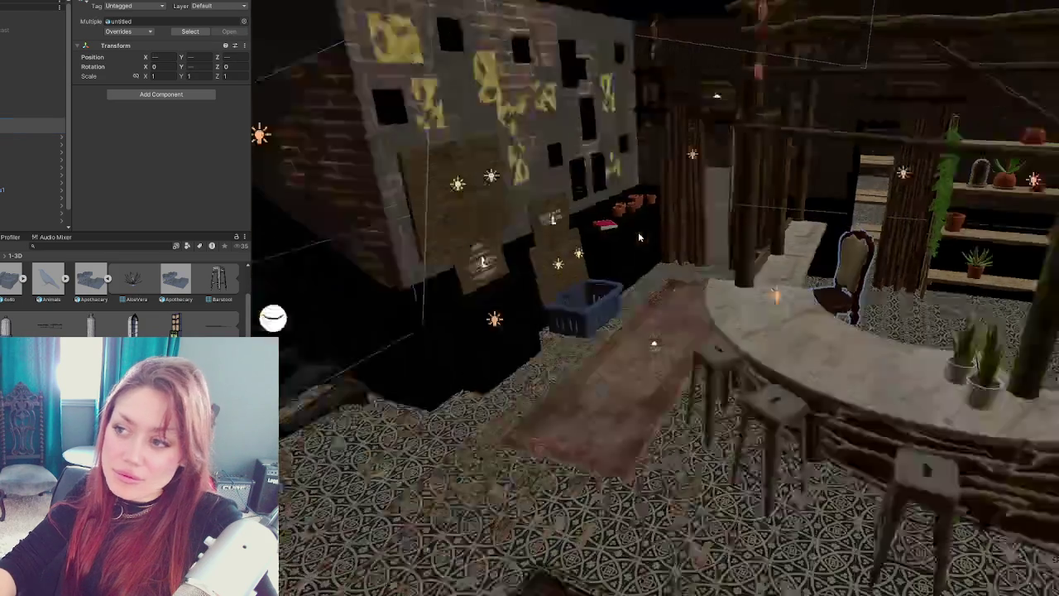
key(f)
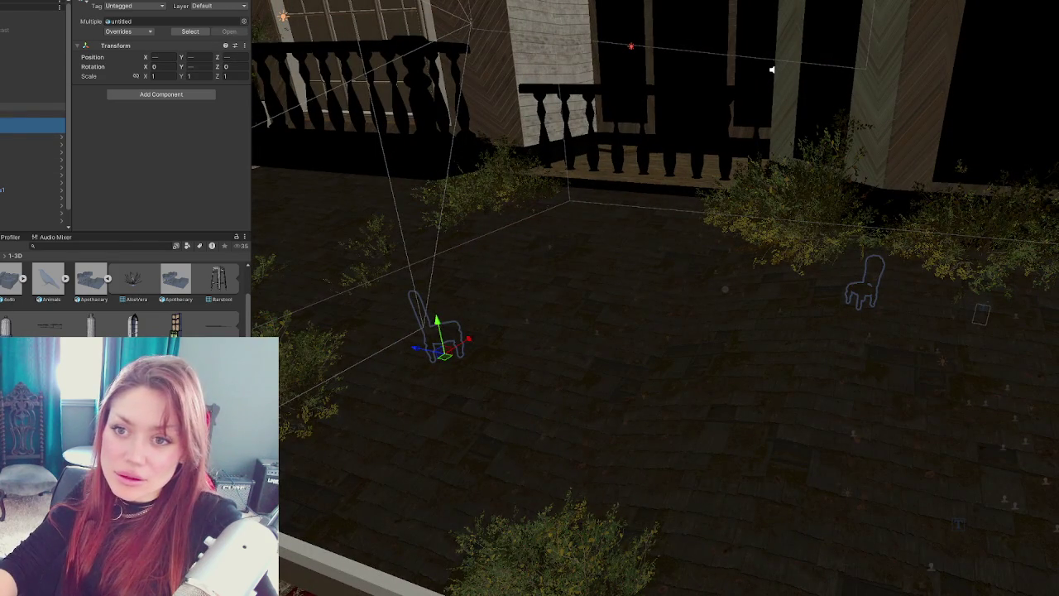
- Select the Door_Apoth door in the Hierarchy
scroll(6, 86, down, 10)
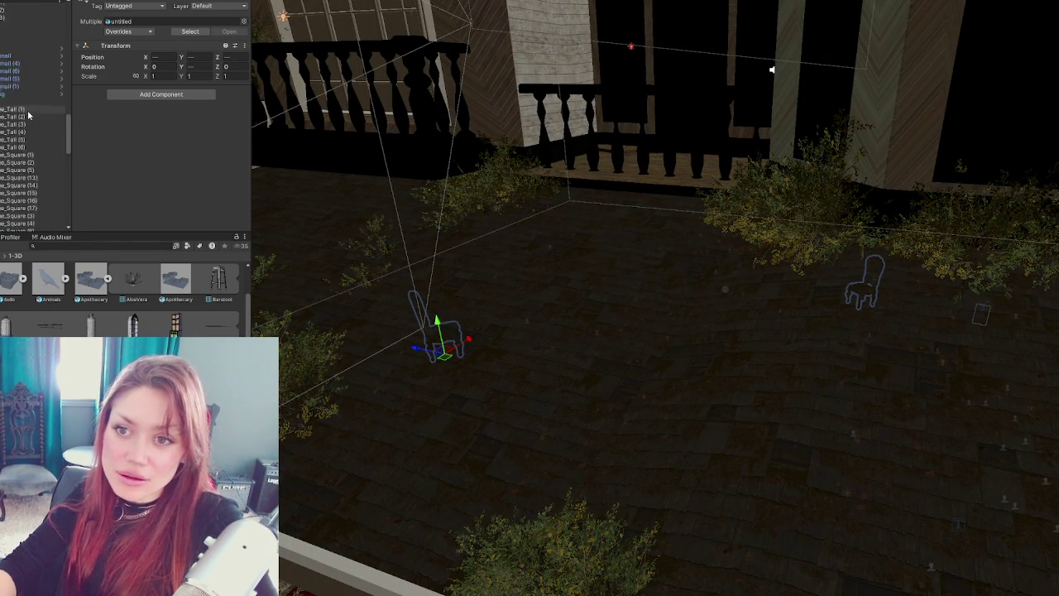
scroll(6, 86, up, 5)
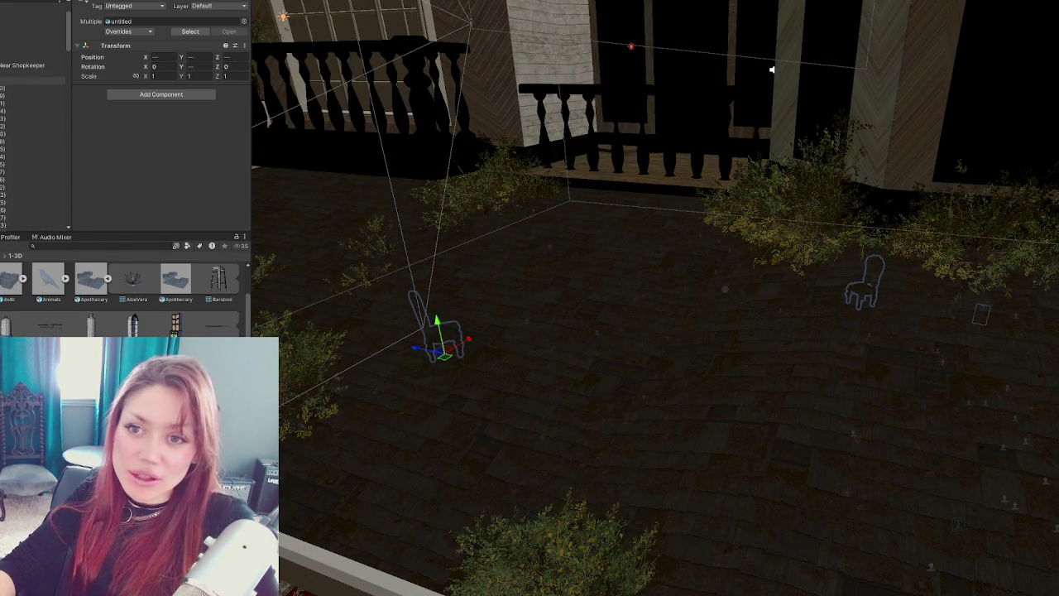
scroll(34, 115, down, 10)
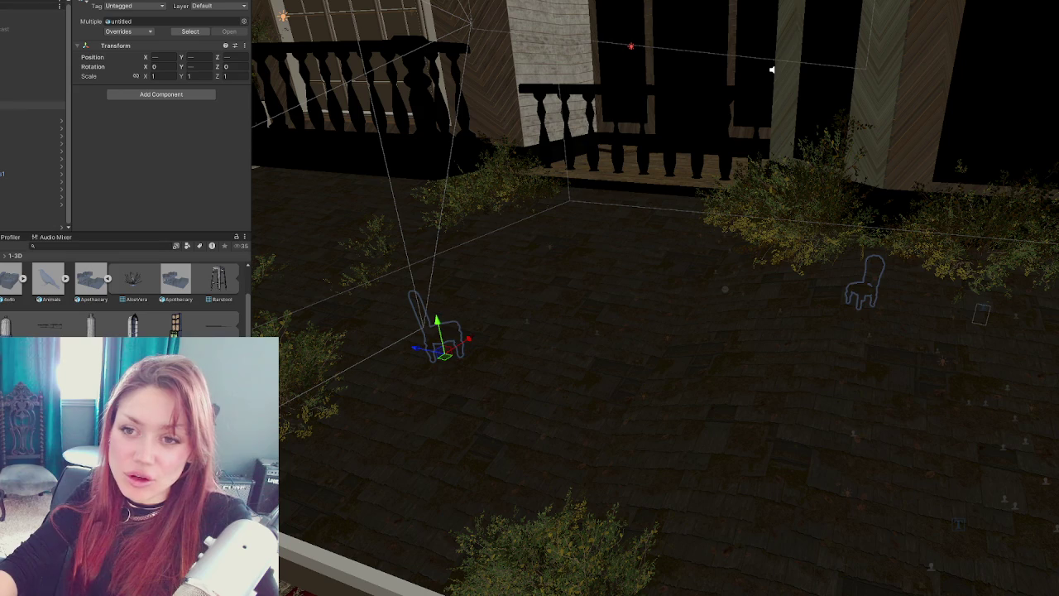
click(33, 113)
- Select both Door_Apoth copies and assign the Door_Apoth mesh to their empty Mesh Filter slot
key(f)
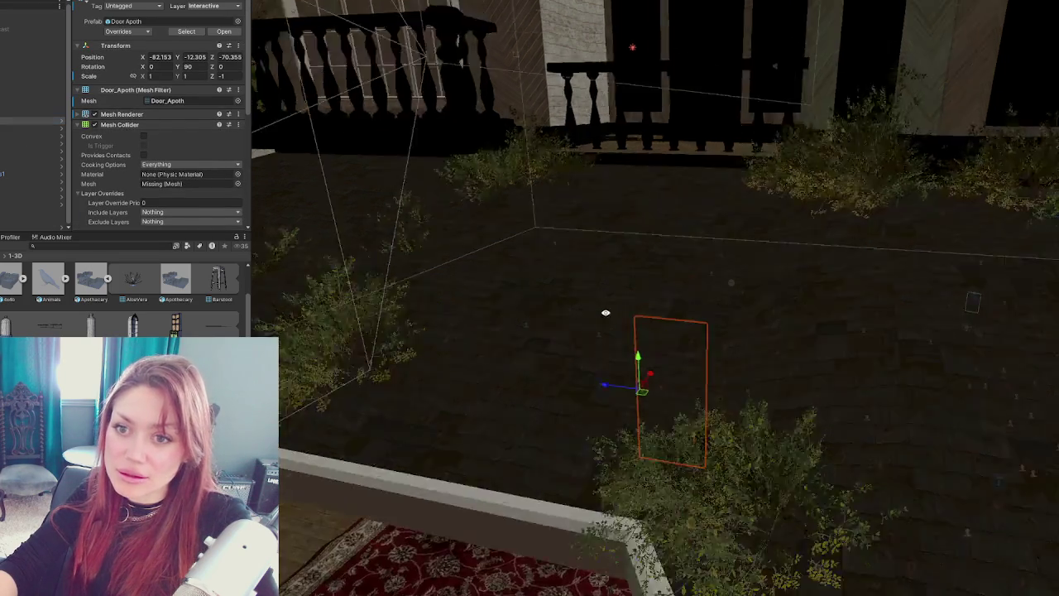
click(3, 130)
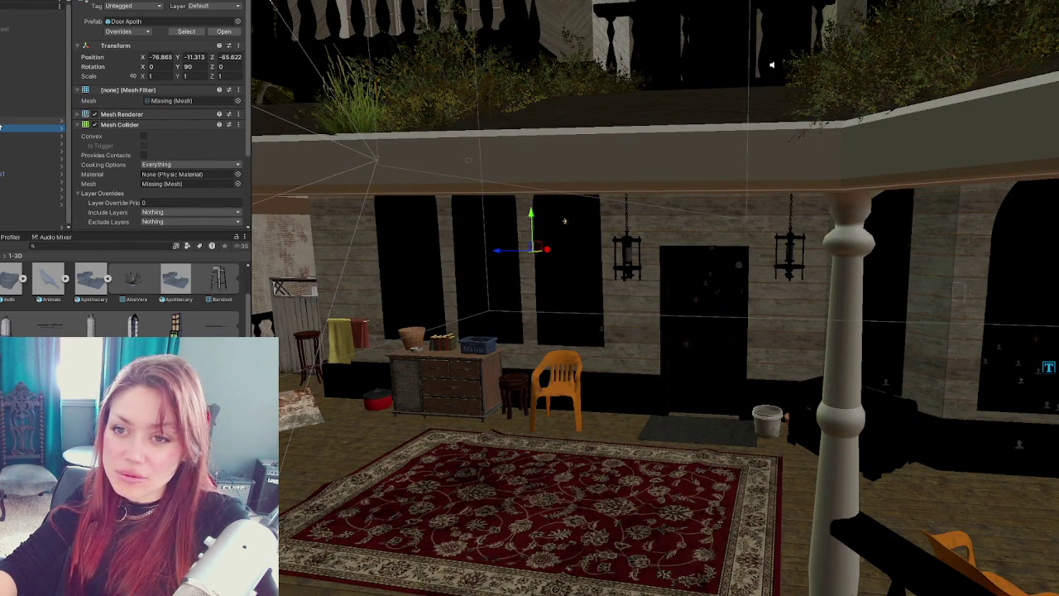
shift+click(25, 145)
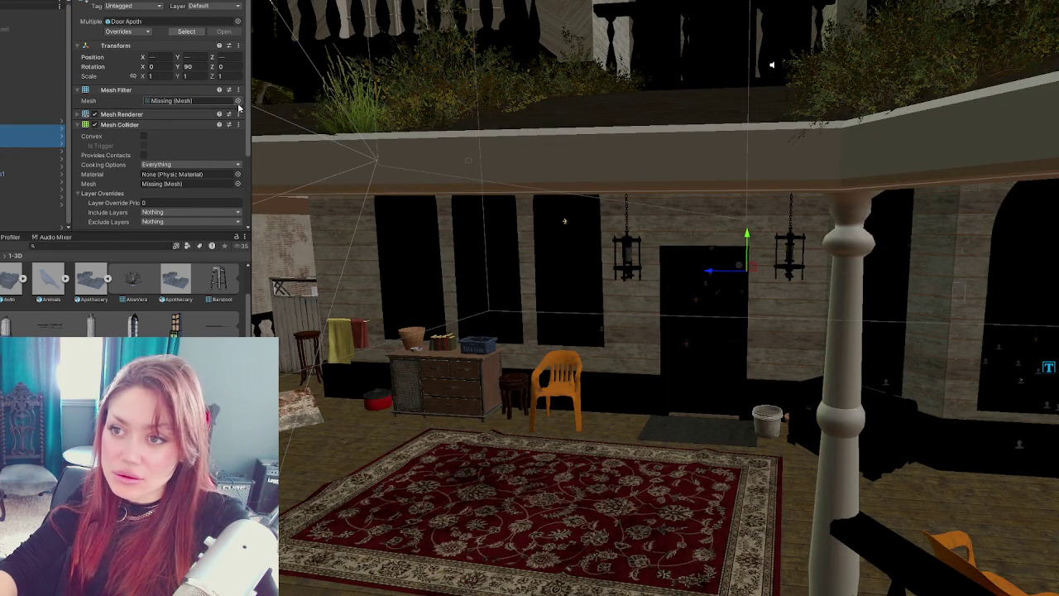
click(238, 101)
text(d)
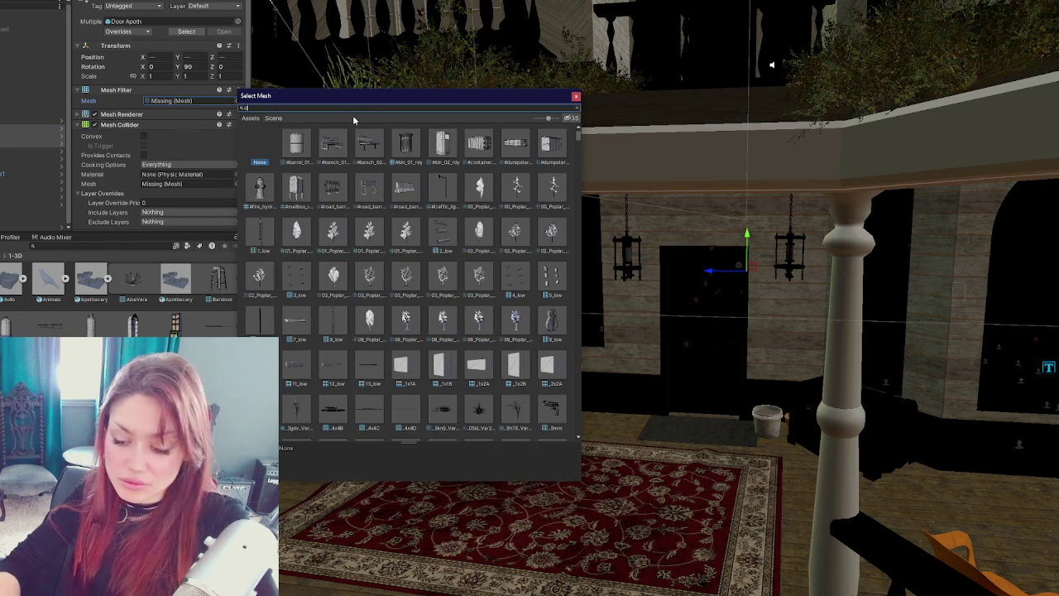
text(oor_apo)
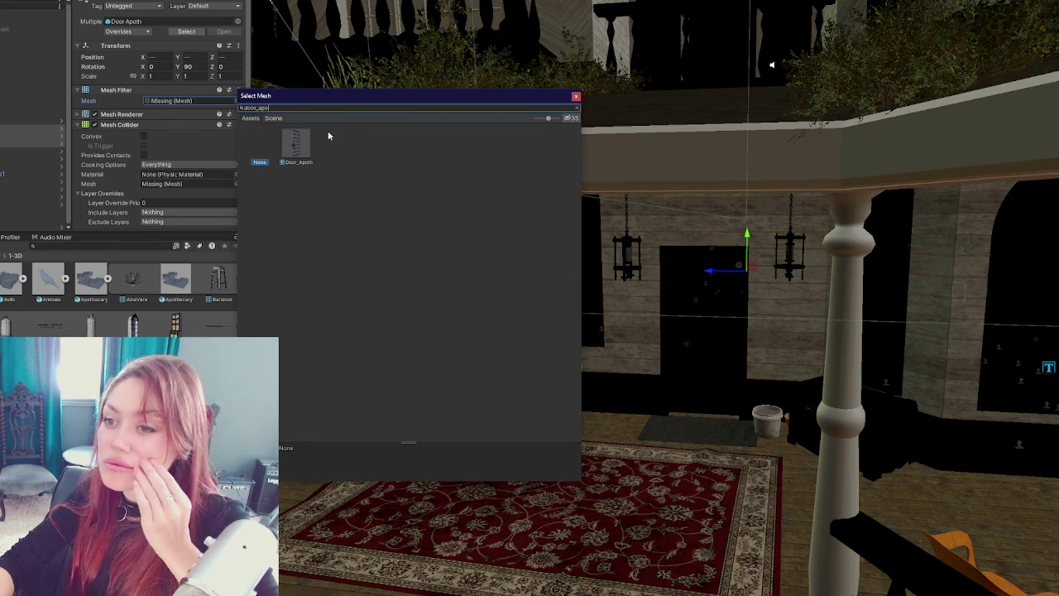
double_click(296, 145)
scroll(662, 262, up, 3)
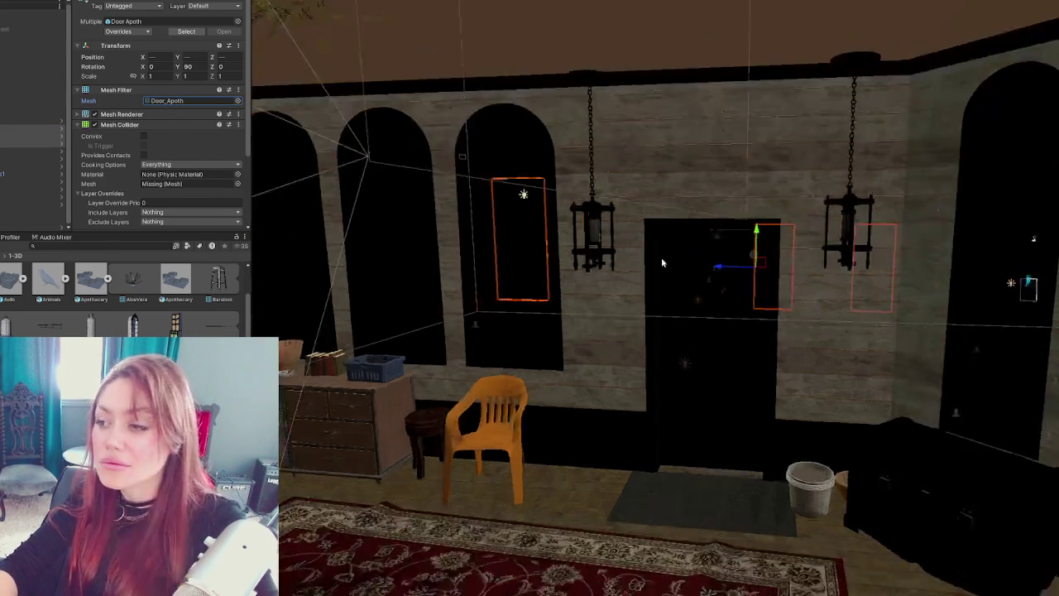
scroll(661, 262, up, 10)
scroll(559, 218, up, 5)
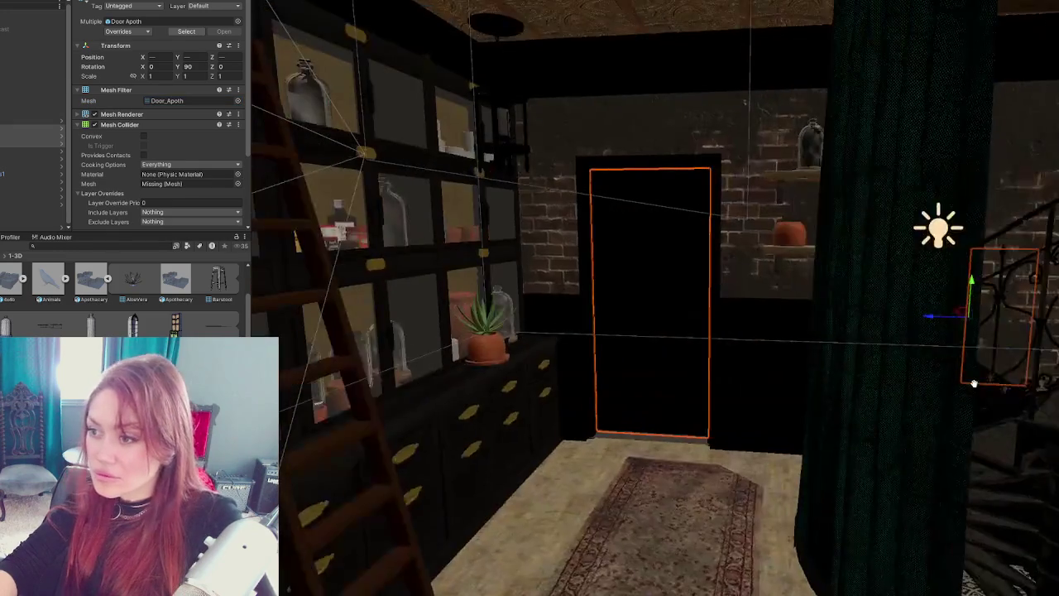
scroll(371, 254, down, 8)
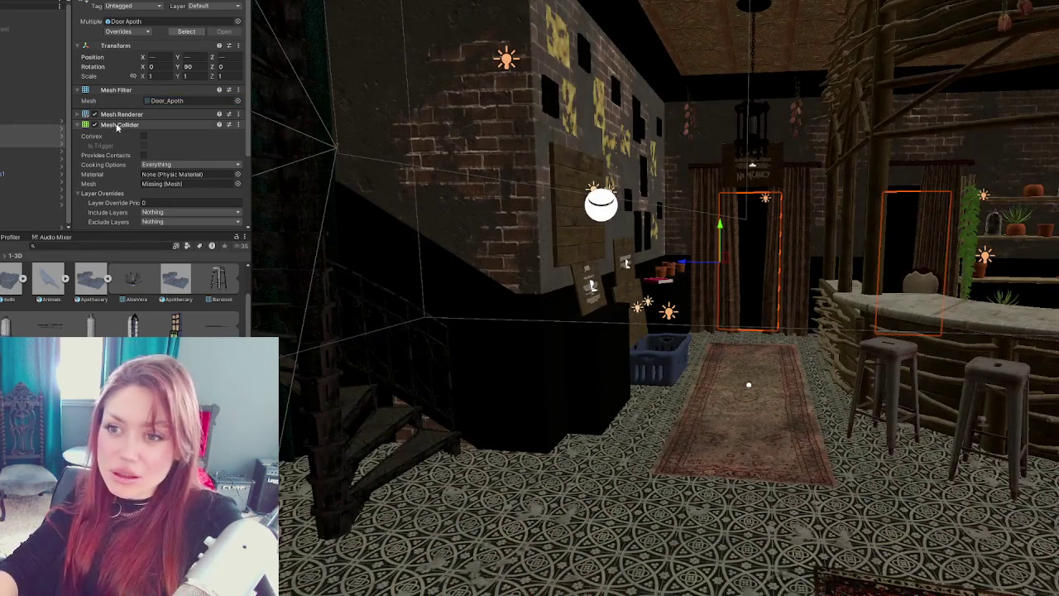
click(122, 125)
click(123, 125)
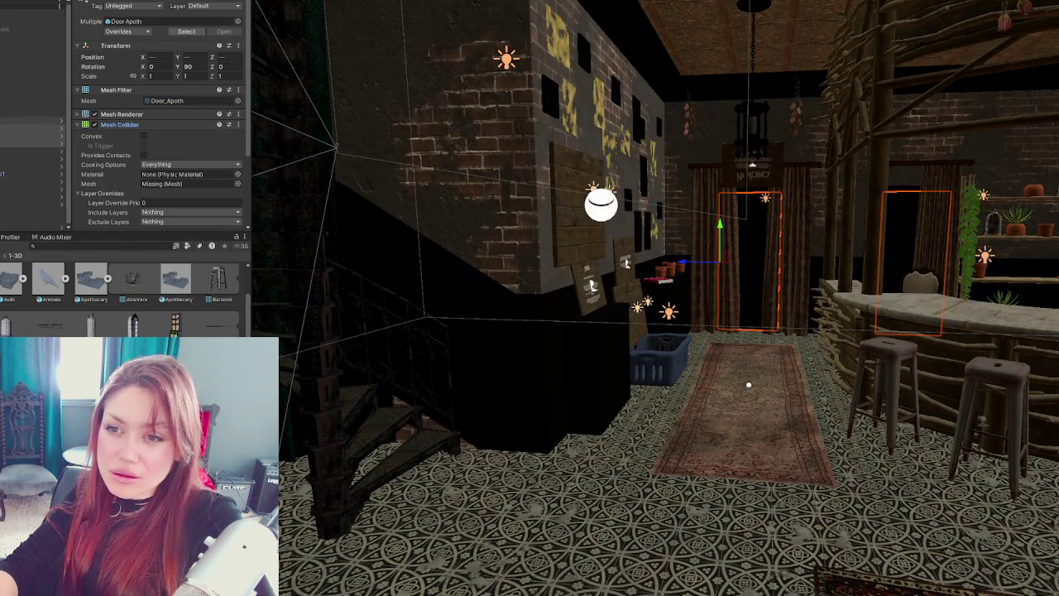
- Replace the doors' Mesh Collider with a Box Collider
right_click(124, 125)
click(151, 146)
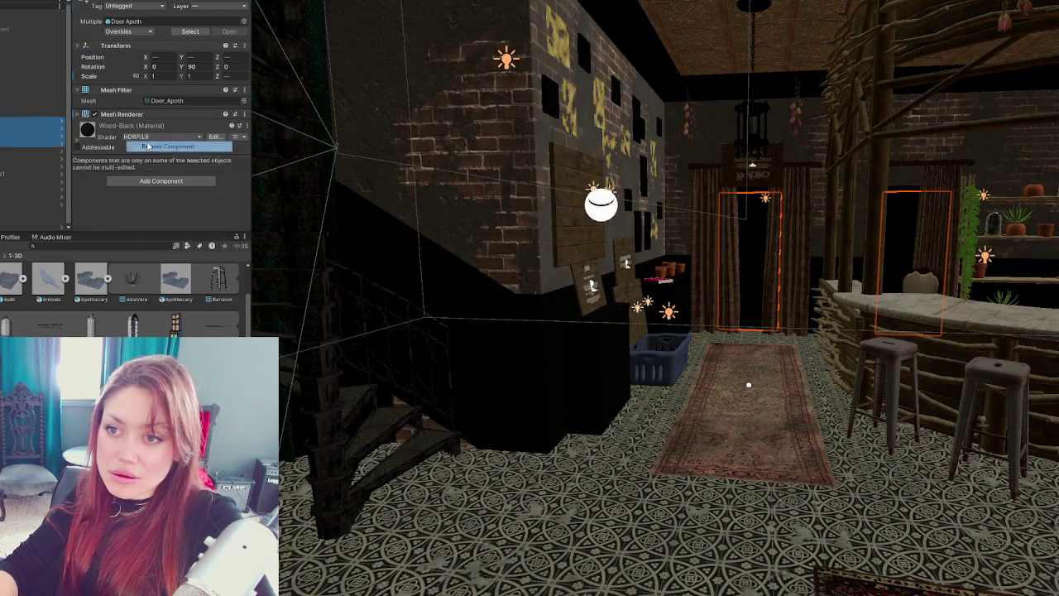
click(155, 183)
text(box)
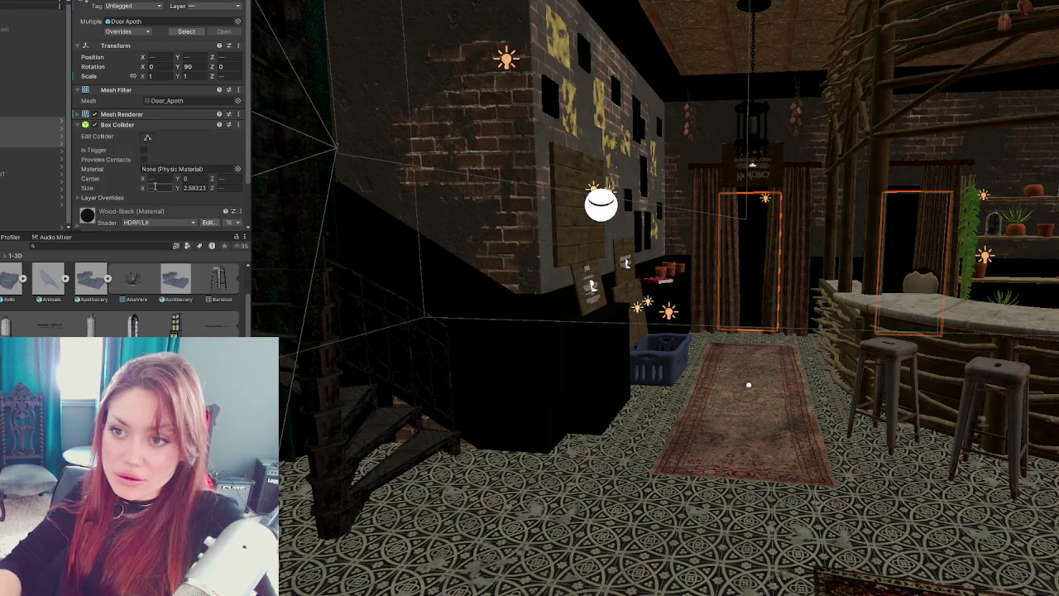
key(Return)
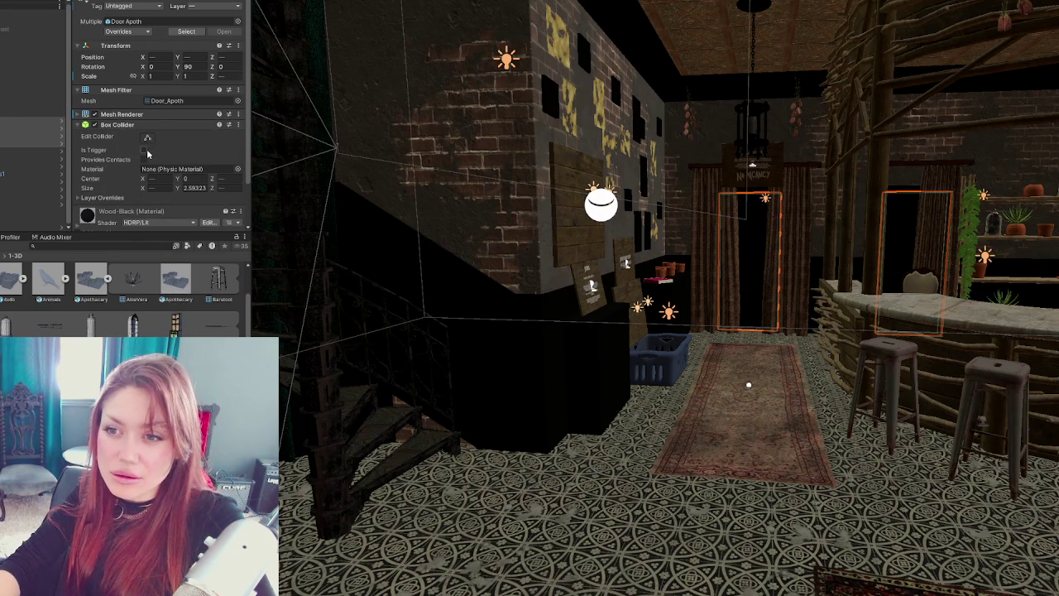
- Fit the original door's box collider to its depth, trimming Size Z to 0.06764
click(33, 132)
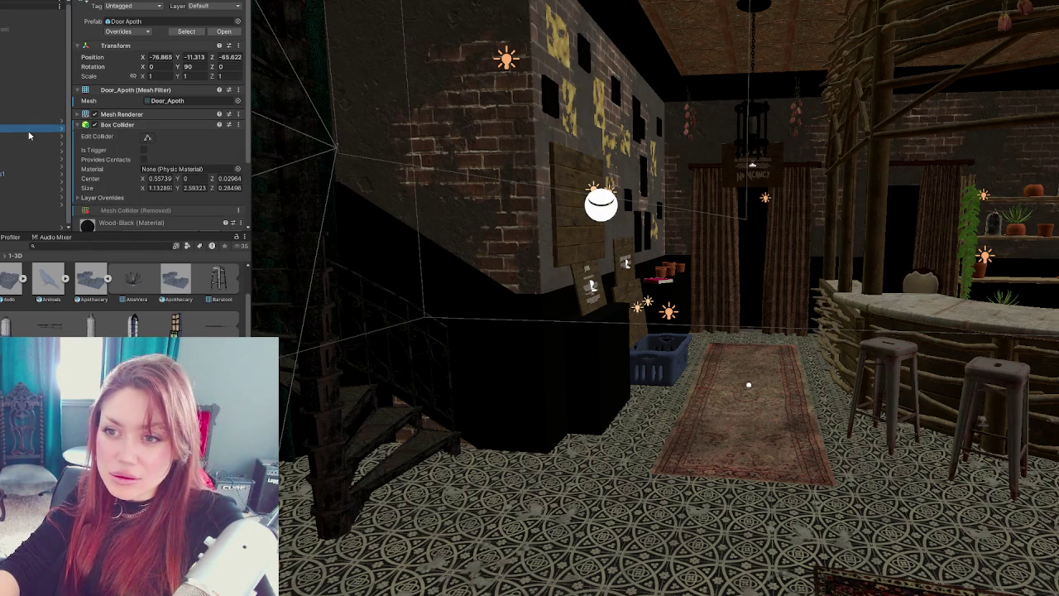
click(31, 122)
click(126, 125)
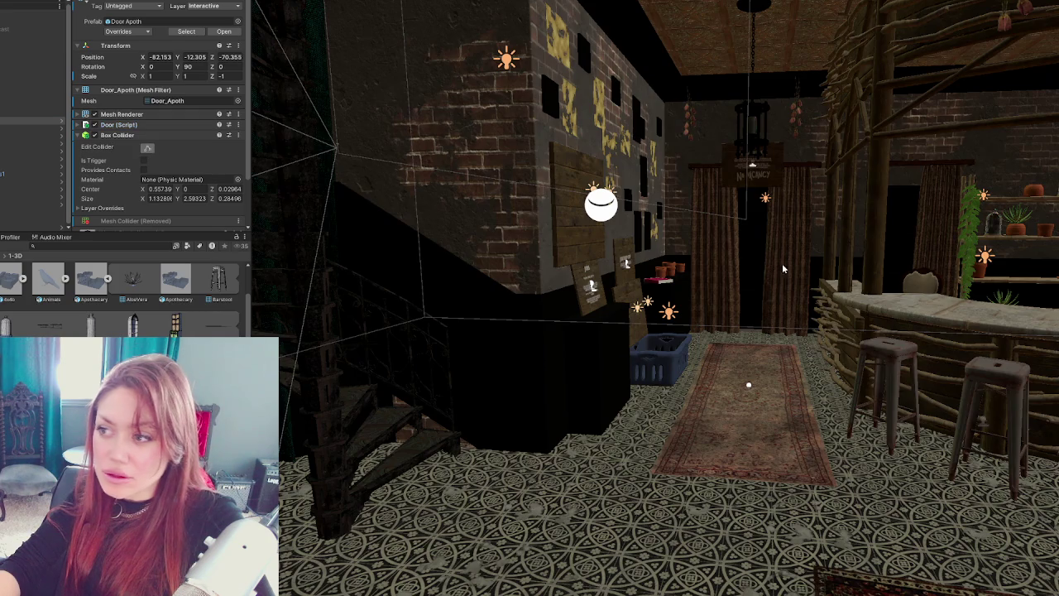
key(f)
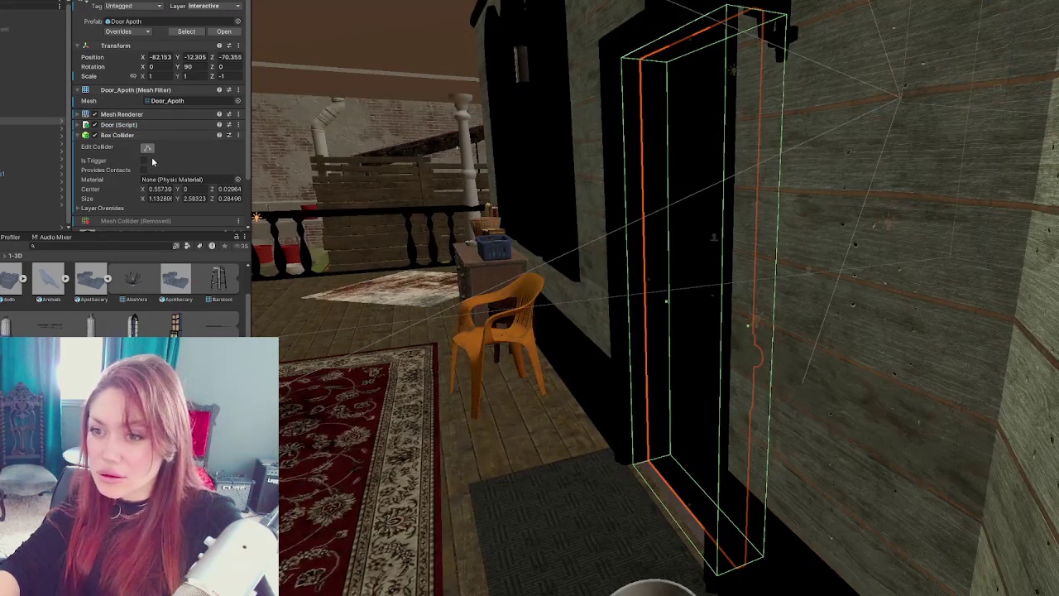
mouse_move(661, 304)
mouse_down()
mouse_move(704, 303)
mouse_move(536, 300)
mouse_up()
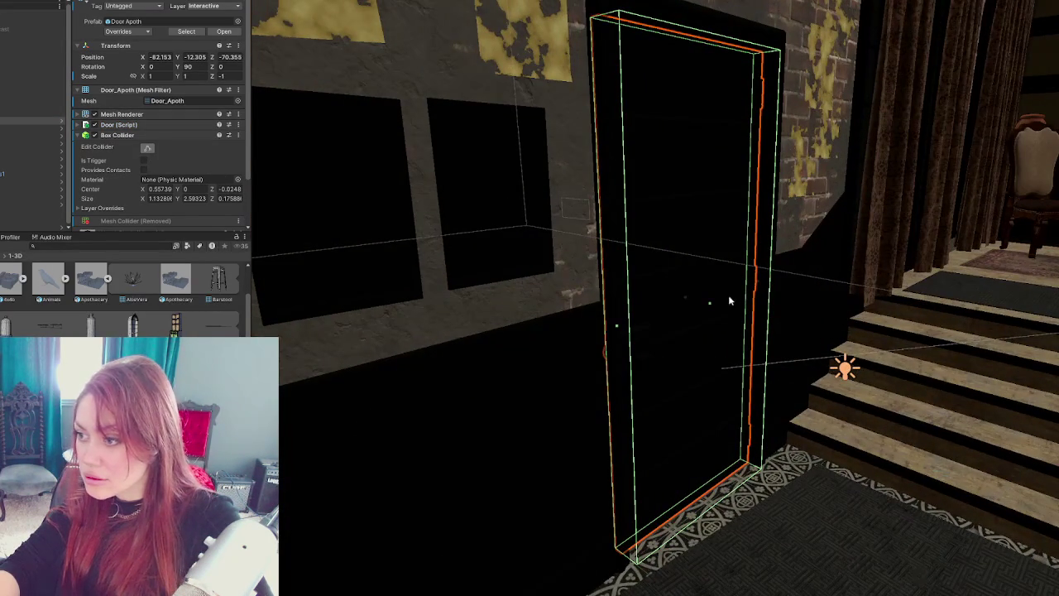
mouse_move(709, 301)
mouse_down()
mouse_move(693, 302)
mouse_move(767, 302)
mouse_move(717, 244)
mouse_up()
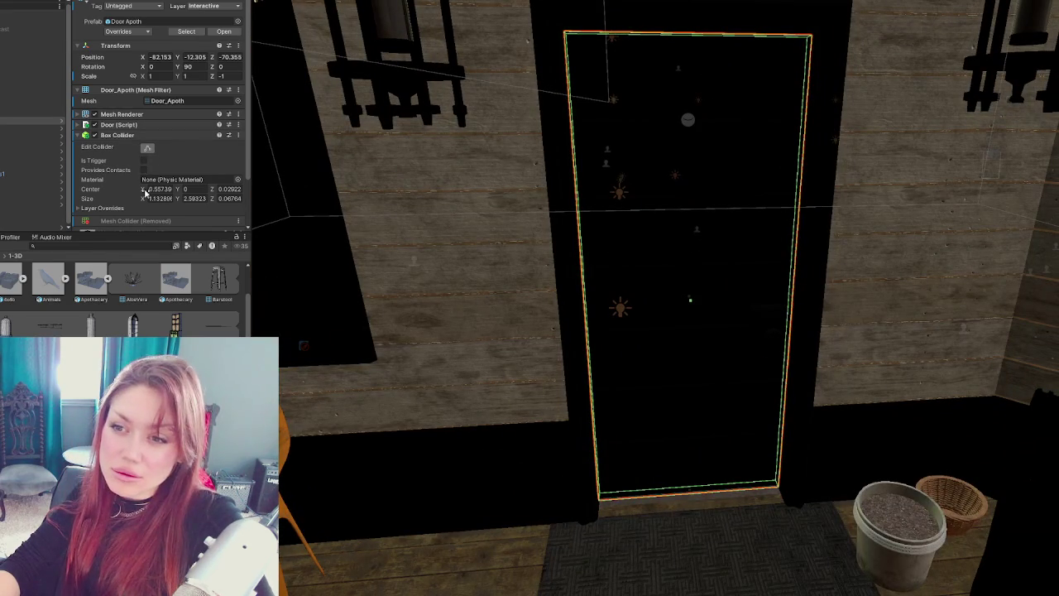
click(150, 134)
- Apply all overrides to the Door Apoth prefab and expand the Door (Script) settings
click(148, 124)
click(145, 126)
right_click(146, 145)
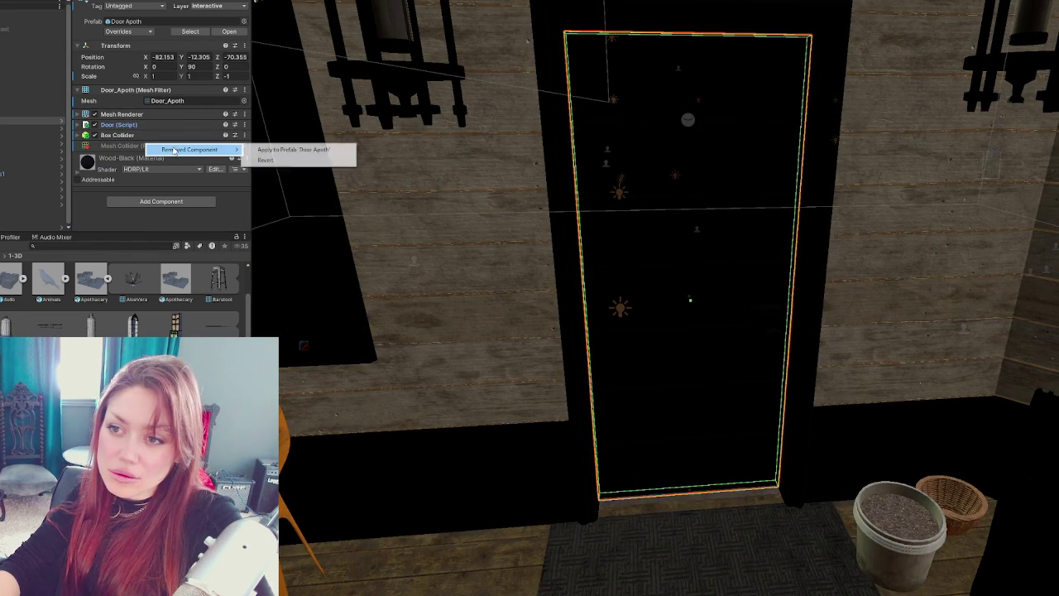
click(163, 136)
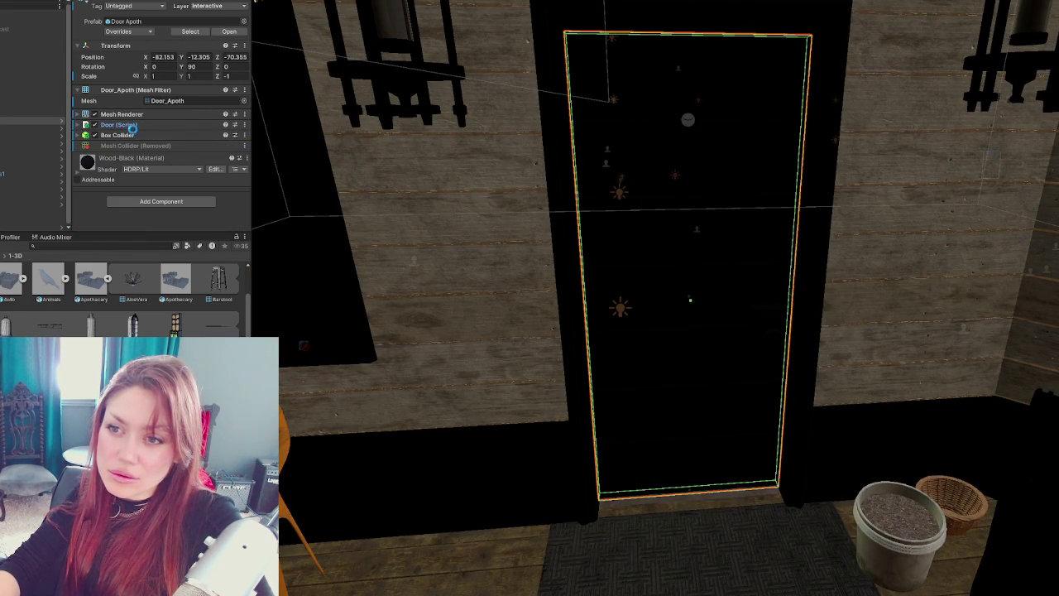
click(124, 32)
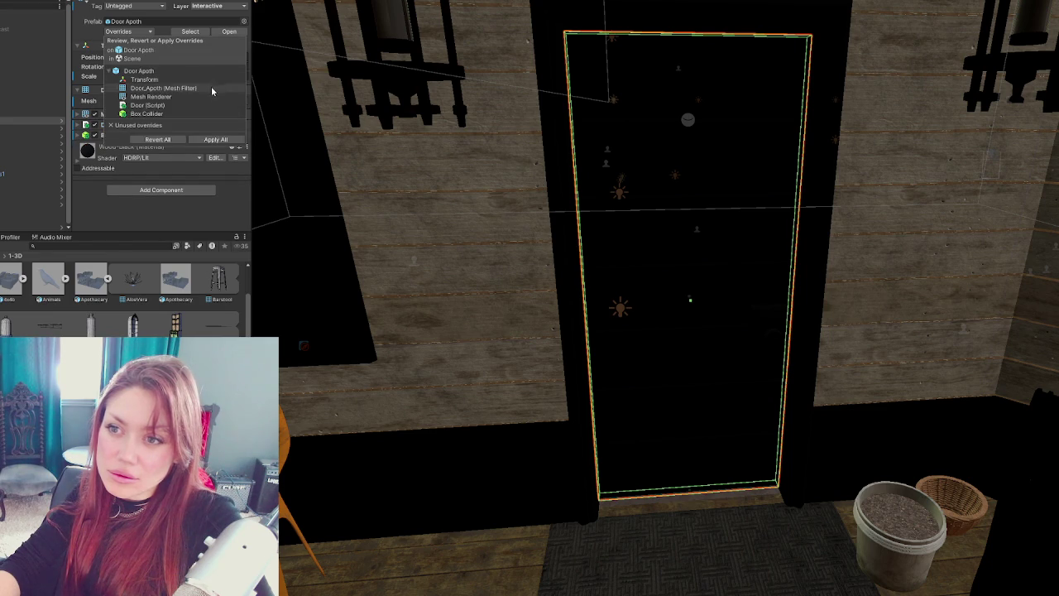
click(215, 138)
click(131, 125)
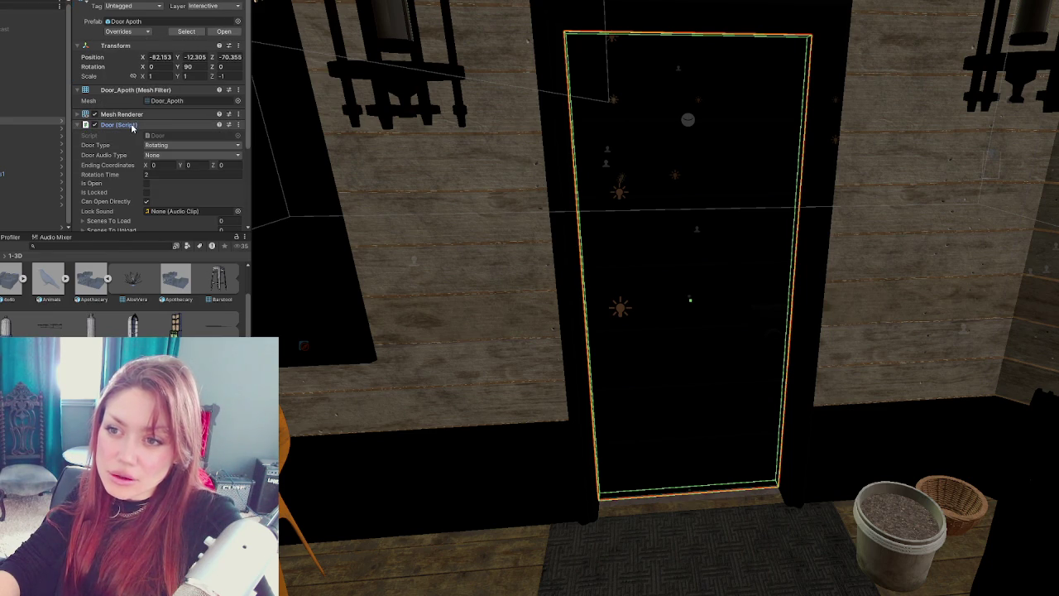
scroll(166, 129, down, 3)
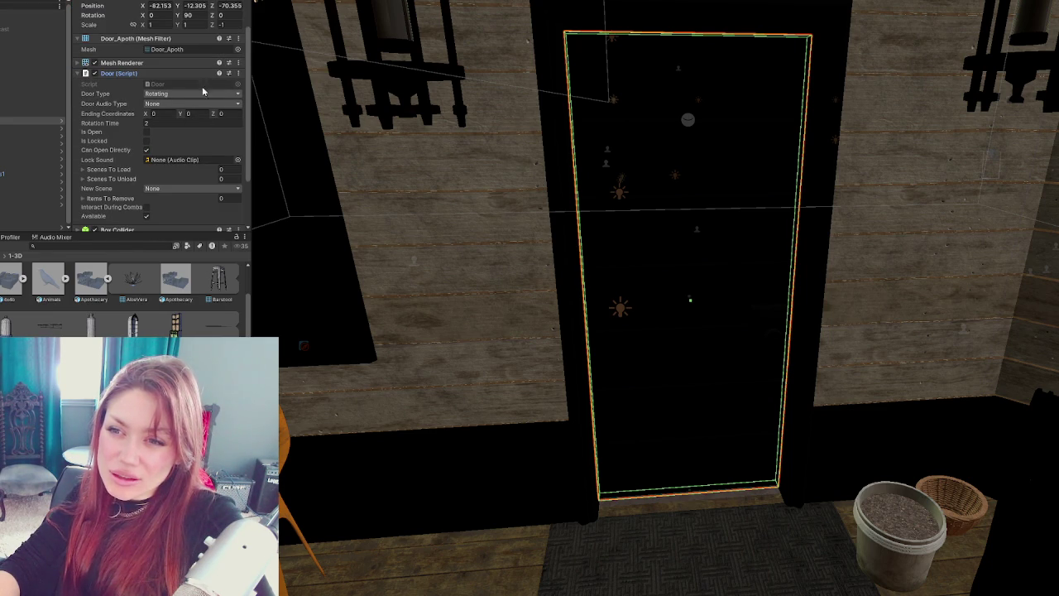
- Create an empty parent pivot for Door Apoth with Rotation Y set to 0
right_click(9, 122)
click(61, 271)
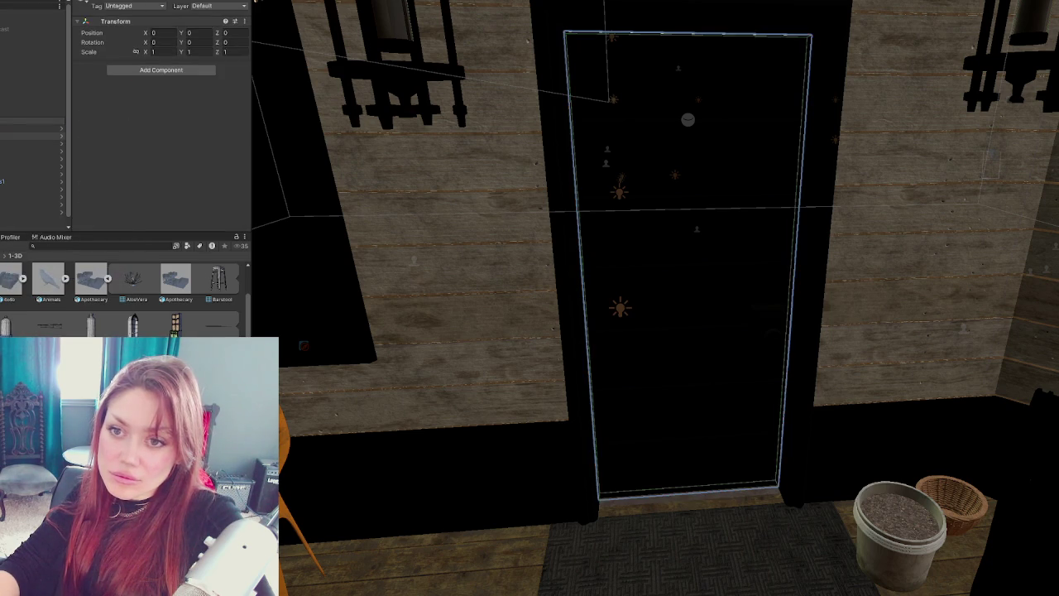
right_click(4, 122)
click(54, 263)
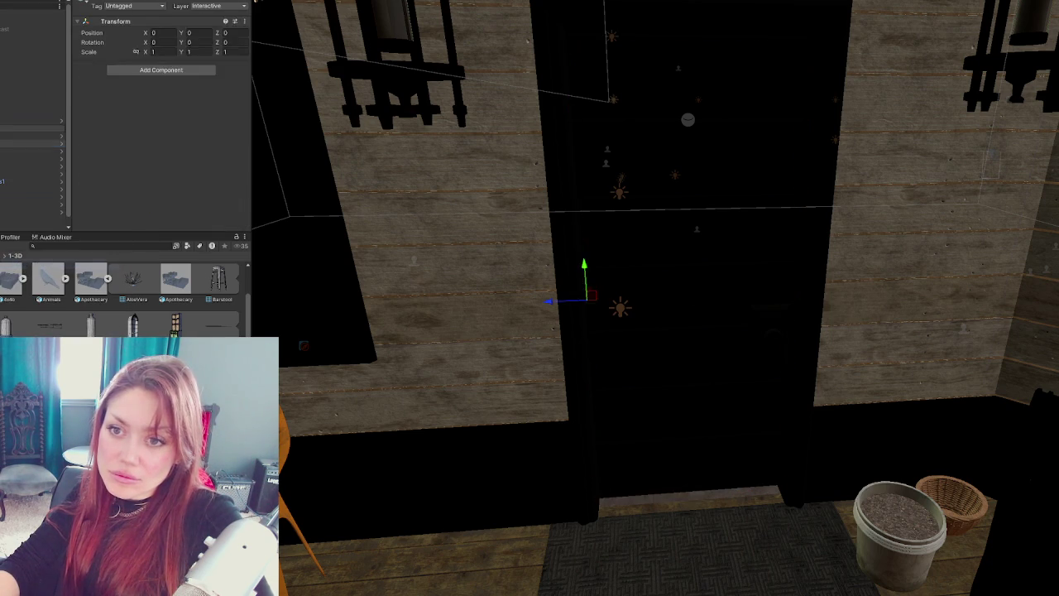
text(0)
click(3, 130)
drag(3, 126, 3, 123)
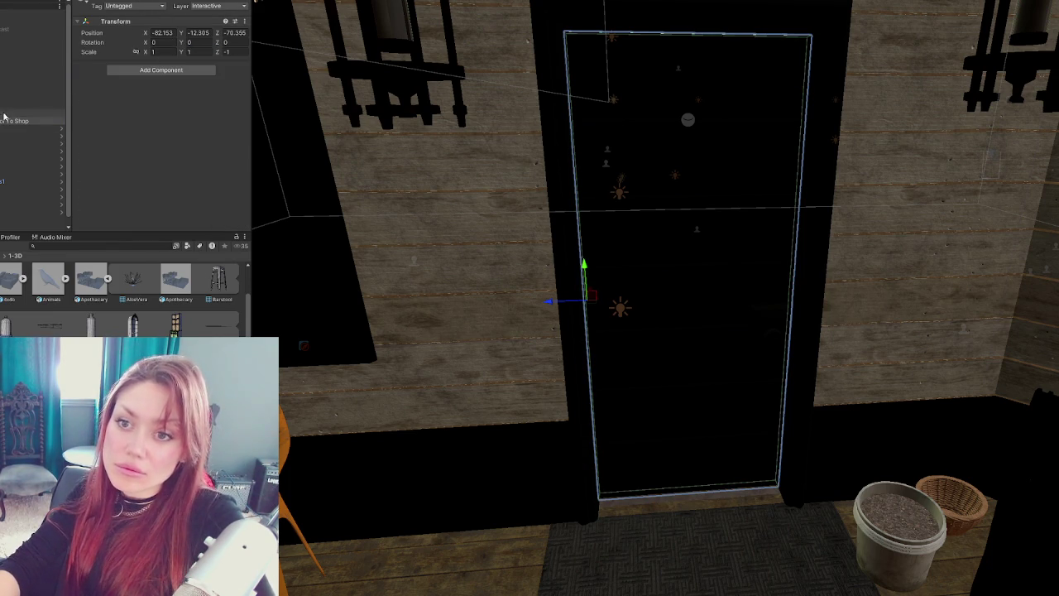
- Test-rotate the pivot to Y -90 to check the swing, then undo to closed
click(8, 128)
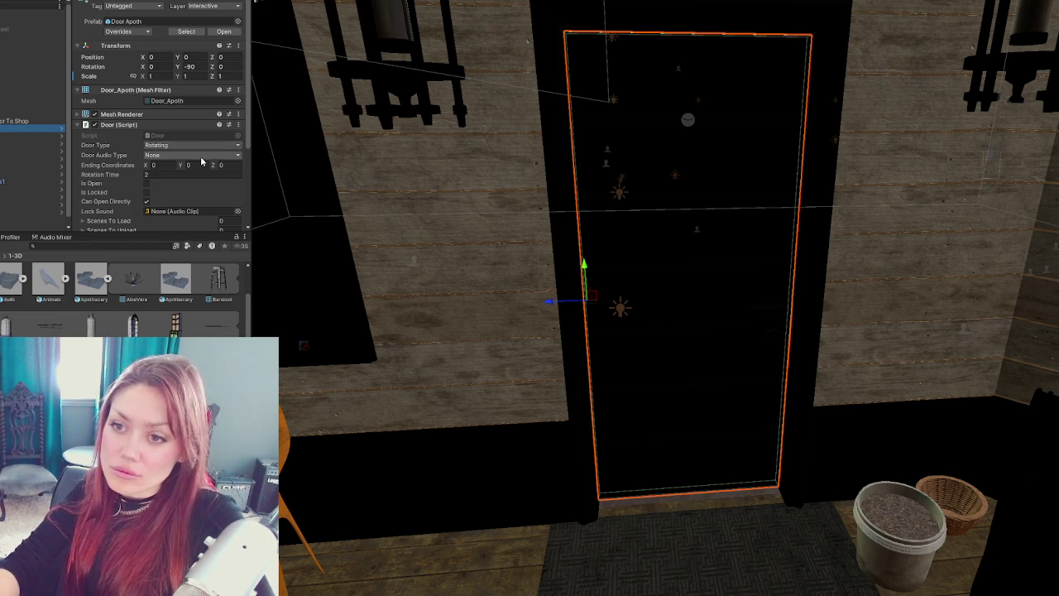
click(12, 121)
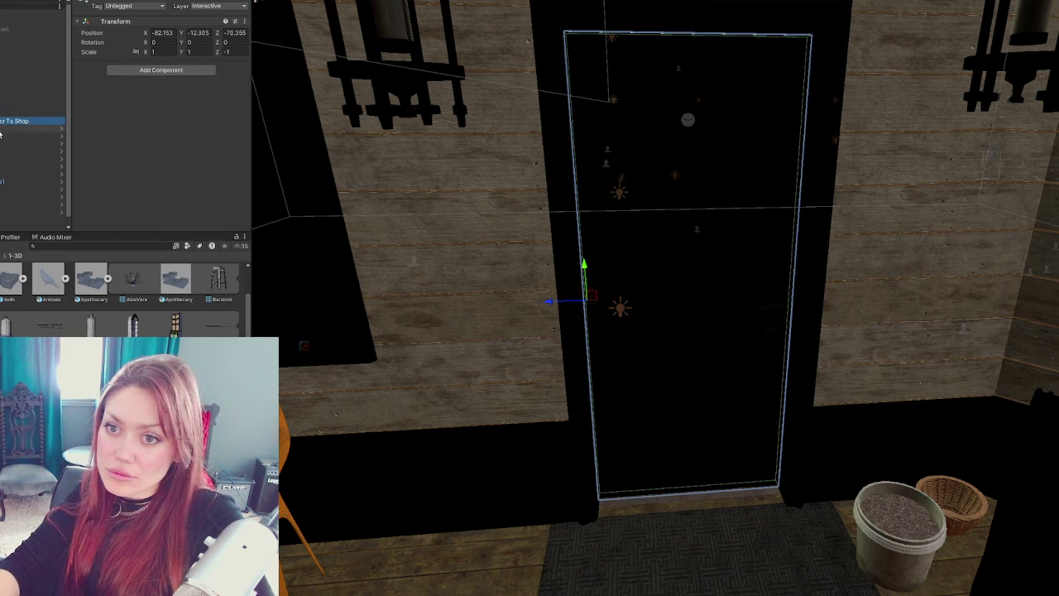
click(1, 130)
key(Return)
key(Up)
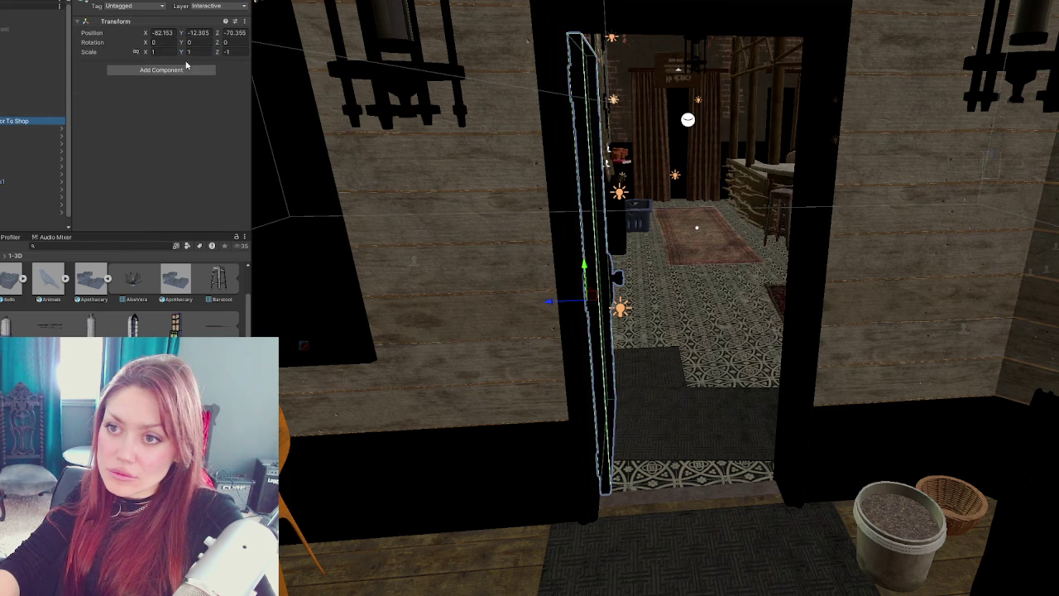
text(-90)
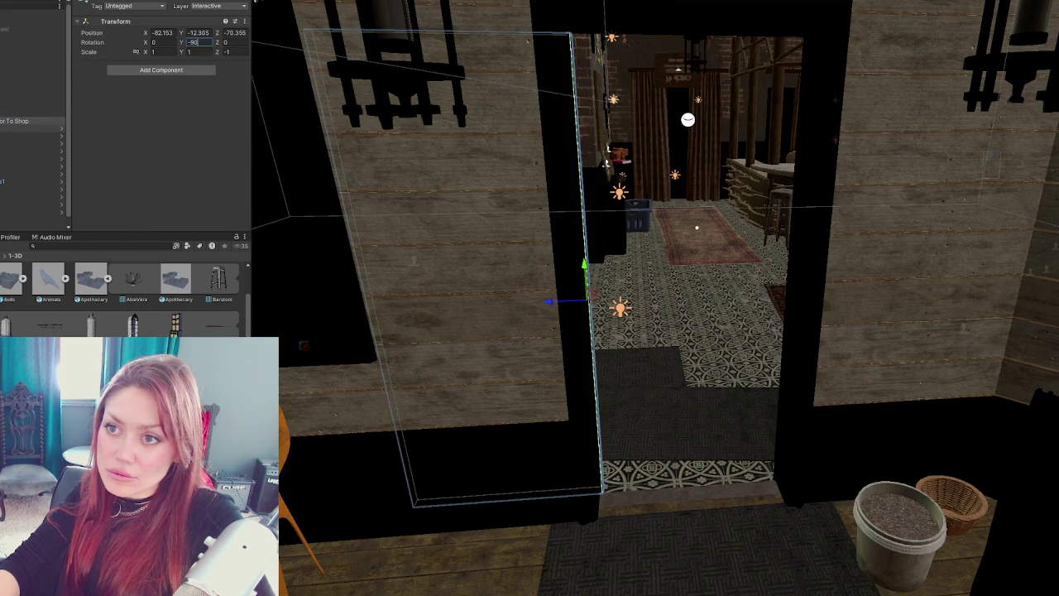
click(4, 128)
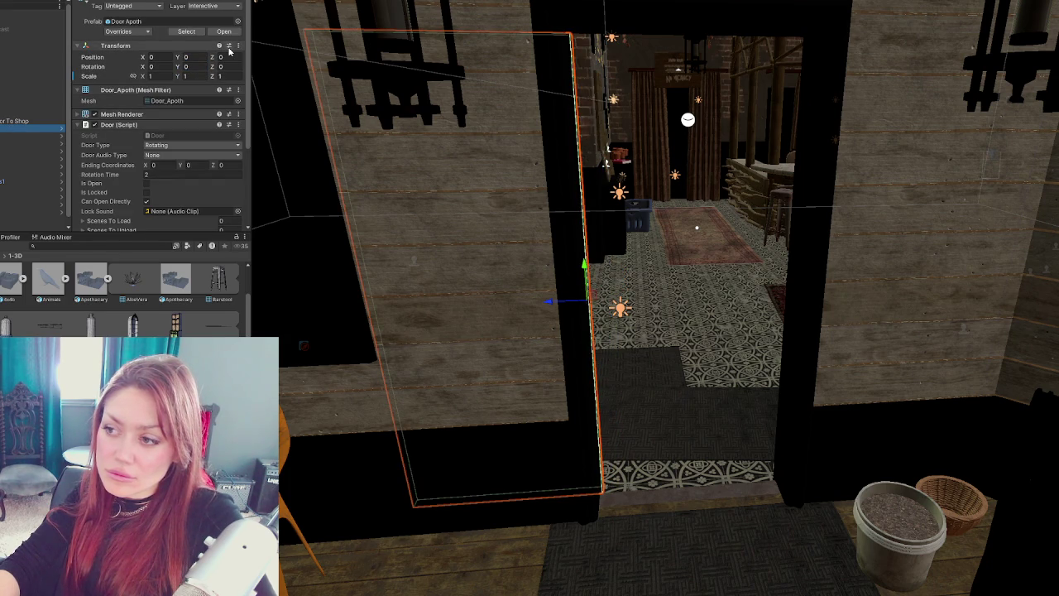
key(Up)
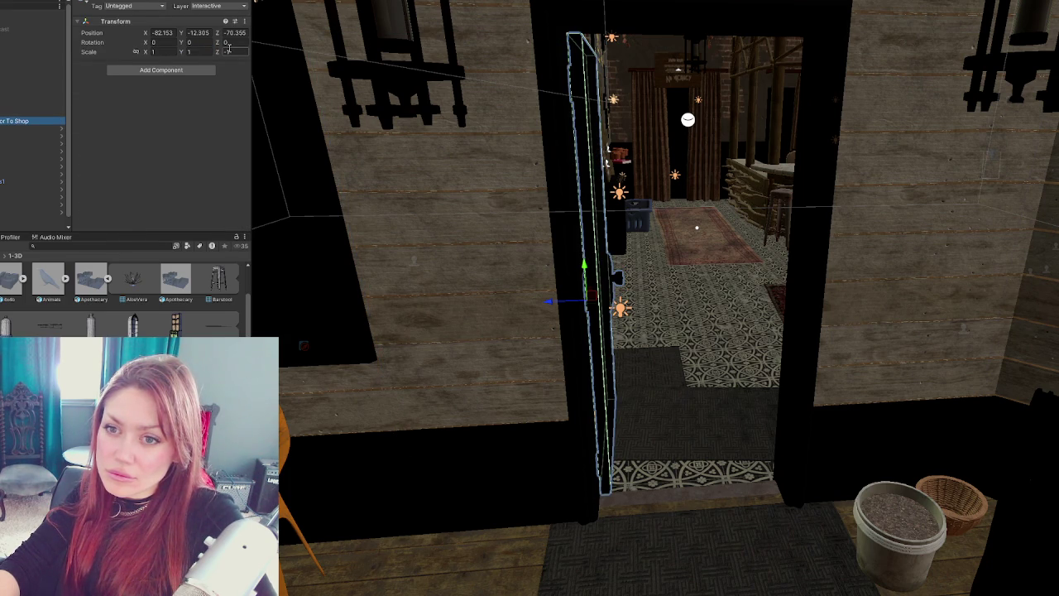
key(Down)
key(ctrl+z)
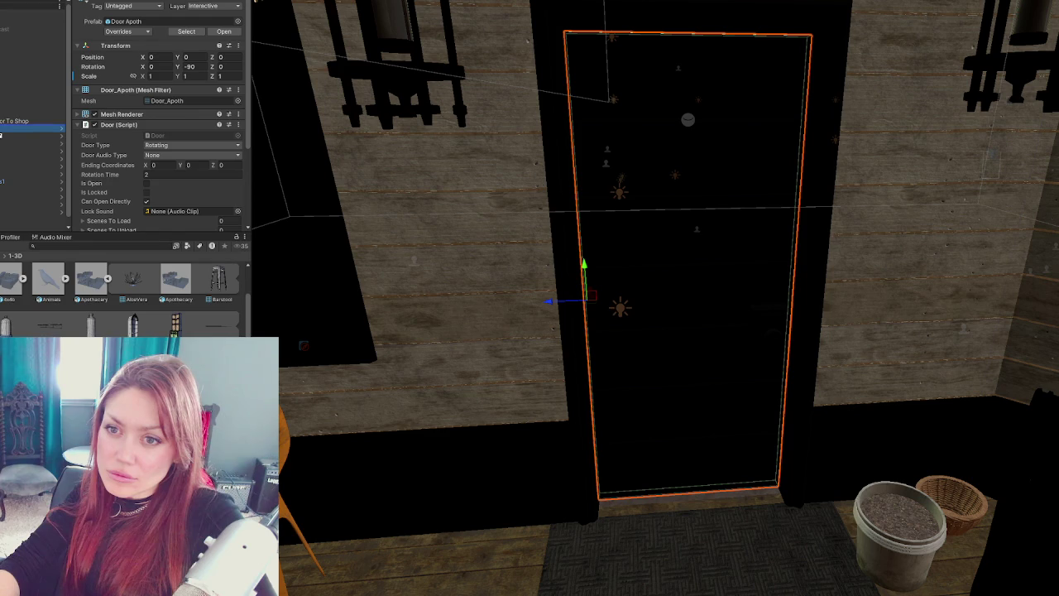
- Copy the door's Transform onto the Door To Shop pivot and nest the door under it
drag(3, 121, 2, 121)
click(238, 44)
mouse_move(282, 132)
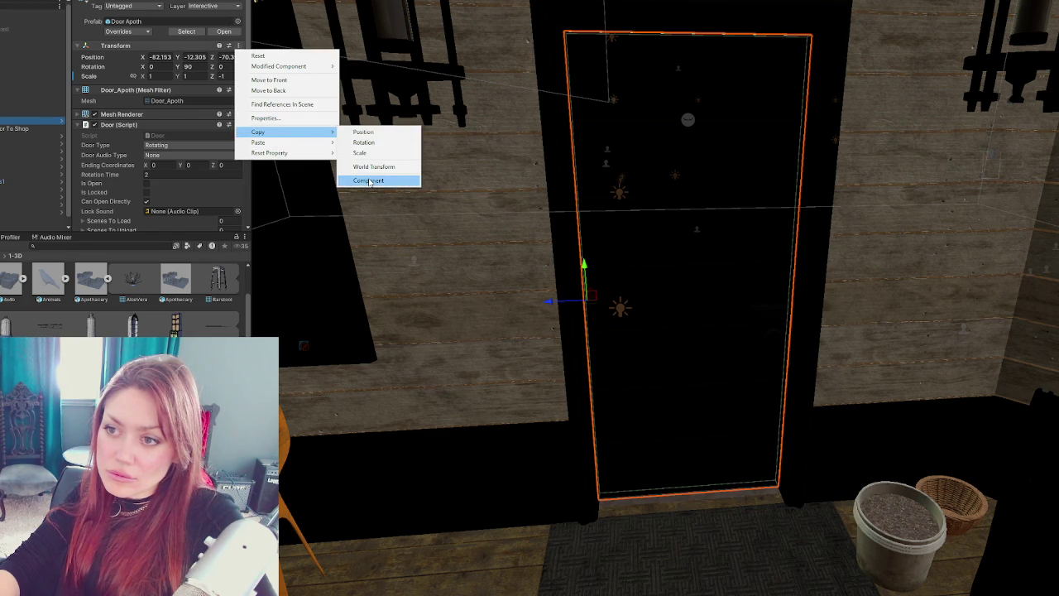
click(369, 181)
drag(10, 136, 7, 130)
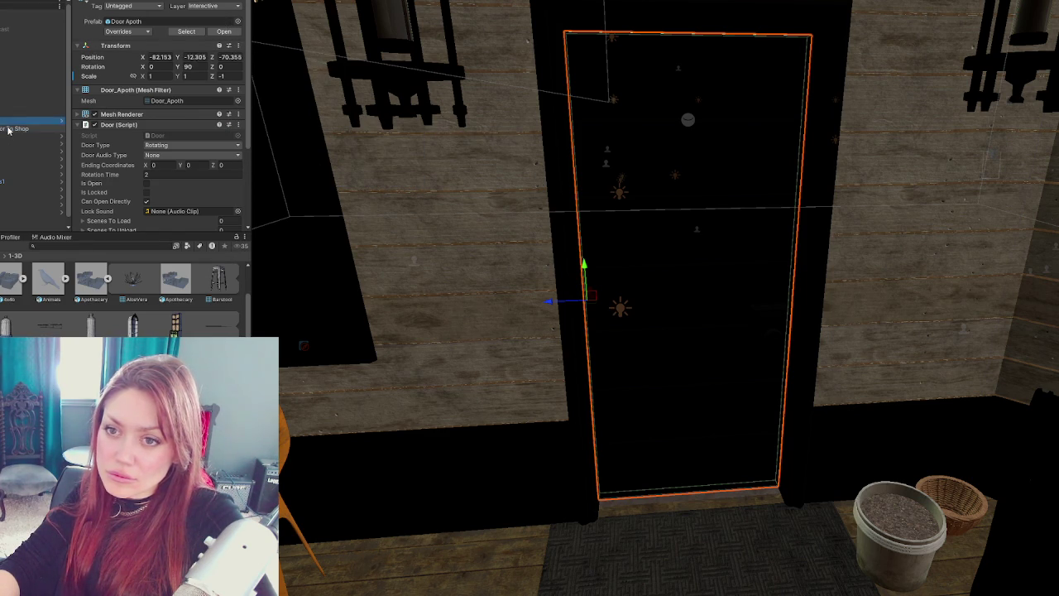
click(10, 128)
click(244, 21)
mouse_move(275, 108)
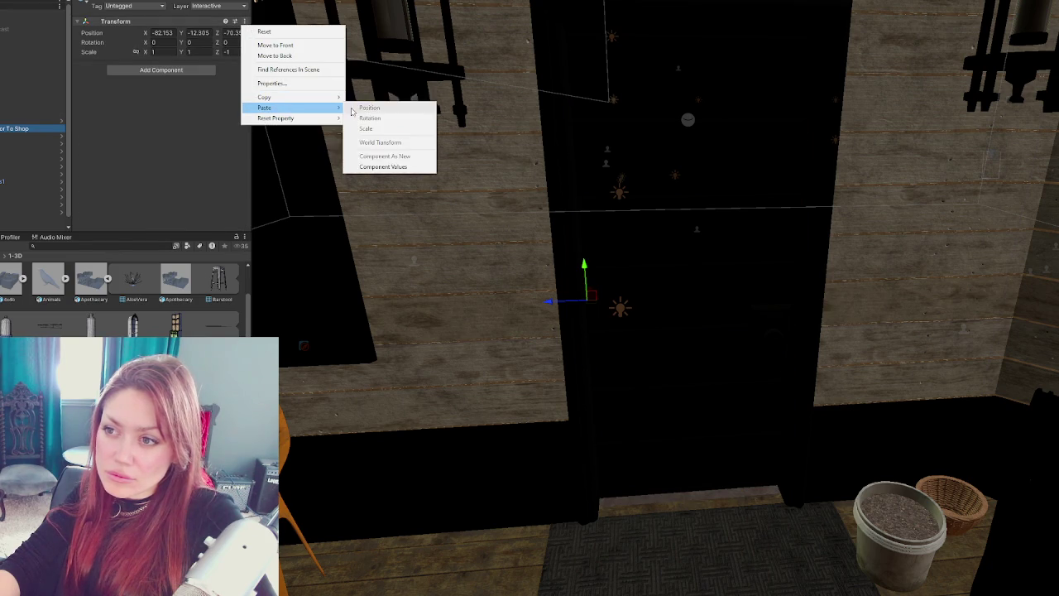
click(383, 166)
- Test the door's Y-rotation swing, then set its Ending Coordinates Y to 100
click(33, 128)
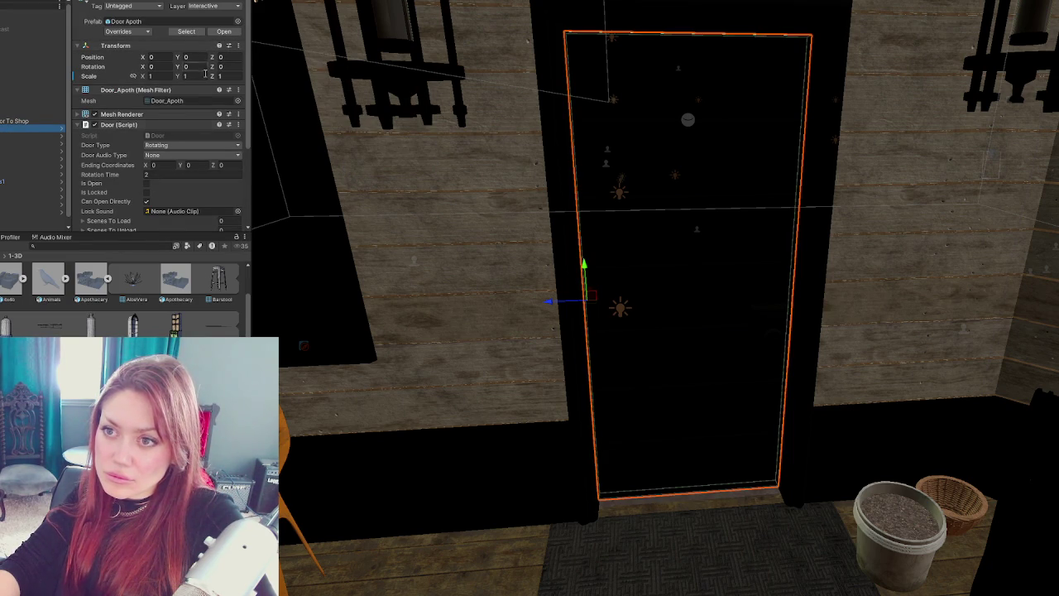
drag(186, 70, 232, 71)
key(Escape)
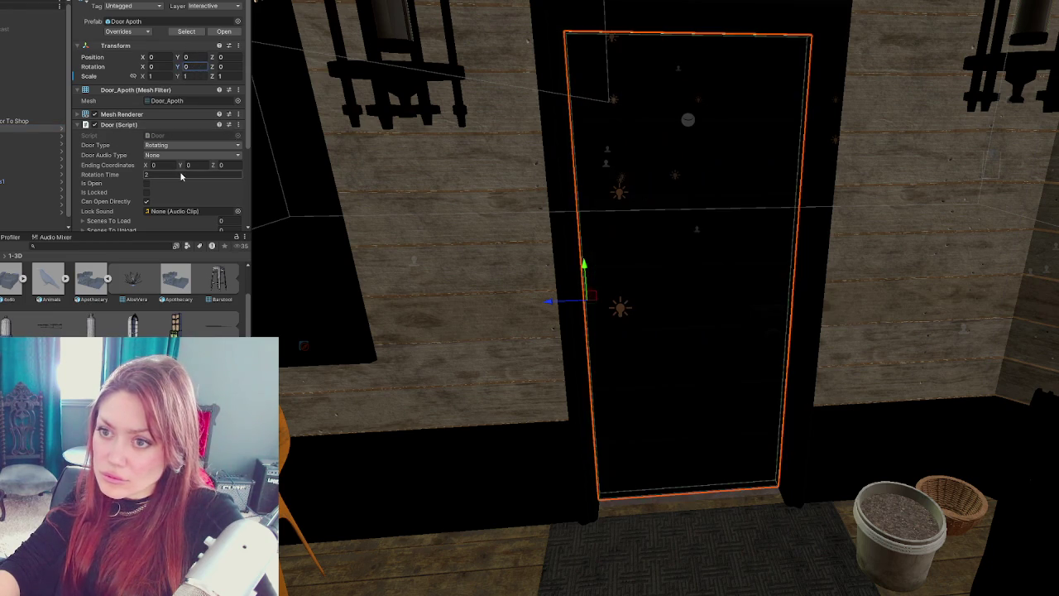
key(BackSpace)
text(100)
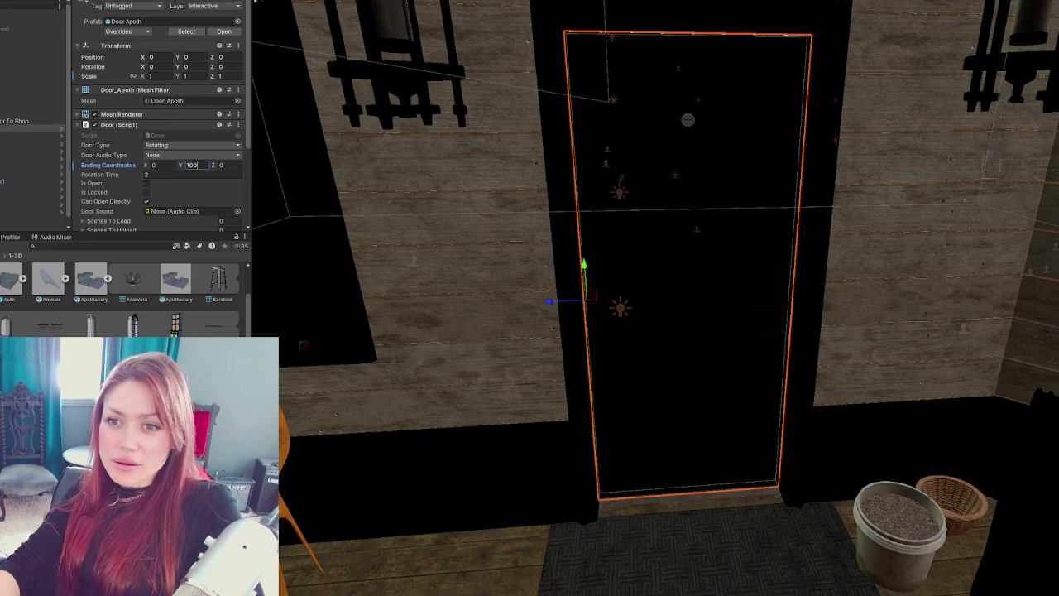
scroll(652, 186, down, 5)
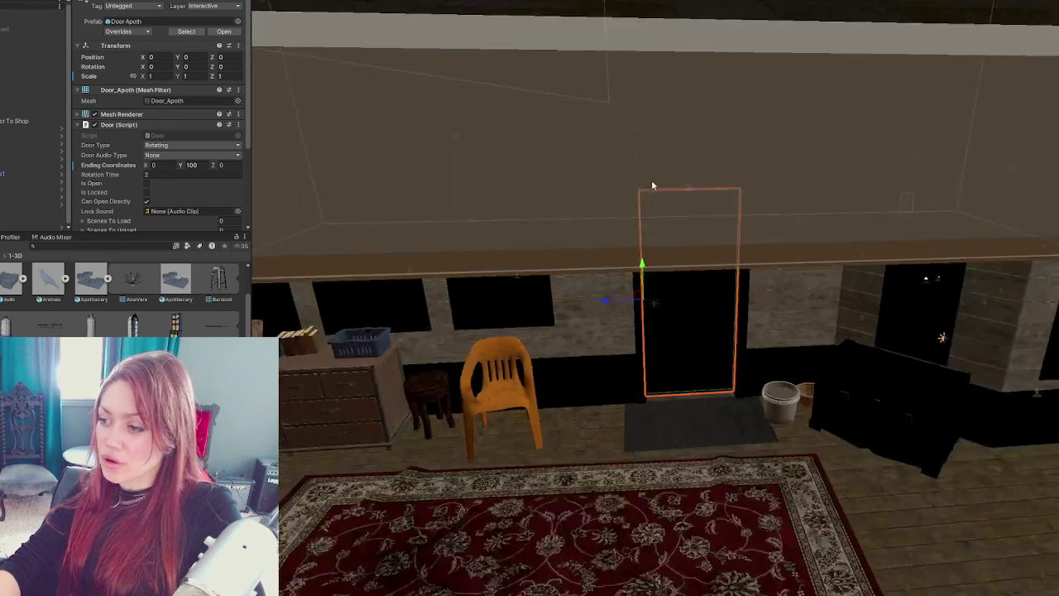
- Orbit around the door toward the yard and over the roofs
scroll(740, 252, down, 3)
mouse_move(722, 240)
mouse_down()
mouse_move(730, 272)
mouse_move(554, 244)
mouse_move(592, 307)
mouse_move(691, 290)
mouse_move(806, 290)
mouse_move(422, 204)
mouse_move(639, 282)
mouse_move(680, 198)
mouse_move(744, 225)
mouse_move(640, 167)
mouse_move(711, 170)
mouse_up()
drag(649, 237, 671, 276)
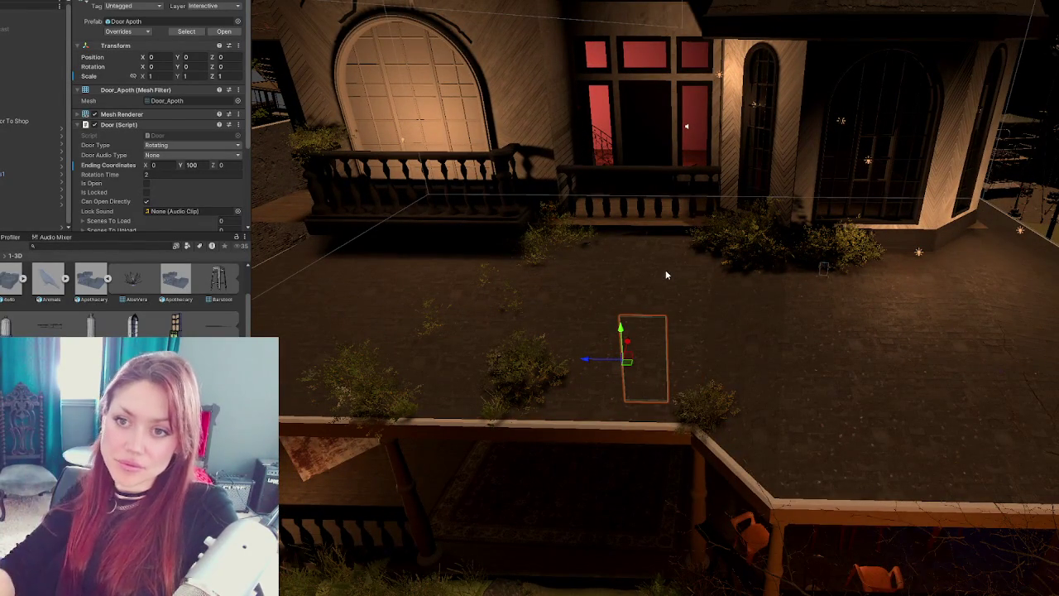
- Select the apothecary door objects together with the Door To Shop pivot
click(33, 128)
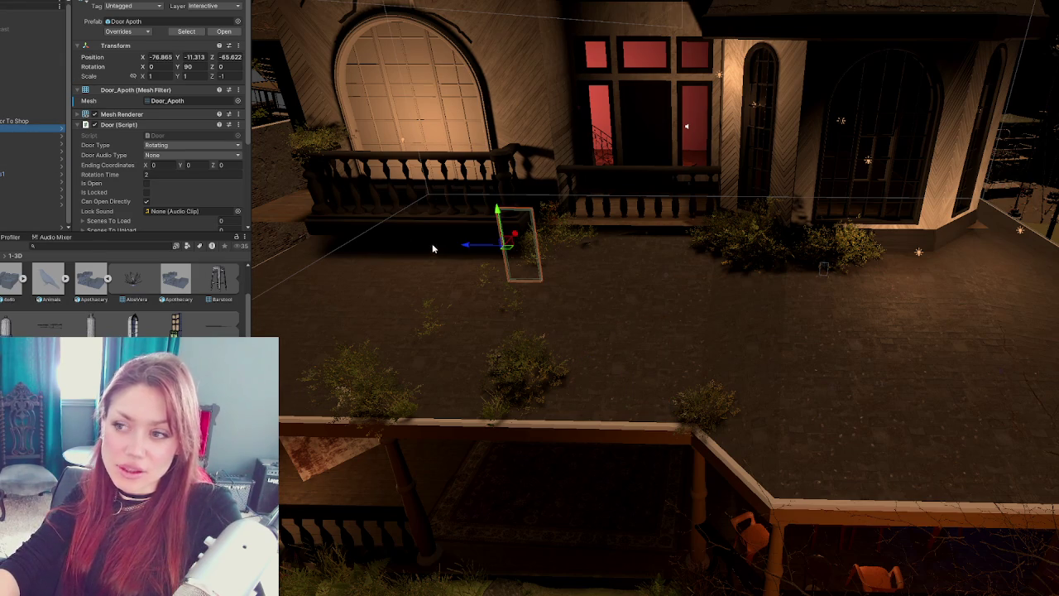
scroll(432, 243, down, 10)
scroll(493, 282, up, 6)
shift+click(3, 143)
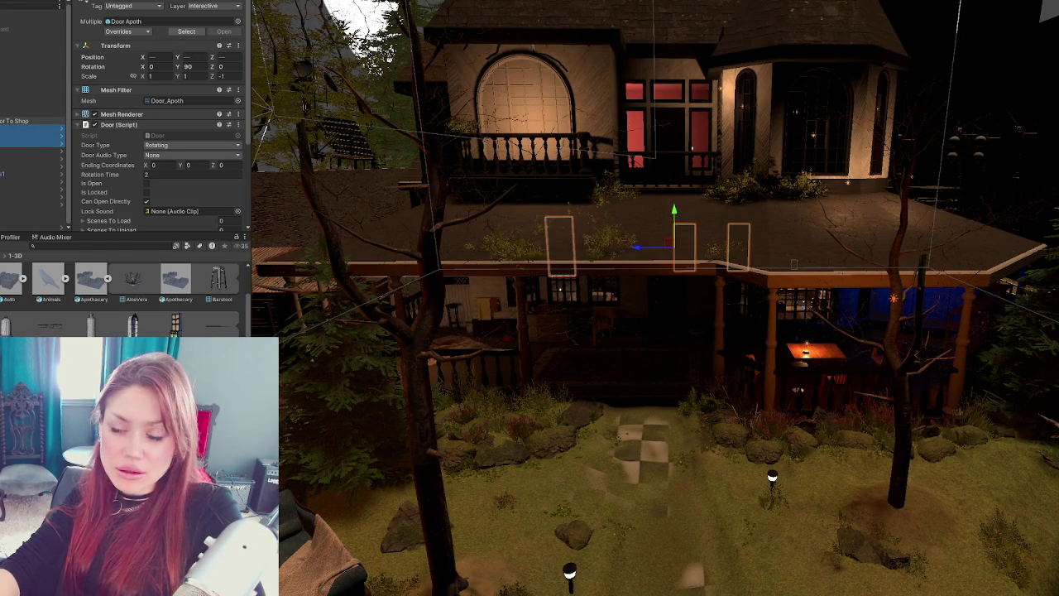
ctrl+click(17, 121)
ctrl+click(17, 112)
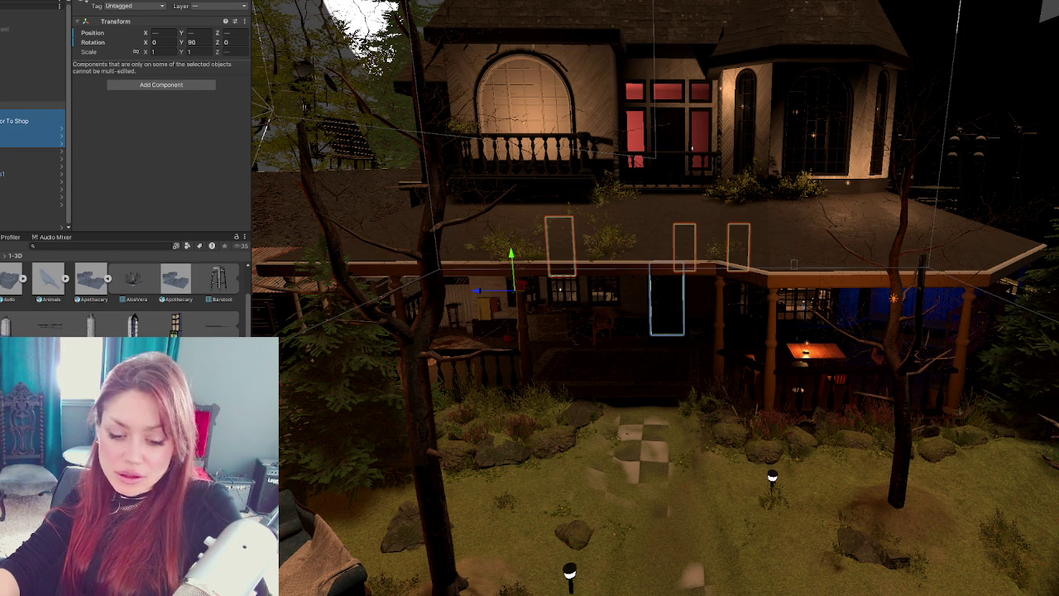
scroll(33, 132, down, 1)
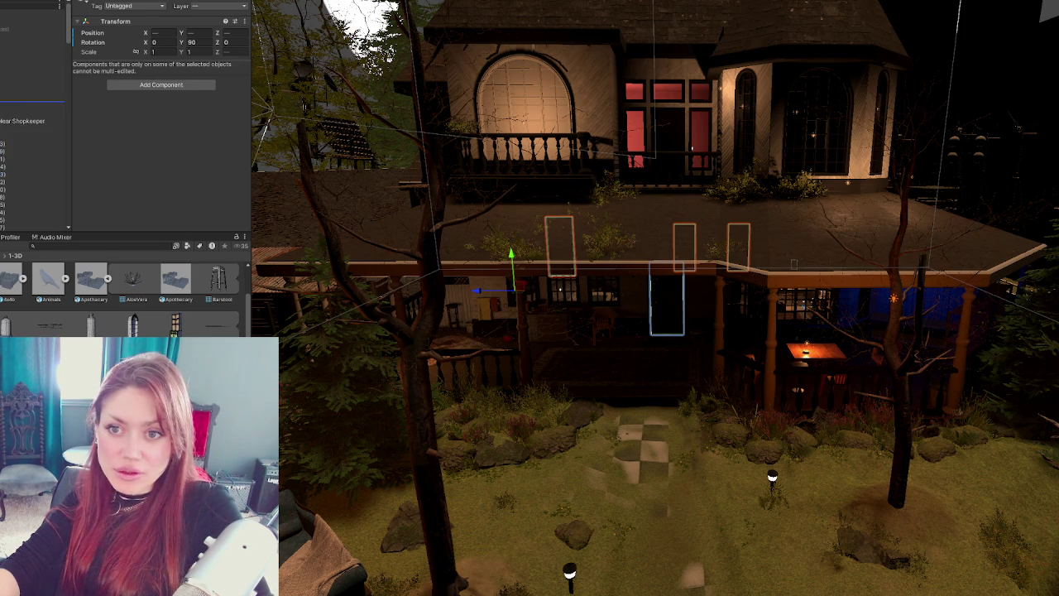
scroll(33, 132, up, 1)
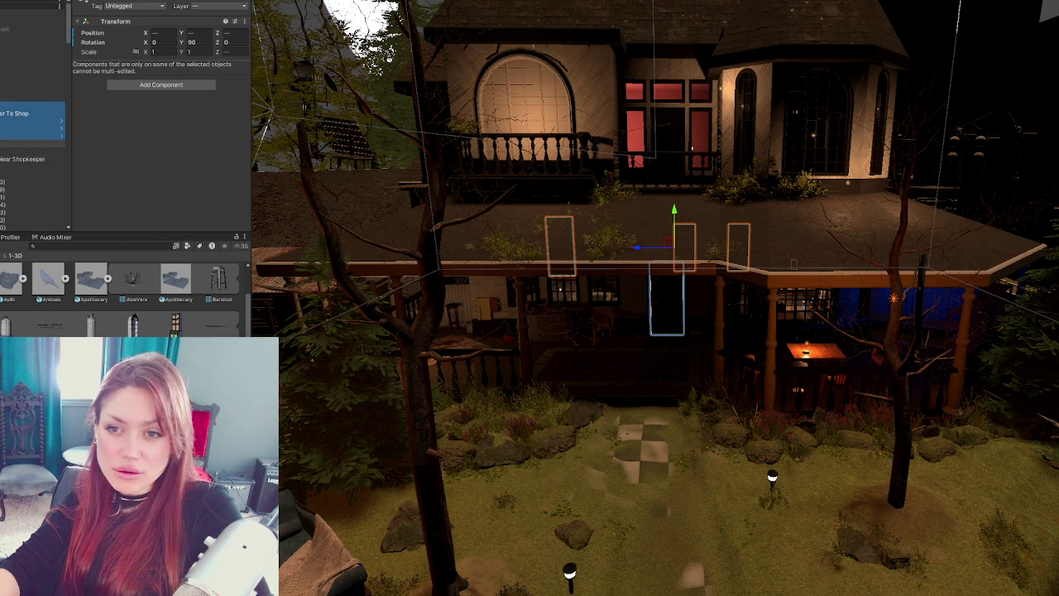
click(16, 128)
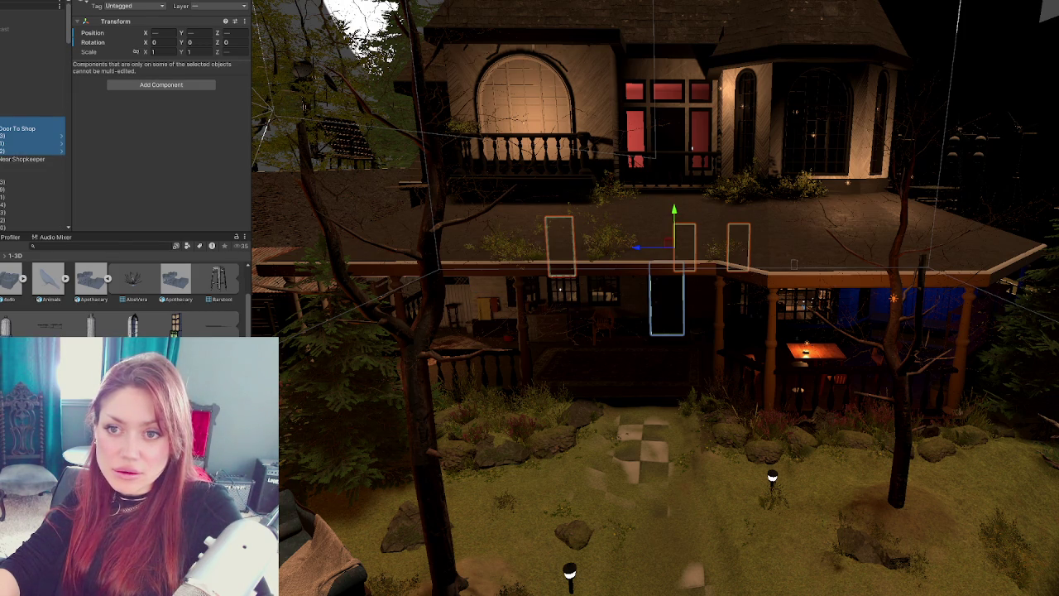
- Select the rug decal, the Cabinet and the Rug 001 decal objects
click(25, 122)
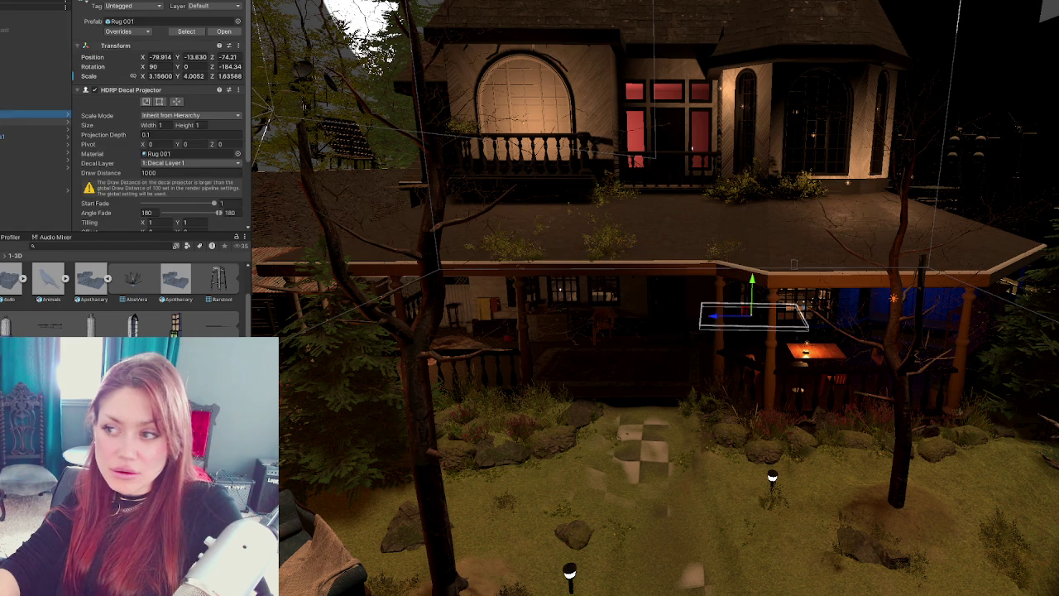
key(Down)
key(Down)
key(Down)
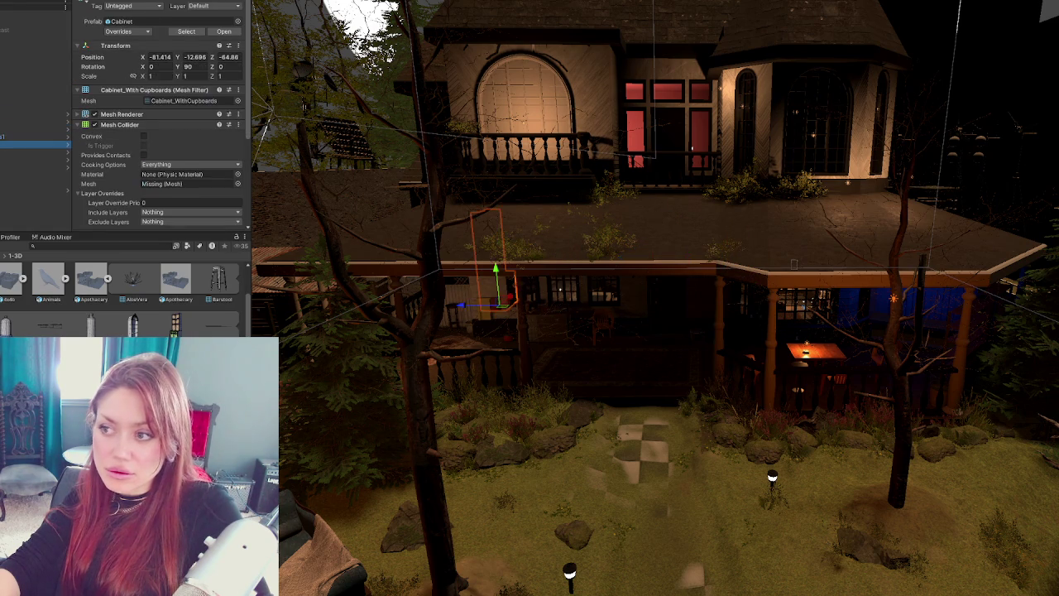
click(33, 113)
click(753, 317)
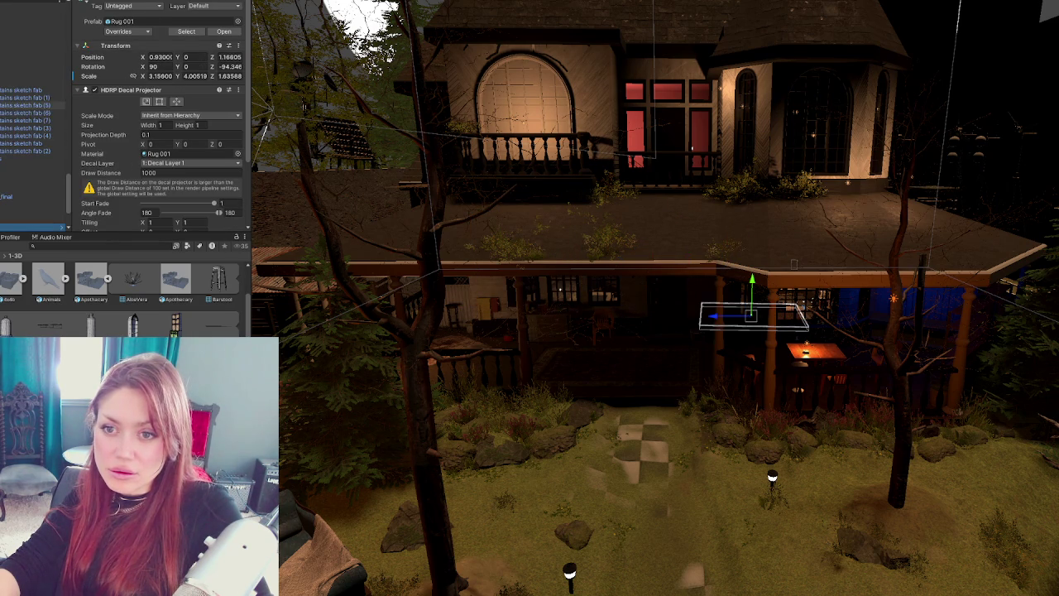
scroll(68, 179, up, 5)
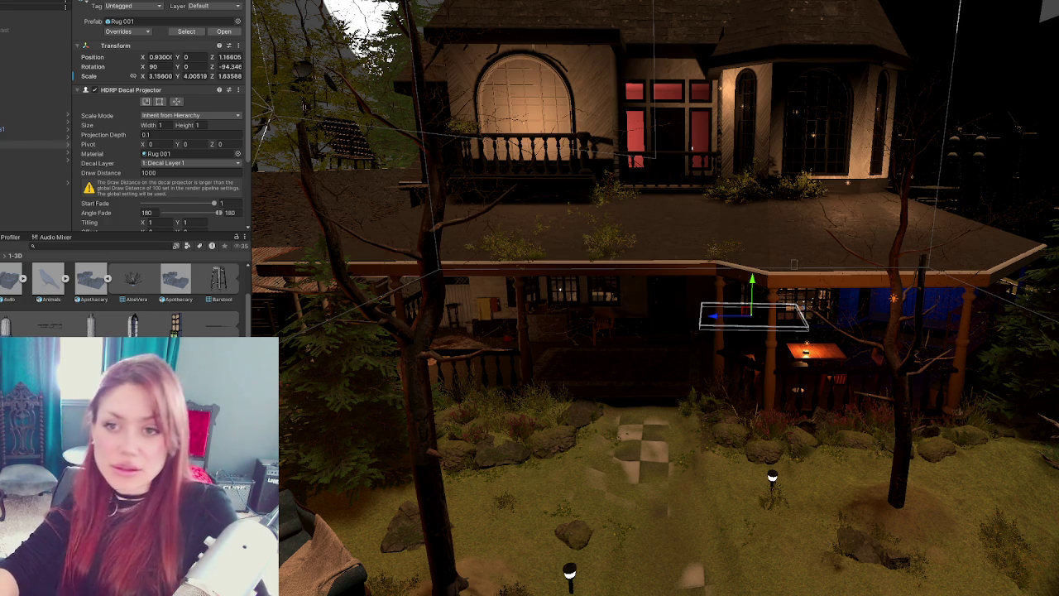
- Move the cabinet and rugs under another parent, then select the whole house
click(33, 114)
shift+click(33, 159)
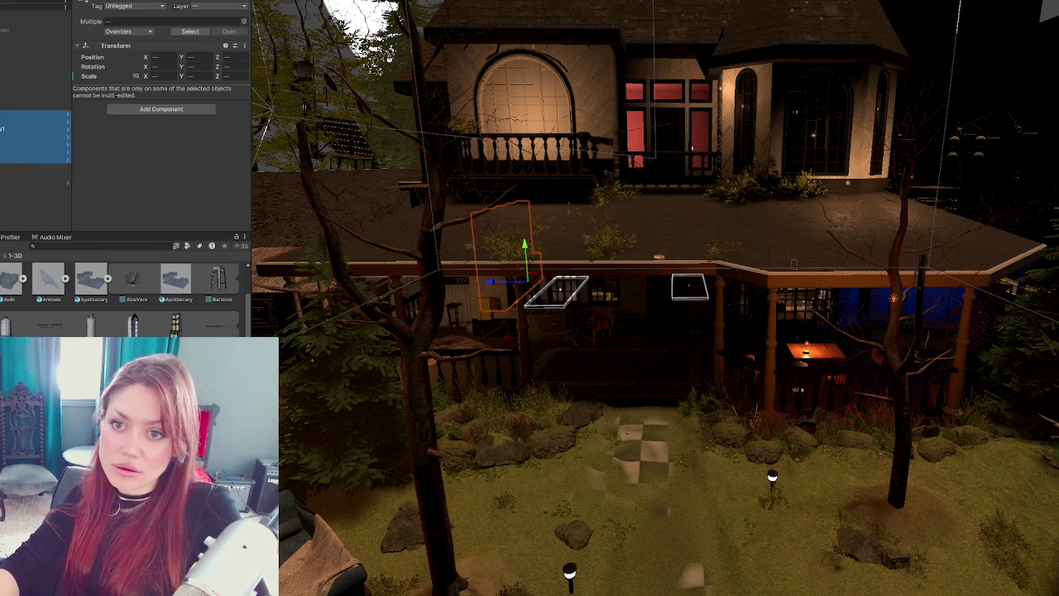
drag(33, 104, 33, 102)
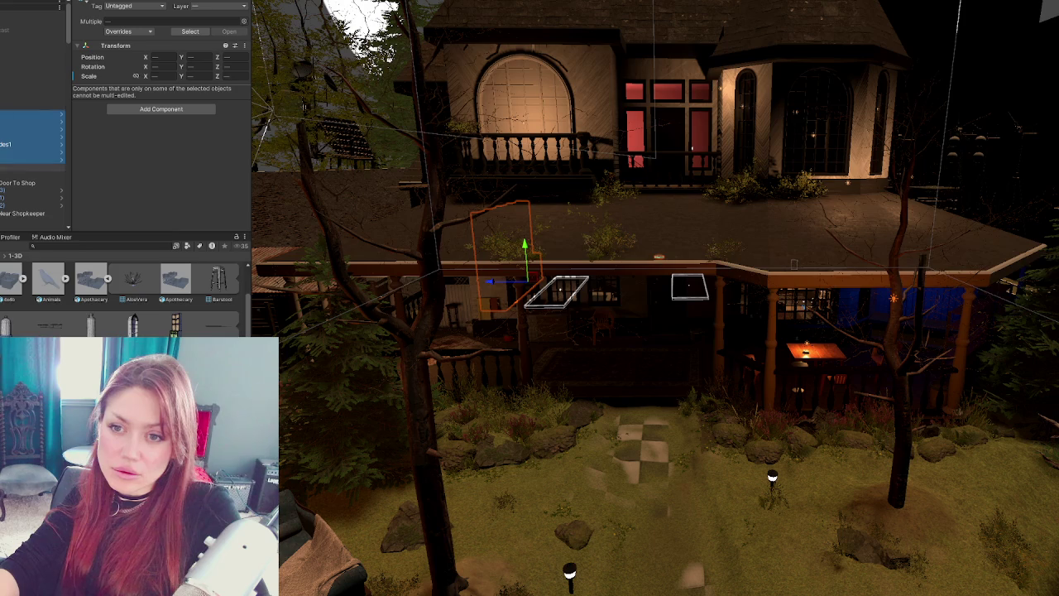
click(33, 113)
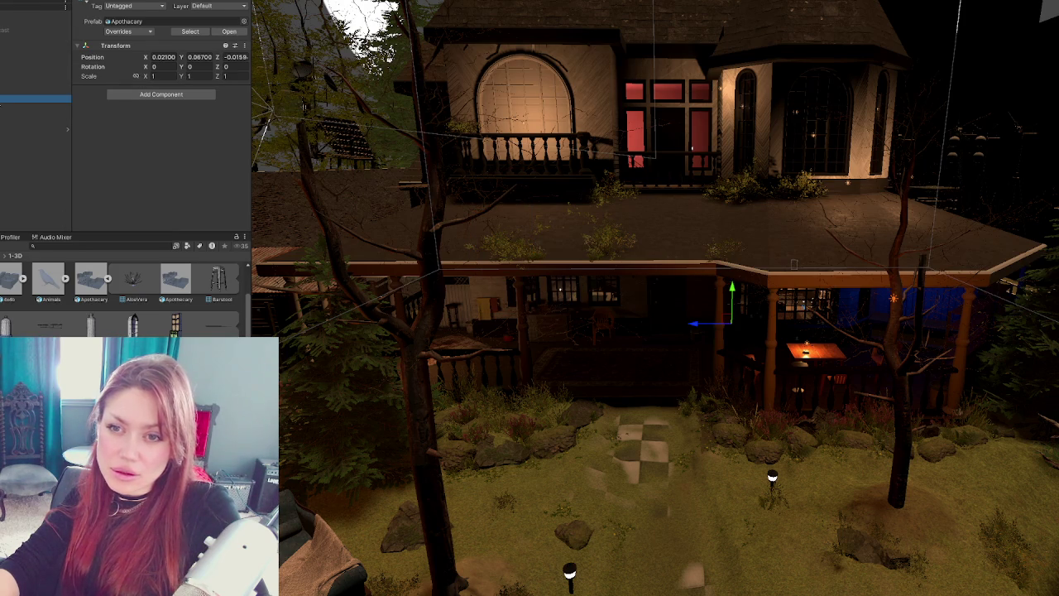
click(30, 107)
scroll(542, 180, down, 5)
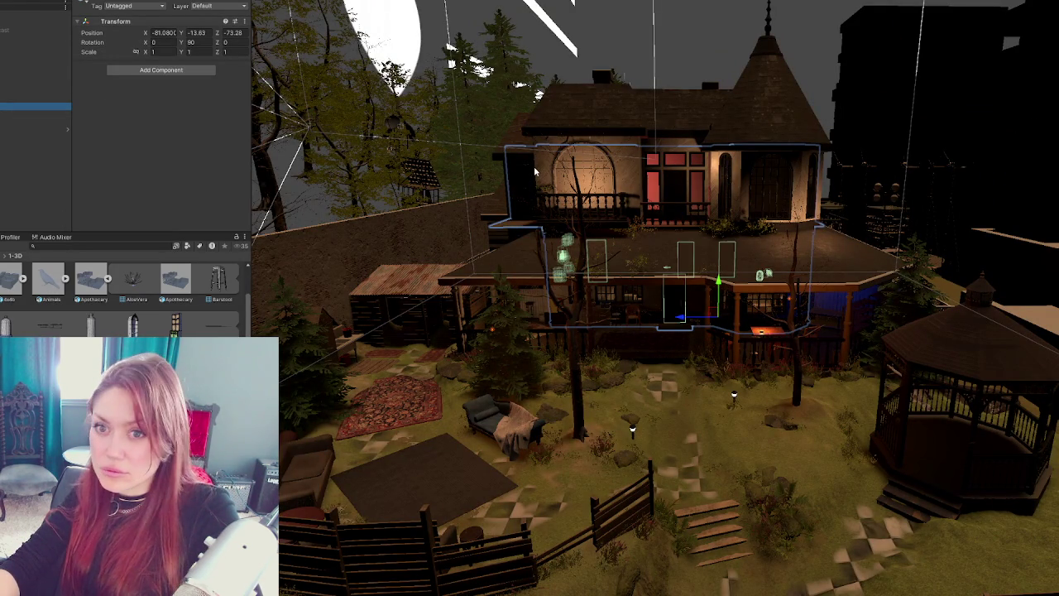
- Inspect the object at the scene origin and other scene objects, ending on the house
scroll(536, 172, up, 8)
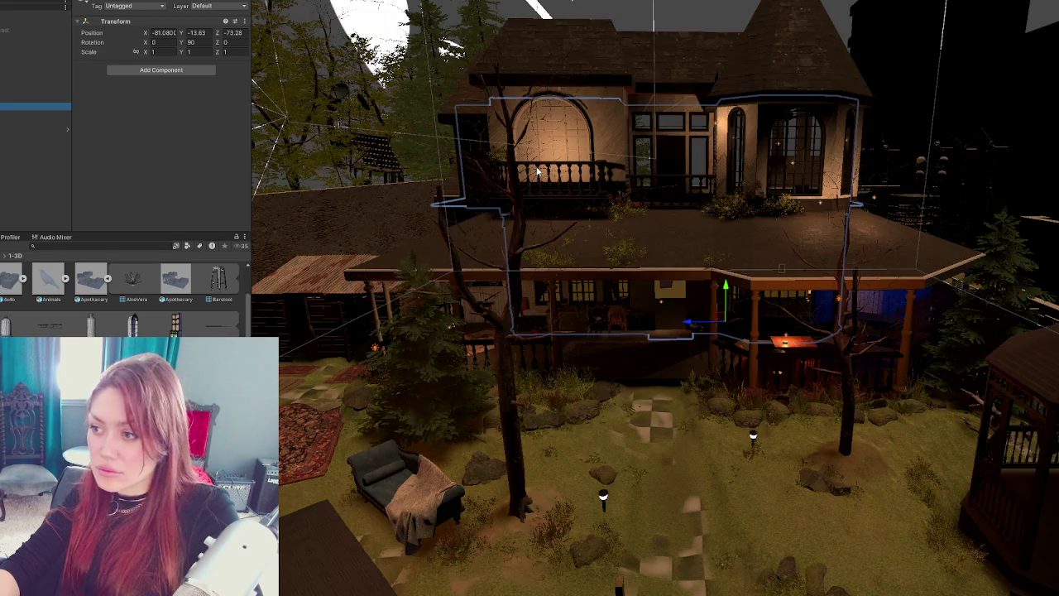
scroll(544, 168, up, 5)
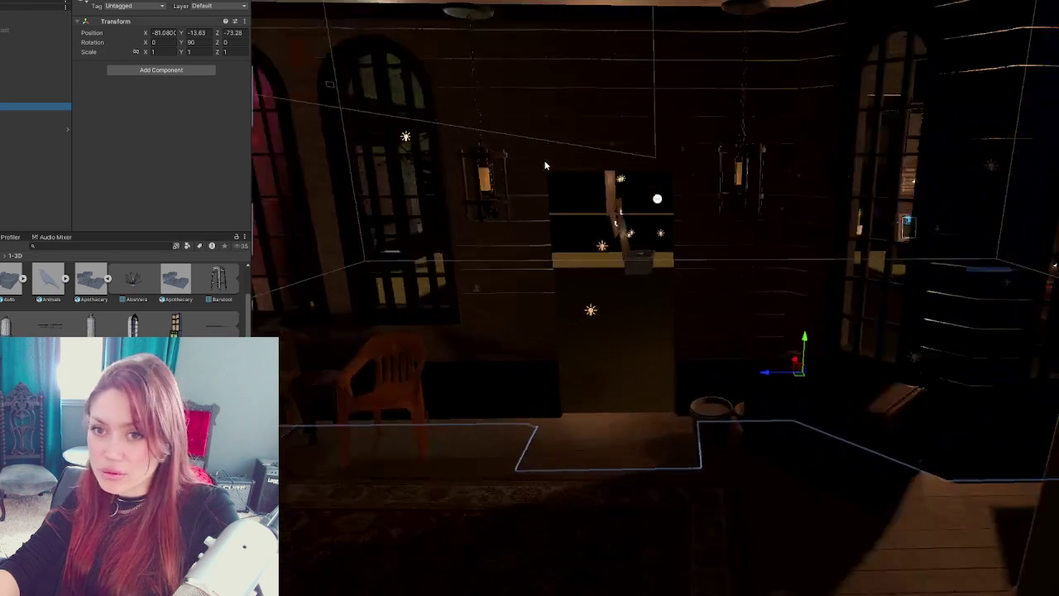
scroll(537, 127, down, 6)
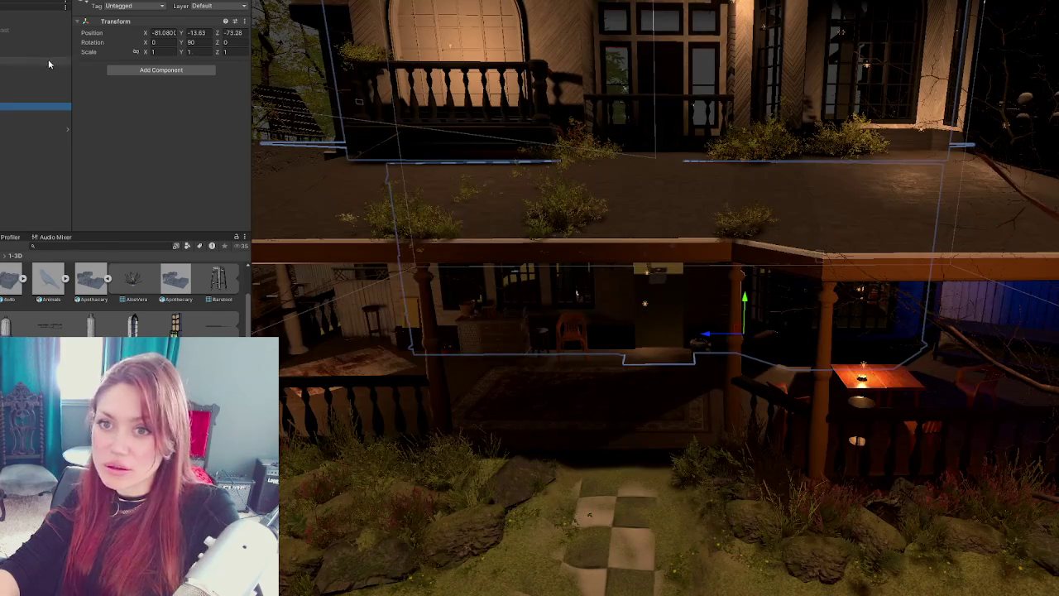
click(48, 45)
scroll(479, 150, down, 10)
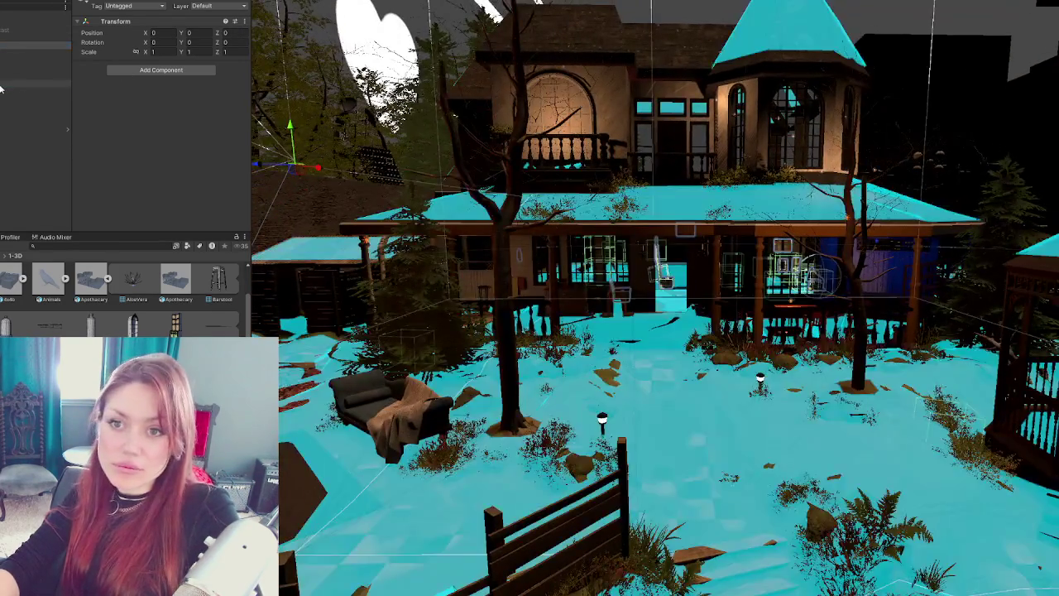
click(2, 85)
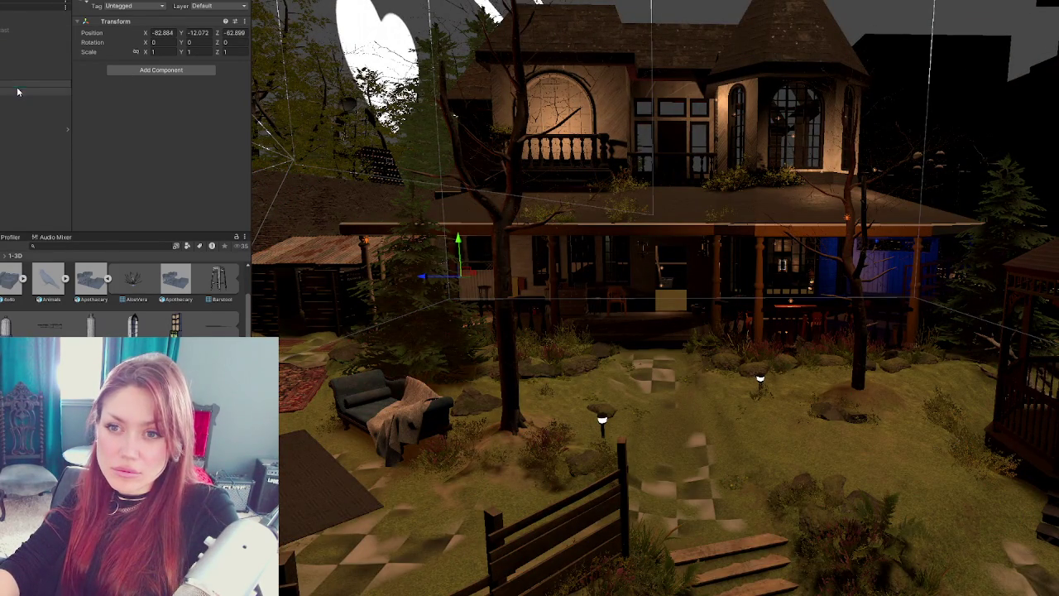
click(5, 100)
- Activate the hidden yard group and fly the view over the shed roof and walls
click(5, 86)
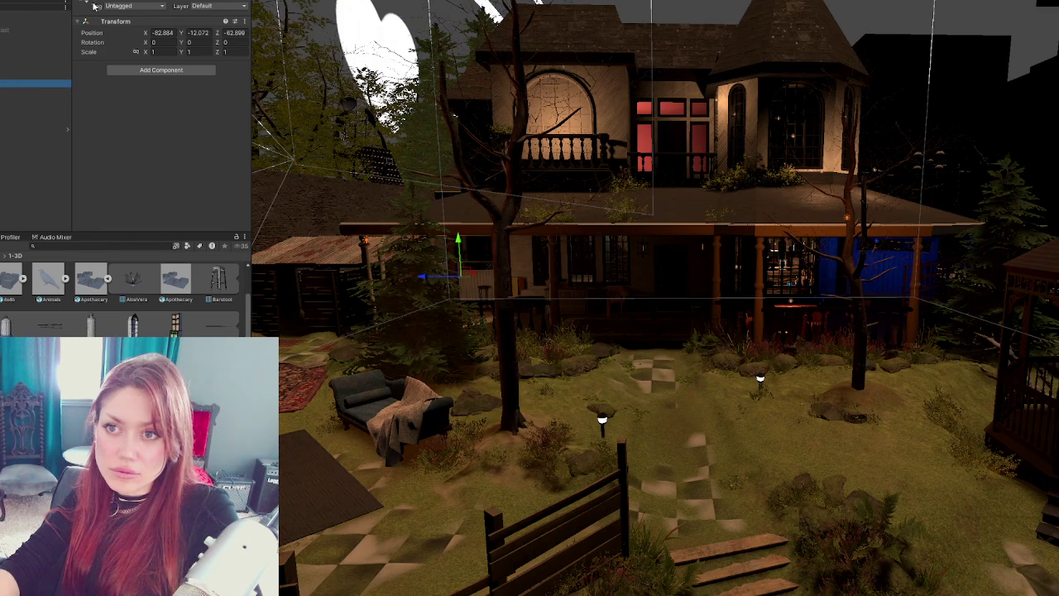
click(96, 4)
mouse_move(603, 418)
mouse_down()
mouse_move(571, 389)
mouse_move(604, 420)
mouse_up()
mouse_move(632, 379)
mouse_down()
mouse_move(621, 389)
mouse_move(638, 310)
mouse_move(562, 352)
mouse_move(422, 224)
mouse_up()
mouse_move(360, 263)
mouse_down()
mouse_move(521, 303)
mouse_move(539, 332)
mouse_up()
mouse_move(692, 461)
mouse_down()
mouse_move(653, 390)
mouse_move(624, 290)
mouse_move(606, 312)
mouse_move(710, 308)
mouse_move(671, 294)
mouse_move(523, 294)
mouse_move(591, 373)
mouse_move(621, 382)
mouse_move(634, 366)
mouse_move(597, 343)
mouse_up()
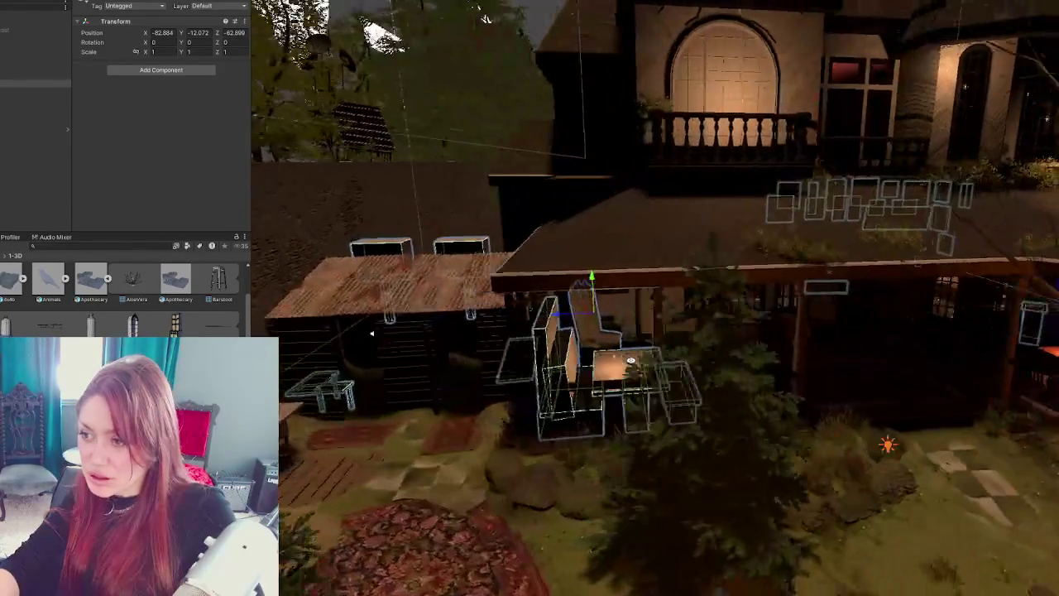
- Frame the porch chair's parent group, zoom out overhead across the fenced yard, and deselect
click(598, 343)
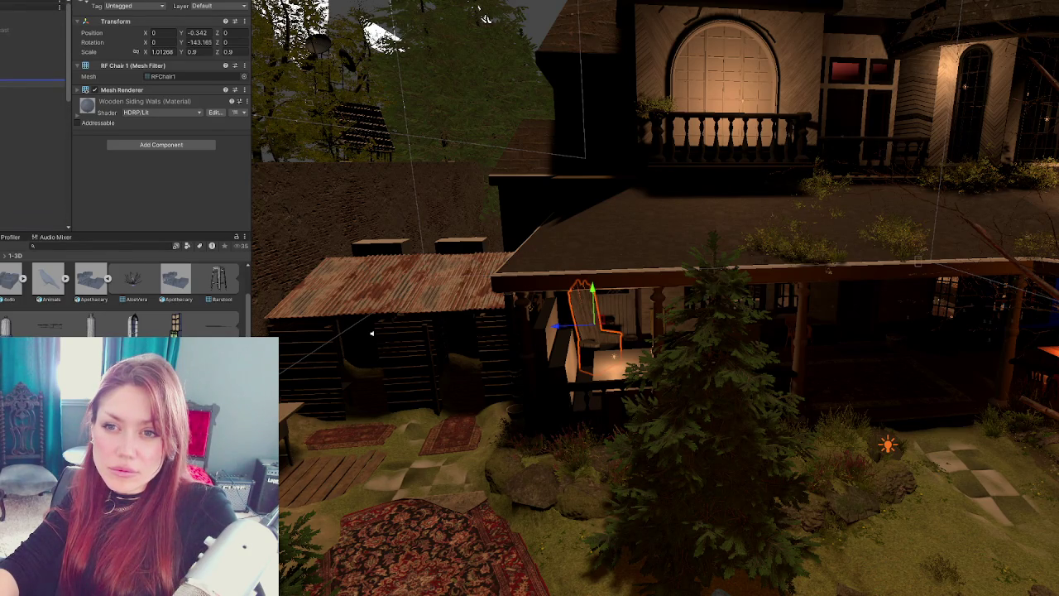
click(419, 263)
key(f)
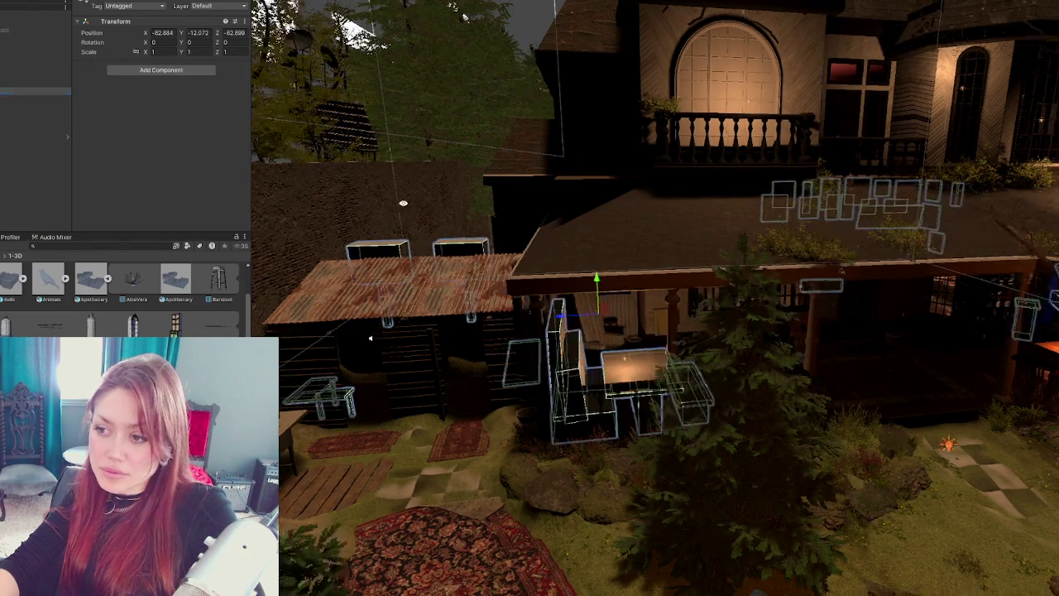
scroll(722, 322, up, 5)
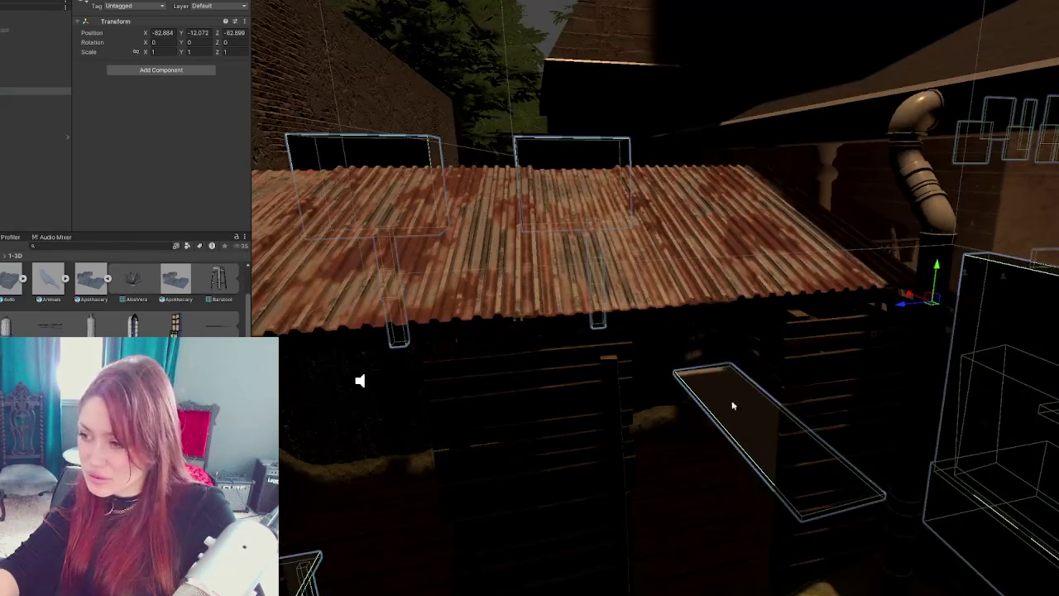
scroll(749, 385, up, 10)
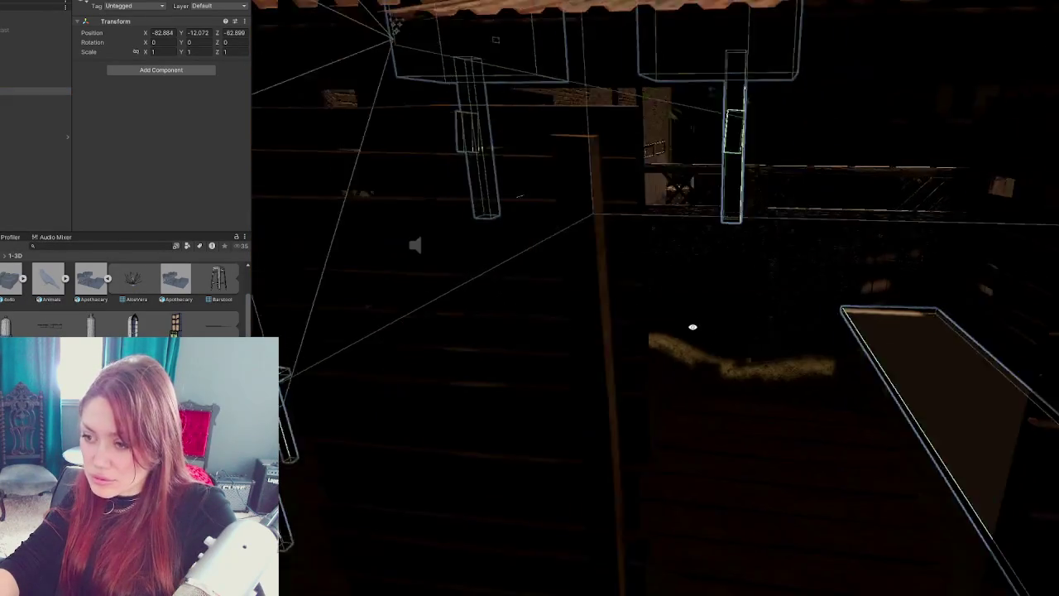
scroll(682, 328, up, 10)
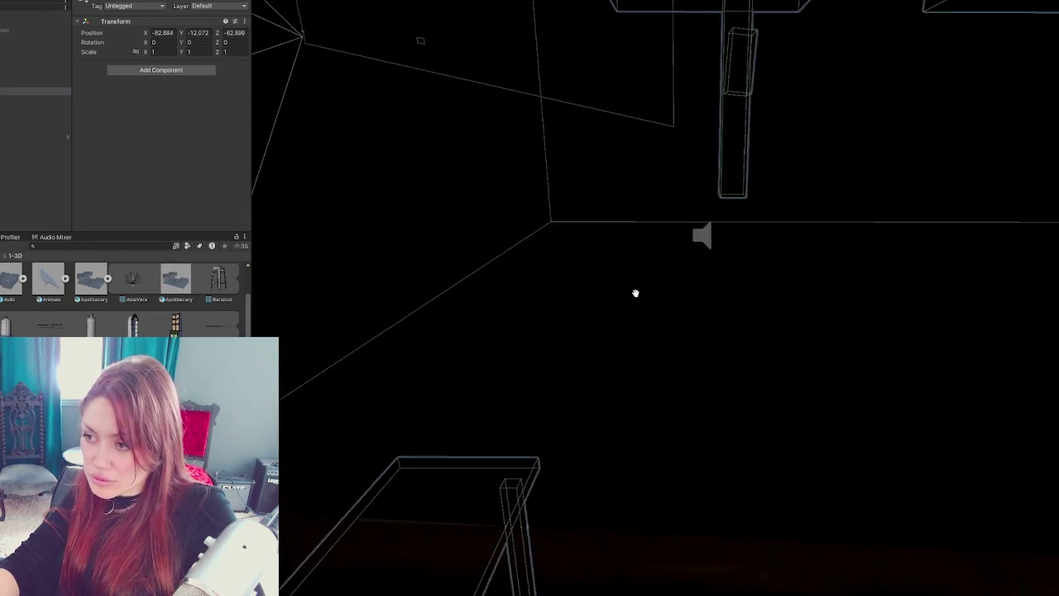
scroll(629, 321, down, 15)
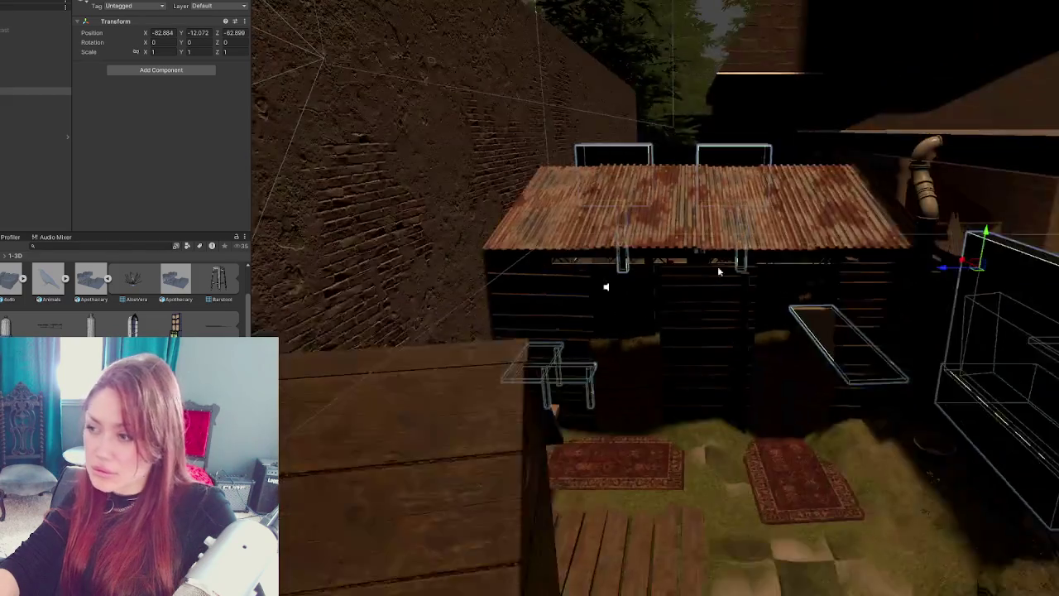
scroll(626, 265, down, 15)
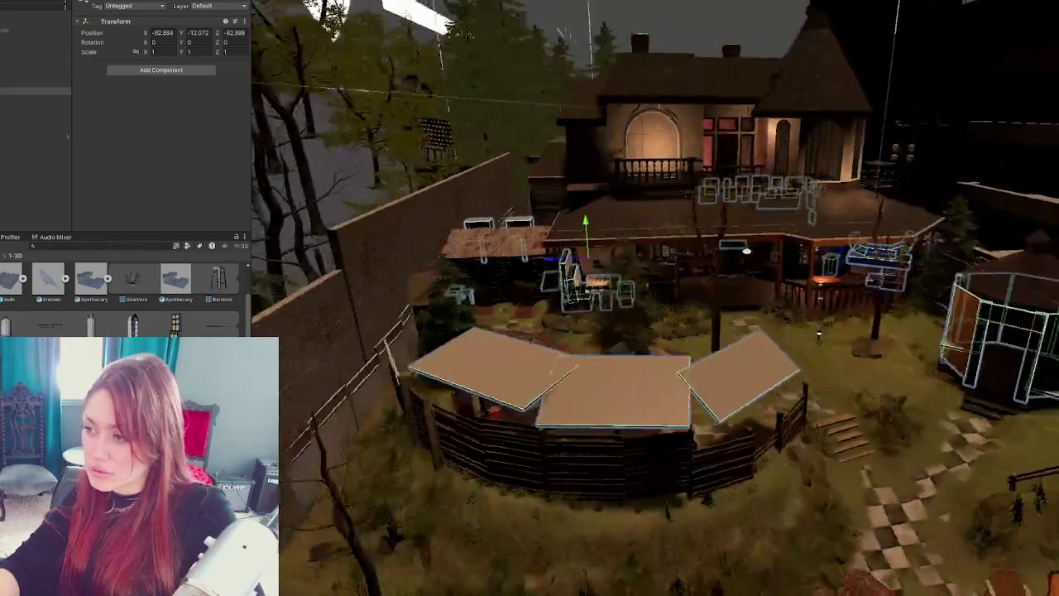
scroll(724, 206, down, 10)
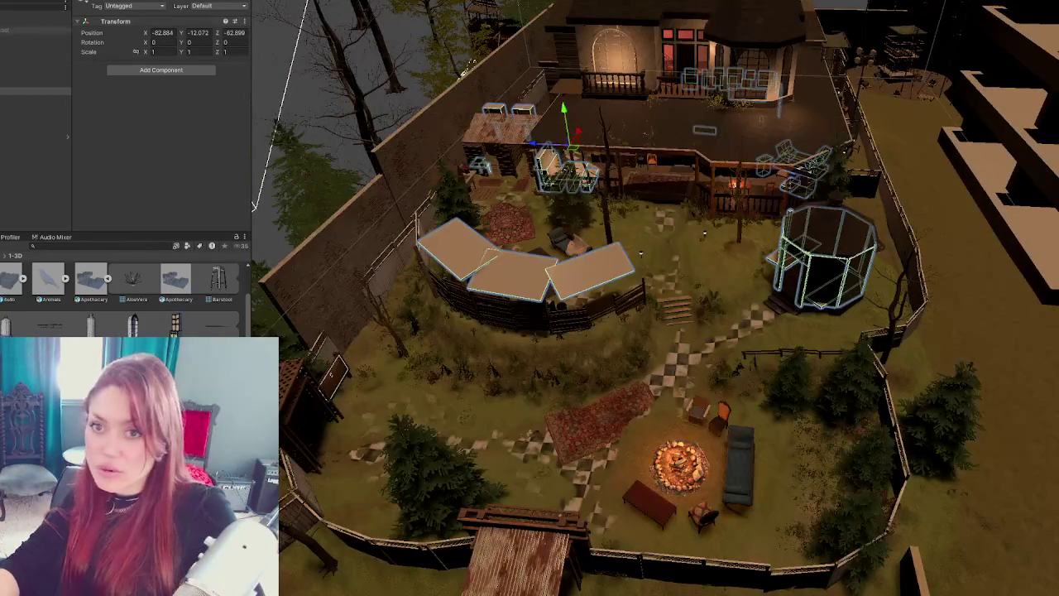
click(18, 88)
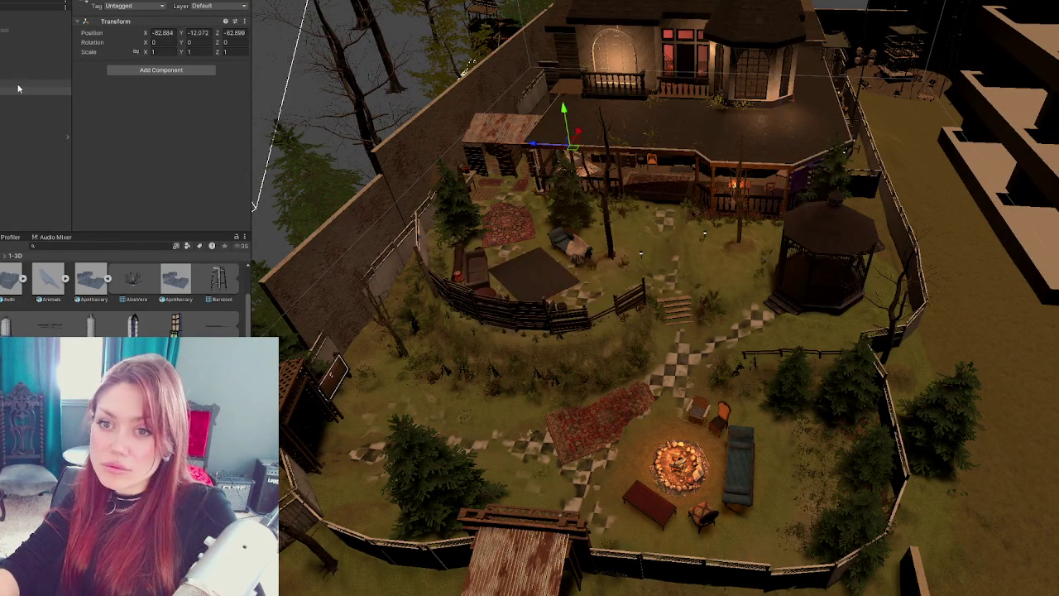